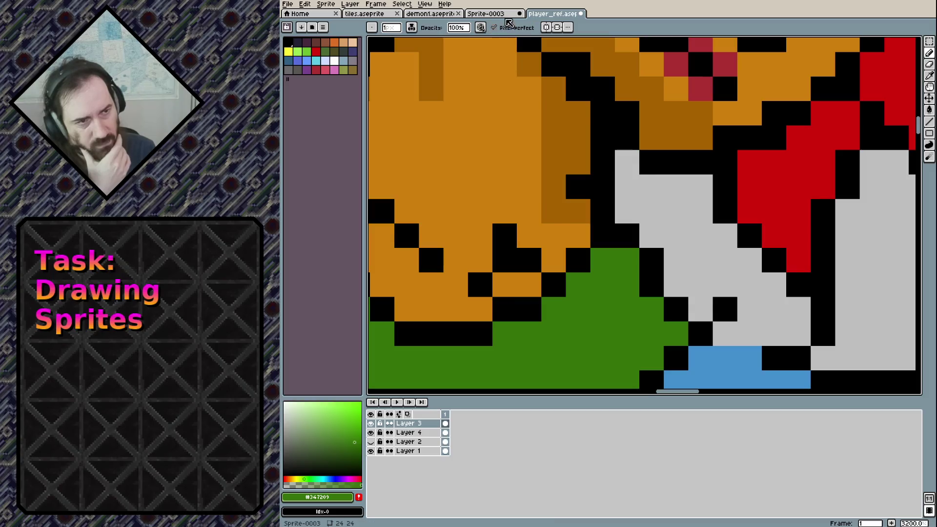
Draw the green shirt below the boy's head in Sprite-0003.
left_click(505, 14)
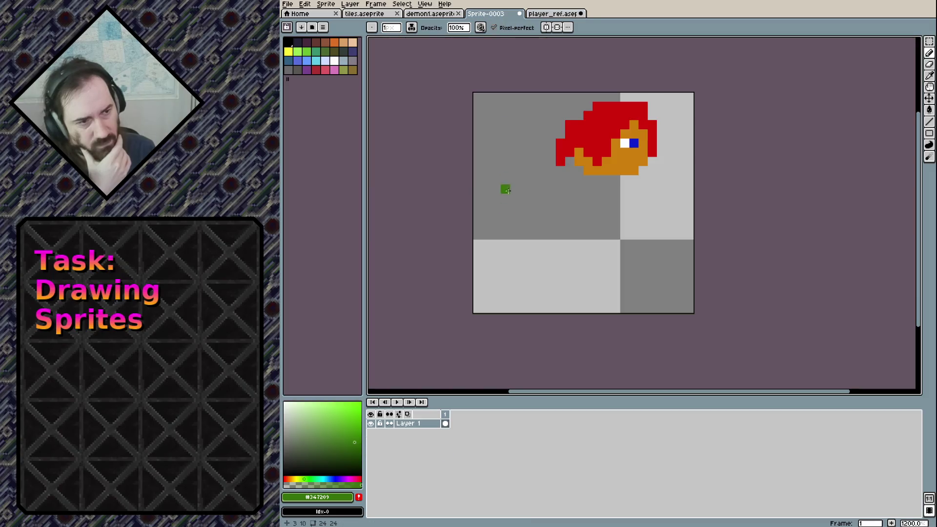
left_click_drag(624, 189, 633, 237)
right_click(621, 193)
left_click(590, 189)
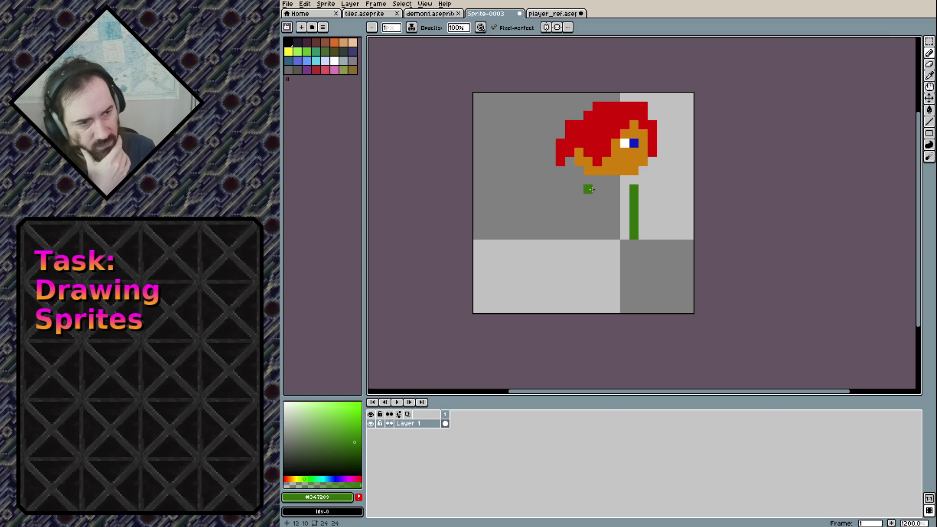
mouse_move(589, 196)
left_mouse_down()
mouse_move(628, 230)
mouse_move(601, 217)
mouse_move(609, 190)
mouse_move(624, 191)
left_mouse_up()
left_click(624, 171, "alt")
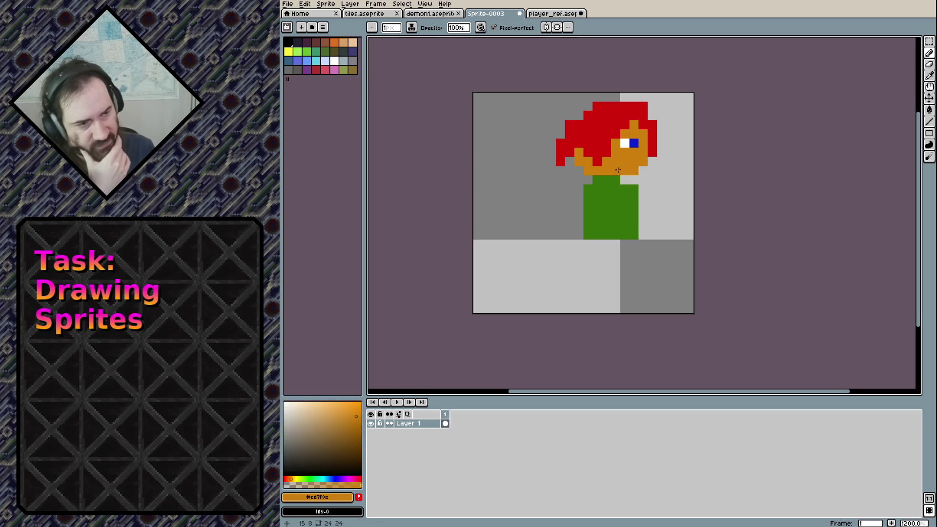
Add orange neck and face pixels, undoing the stray ones.
left_click(596, 180)
left_click(625, 180)
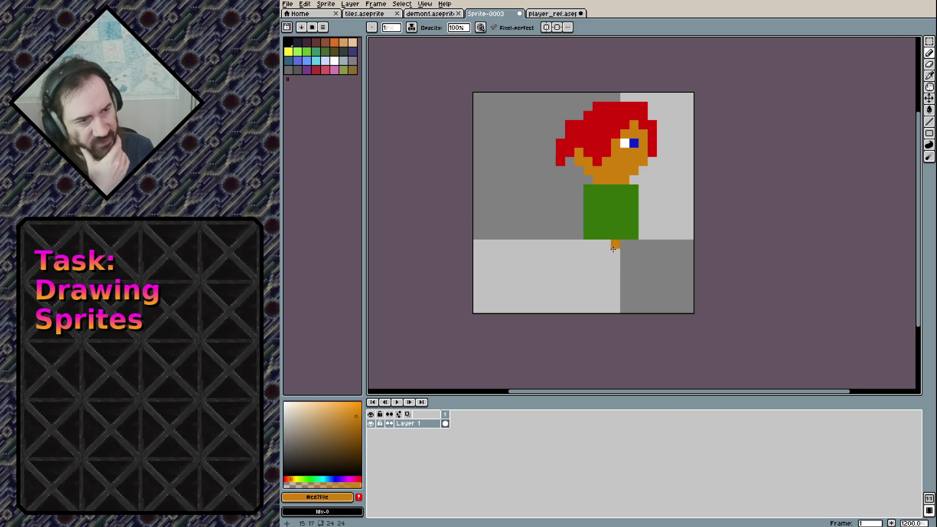
key("ctrl+z")
left_click(642, 170)
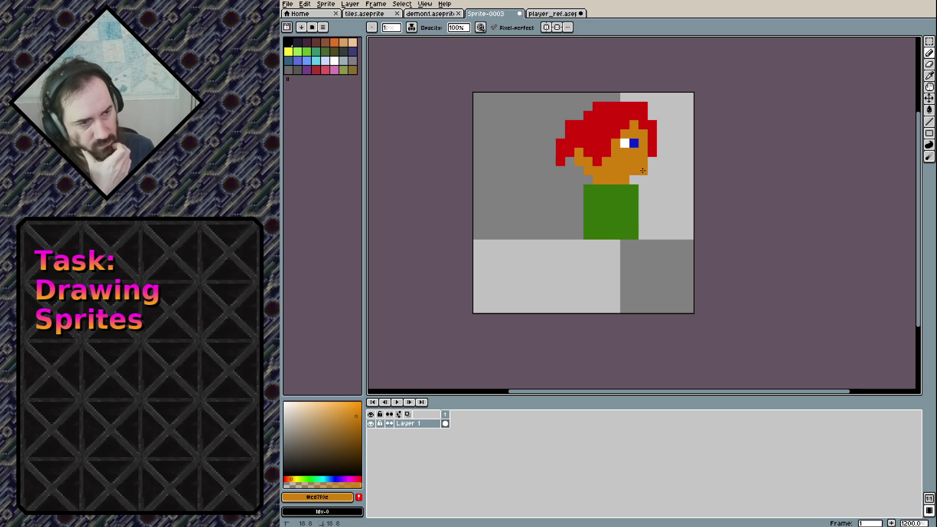
left_click(639, 227)
key("ctrl+z")
left_click(651, 153)
left_click(609, 155)
key("ctrl+z")
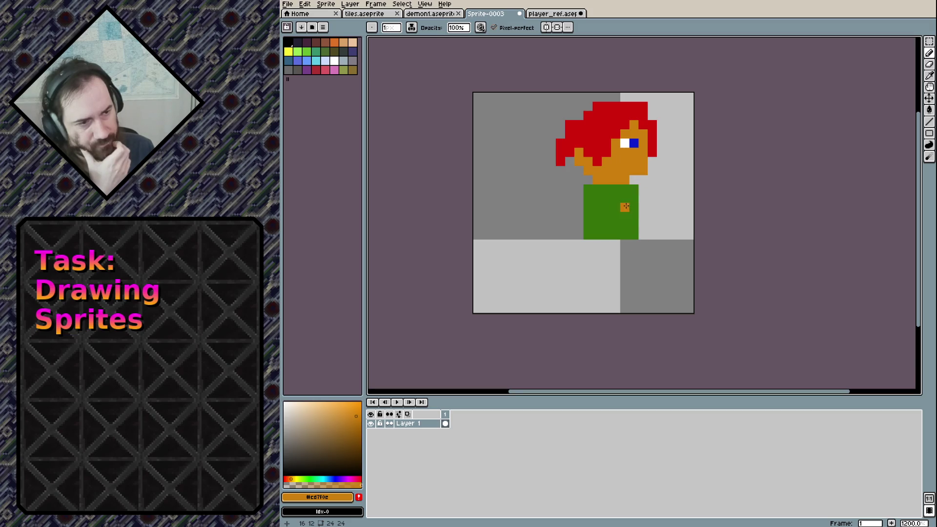
left_click(629, 200, "alt")
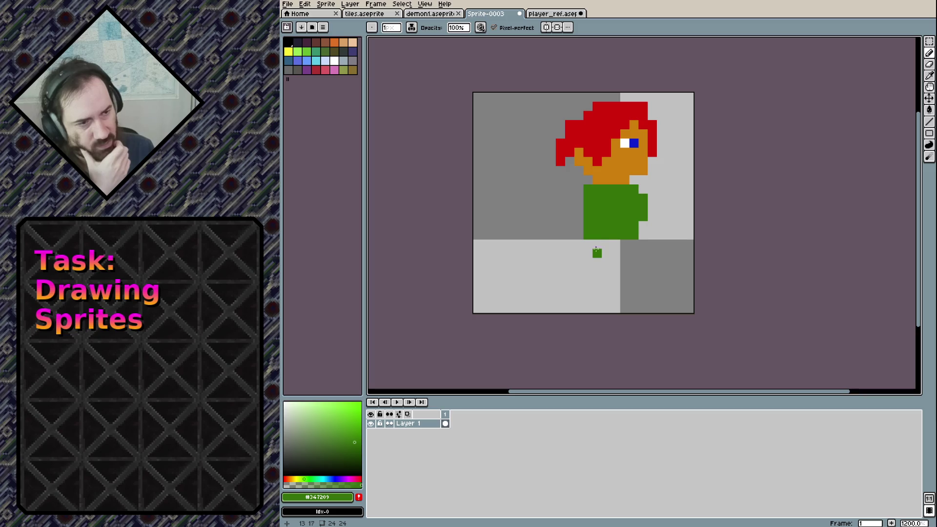
left_click_drag(597, 135, 561, 78)
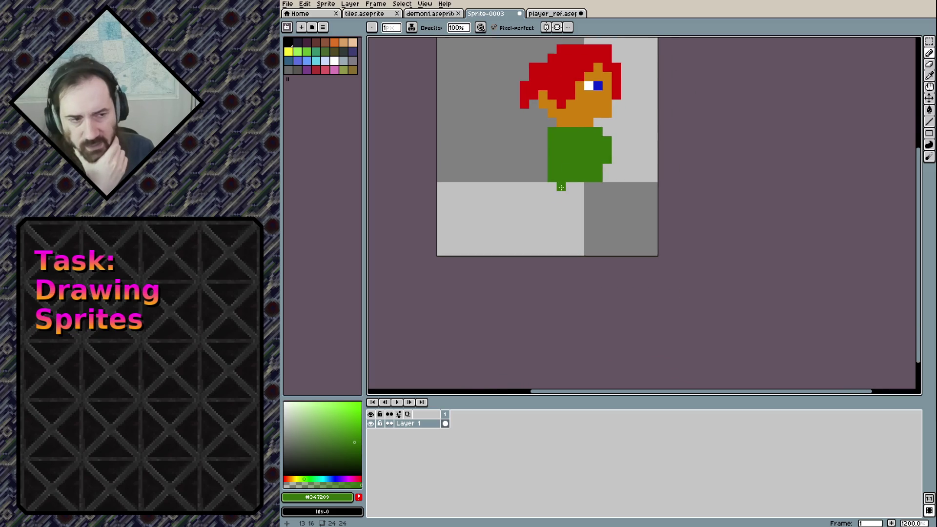
Sample the dark red from player_ref's trousers and paint red trousers under the green shirt.
left_click(552, 13)
scroll(604, 137, "down", 3)
scroll(610, 171, "down", 3)
scroll(595, 215, "down", 3)
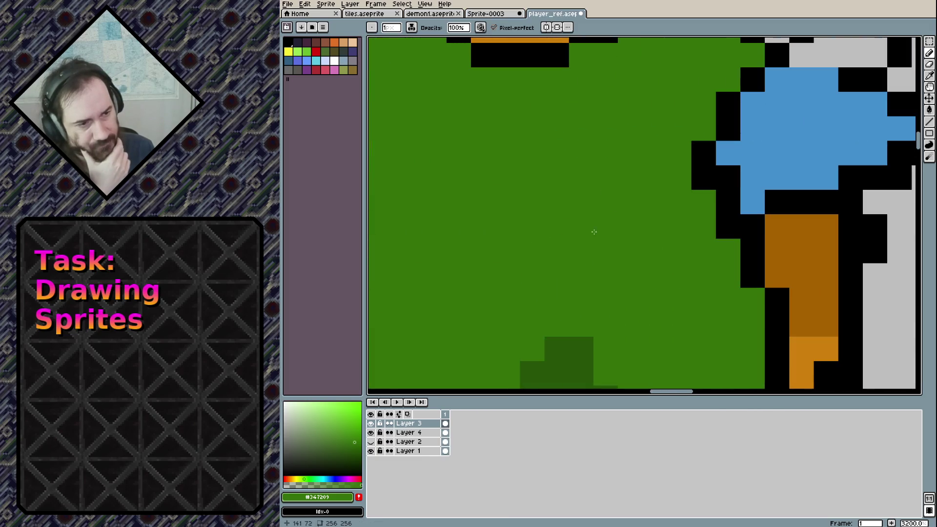
scroll(575, 259, "down", 3)
scroll(561, 288, "down", 3)
scroll(456, 284, "down", 3)
scroll(521, 265, "down", 3)
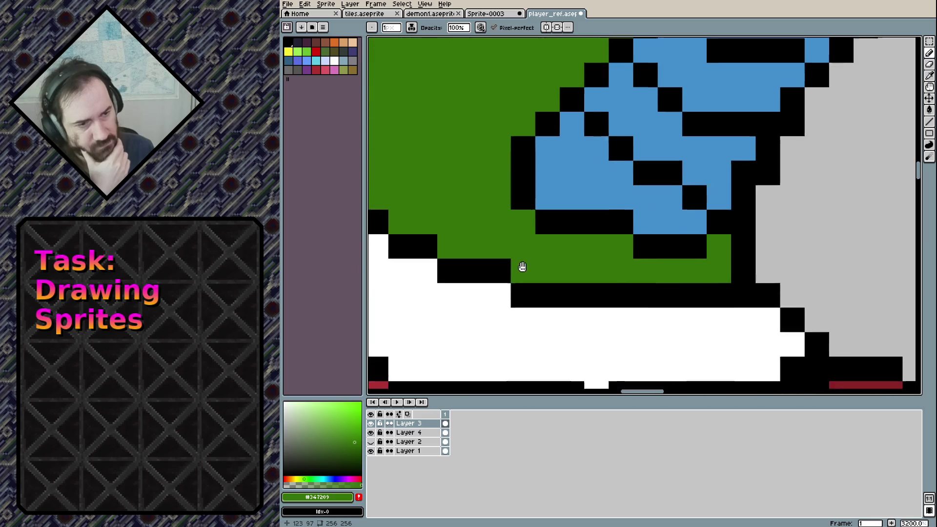
scroll(587, 181, "down", 3)
scroll(587, 181, "down", 1)
left_click(540, 254, "alt")
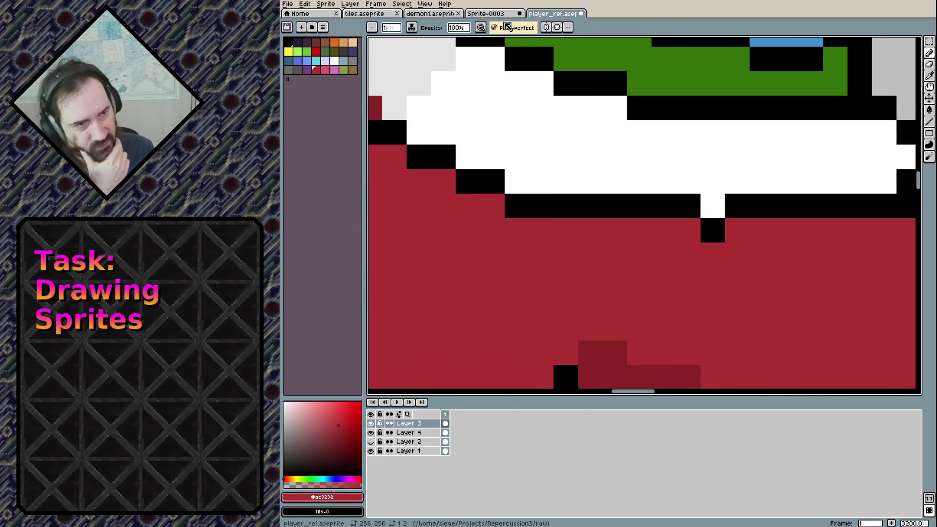
left_click(500, 14)
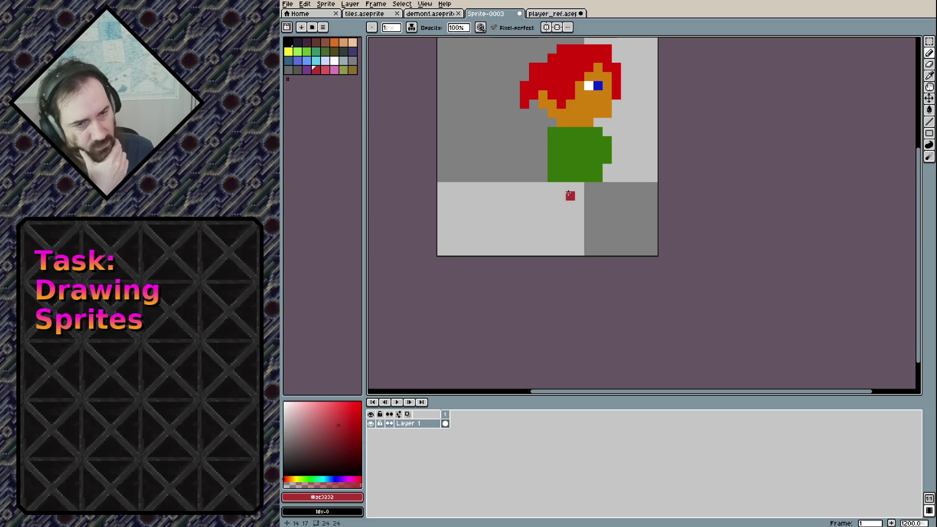
mouse_move(566, 201)
left_mouse_down()
mouse_move(551, 201)
mouse_move(584, 186)
left_mouse_up()
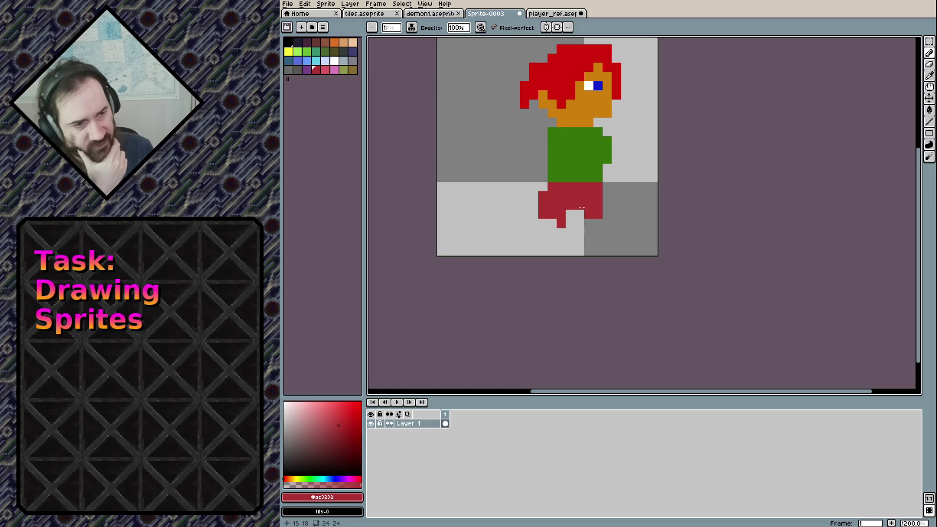
Fill out the red shorts and draw white shoes below the legs.
left_click_drag(604, 209, 601, 211)
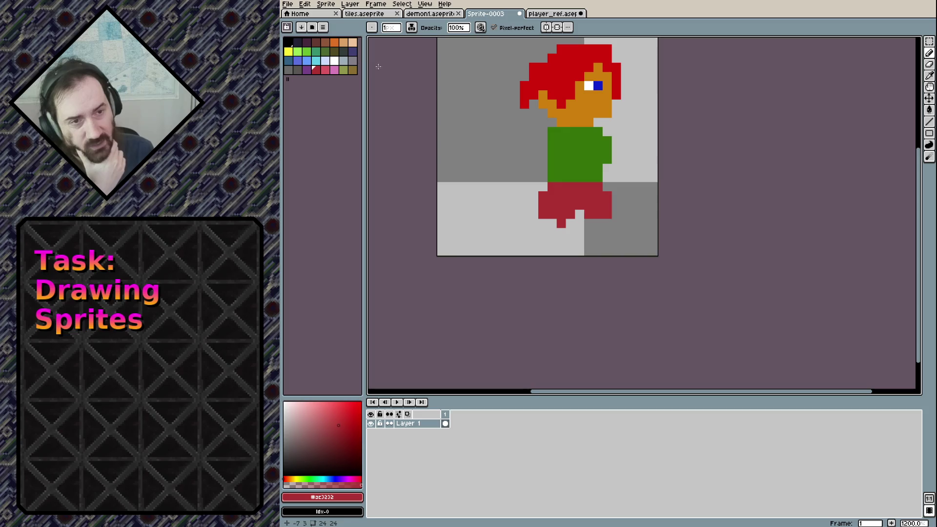
left_click(334, 61)
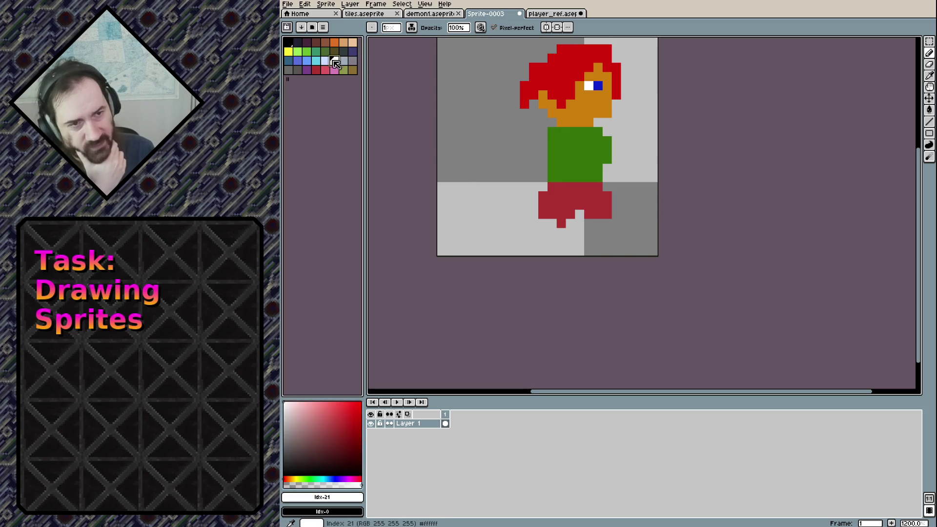
mouse_move(533, 233)
left_mouse_down()
mouse_move(615, 241)
mouse_move(589, 241)
left_mouse_up()
key("ctrl+z")
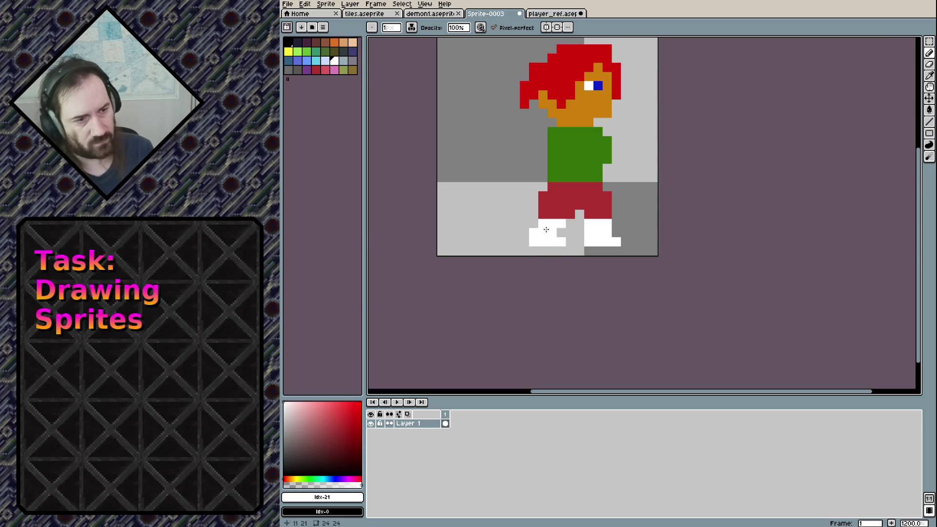
Add orange ankle pixels above both shoes using the face's skin colour.
left_click(582, 117, "alt")
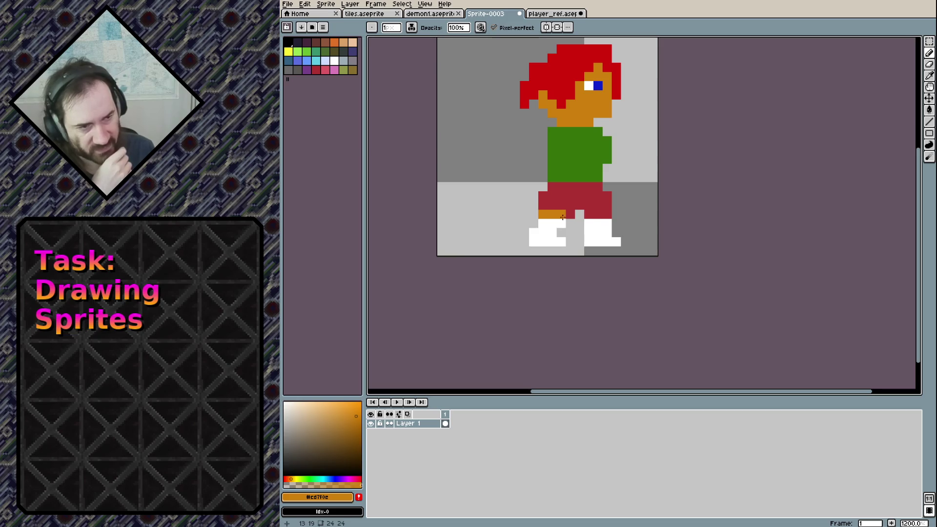
left_click_drag(588, 215, 606, 217)
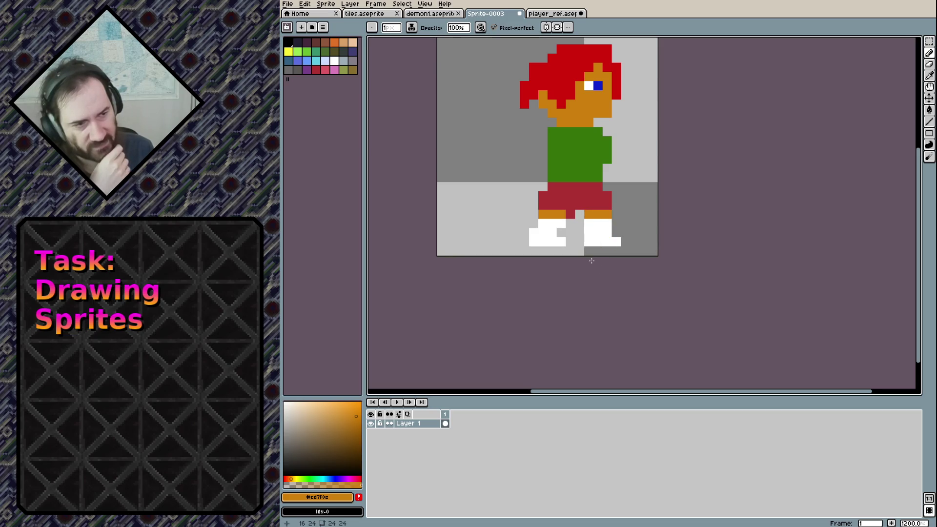
key("ctrl+z")
key("ctrl+z")
key("ctrl+z")
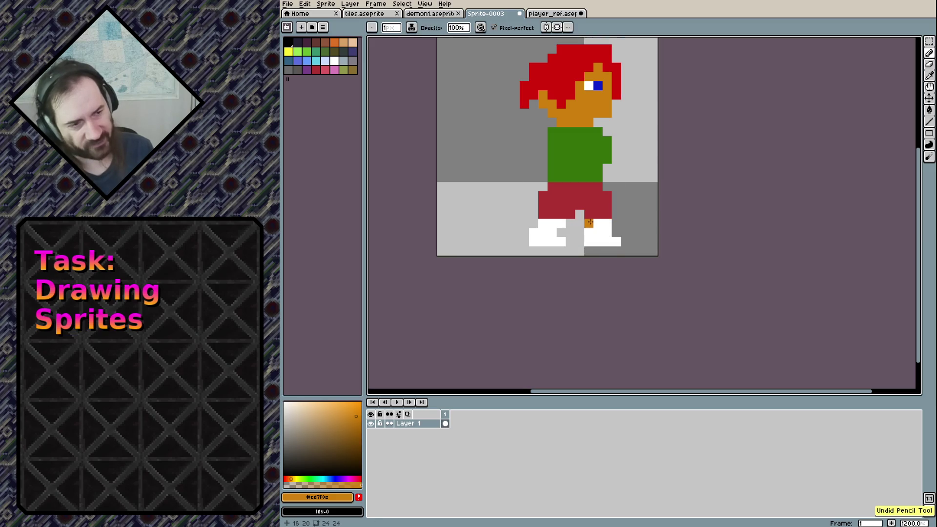
left_click_drag(588, 222, 603, 222)
left_click(543, 221)
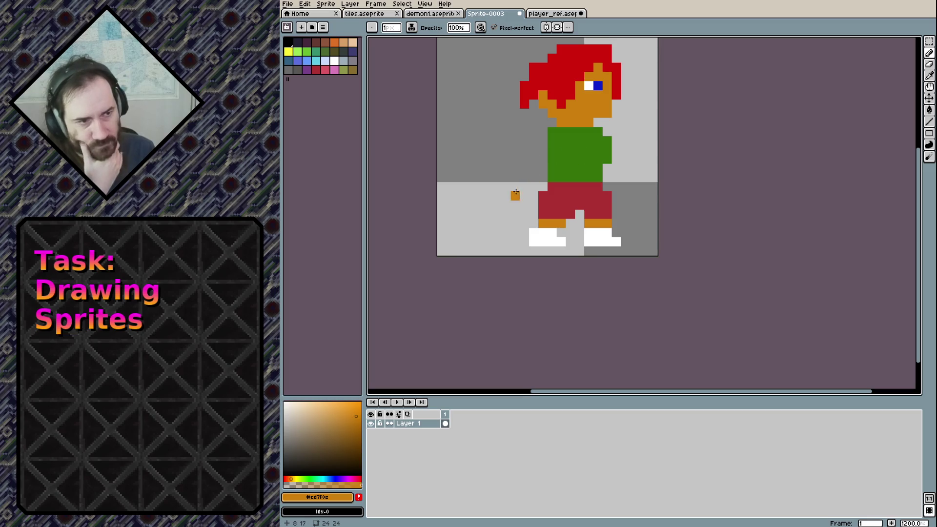
Sample blue from player_ref and paint a blue strip across the shirt top.
left_click(551, 14)
scroll(586, 185, "up", 5)
left_click(586, 185, "alt")
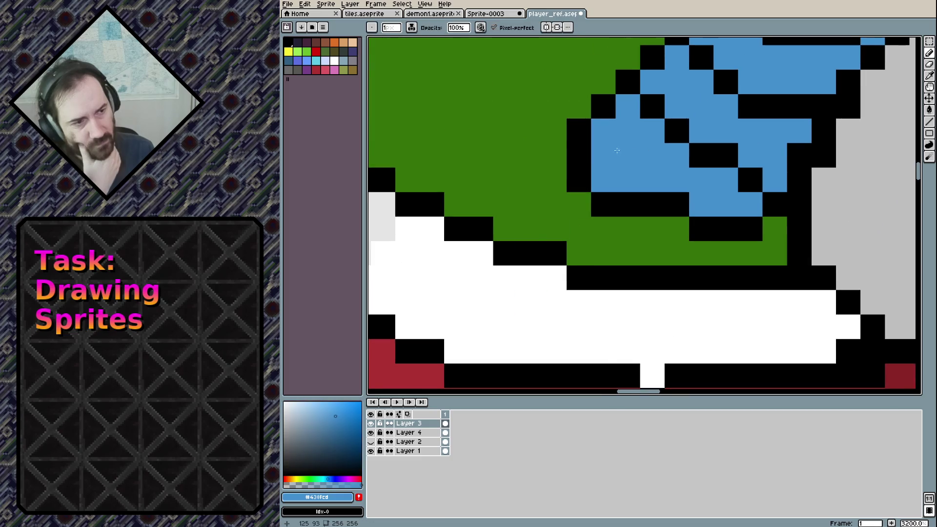
key("ctrl+shift+Tab")
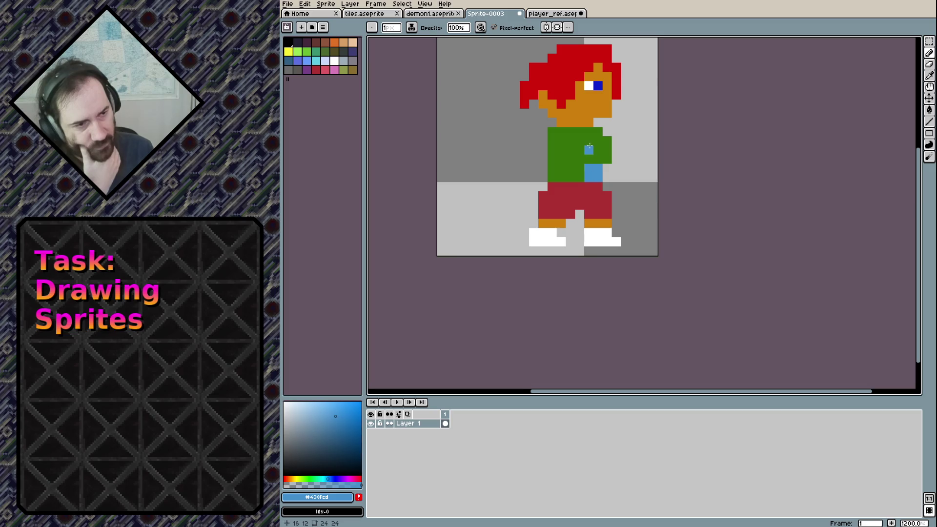
mouse_move(555, 132)
left_mouse_down()
mouse_move(582, 135)
mouse_move(570, 141)
left_mouse_up()
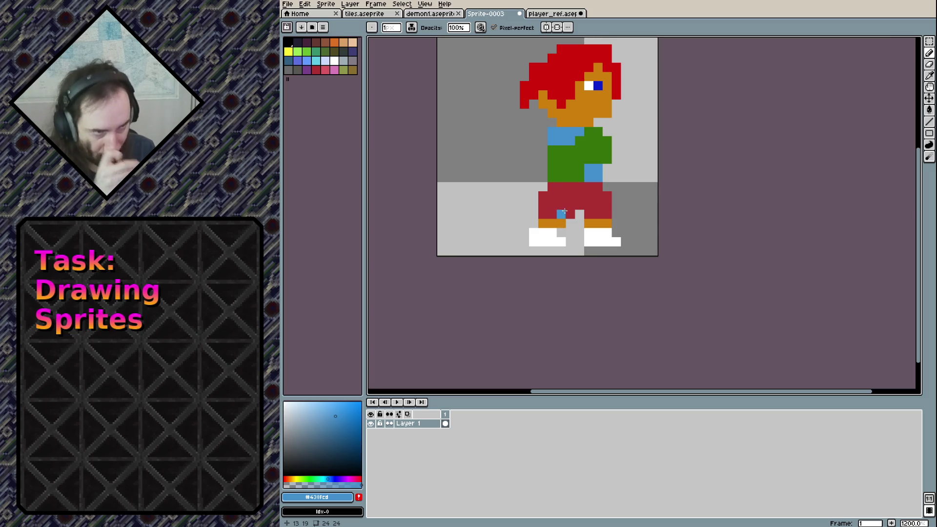
Sample red from the reference face and add a red mouth pixel to the boy.
left_click(557, 15)
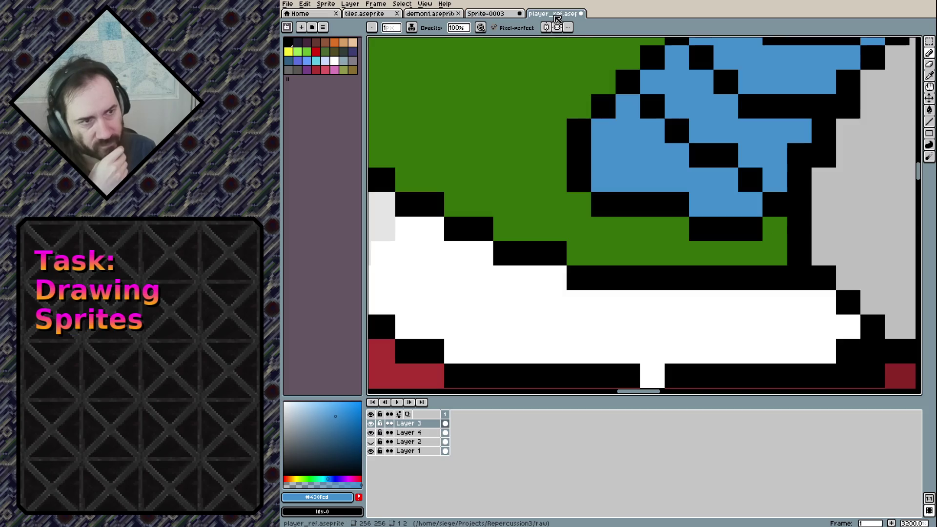
scroll(591, 286, "up", 5)
scroll(615, 219, "up", 5)
scroll(651, 145, "up", 5)
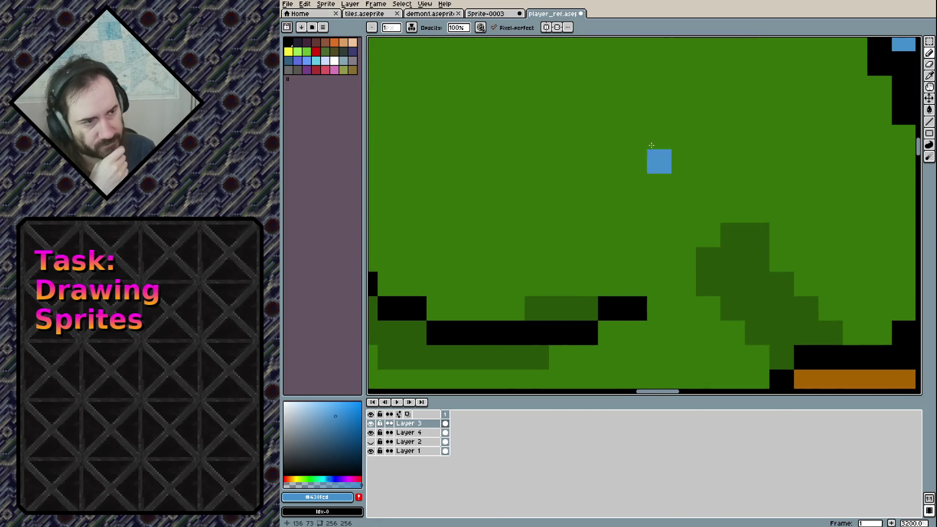
scroll(613, 256, "up", 5)
scroll(572, 224, "up", 5)
scroll(698, 184, "up", 3)
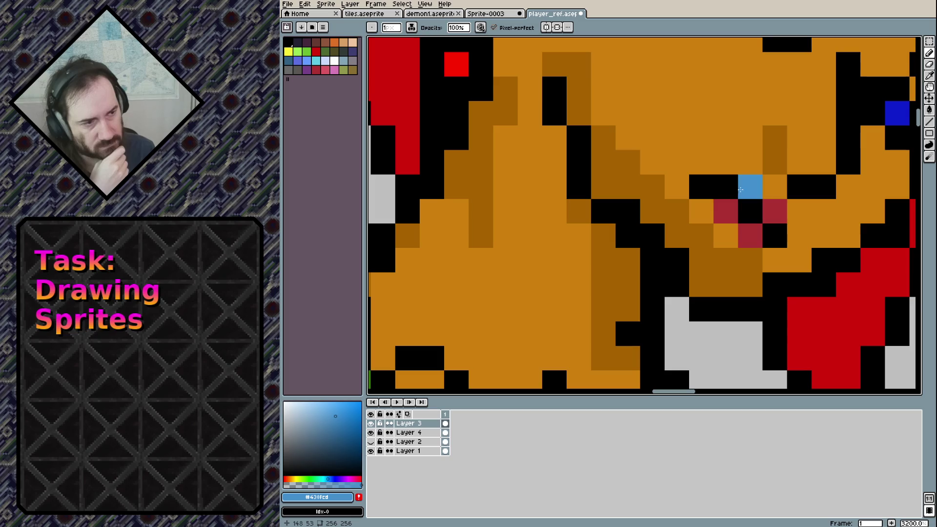
left_click(725, 211, "alt")
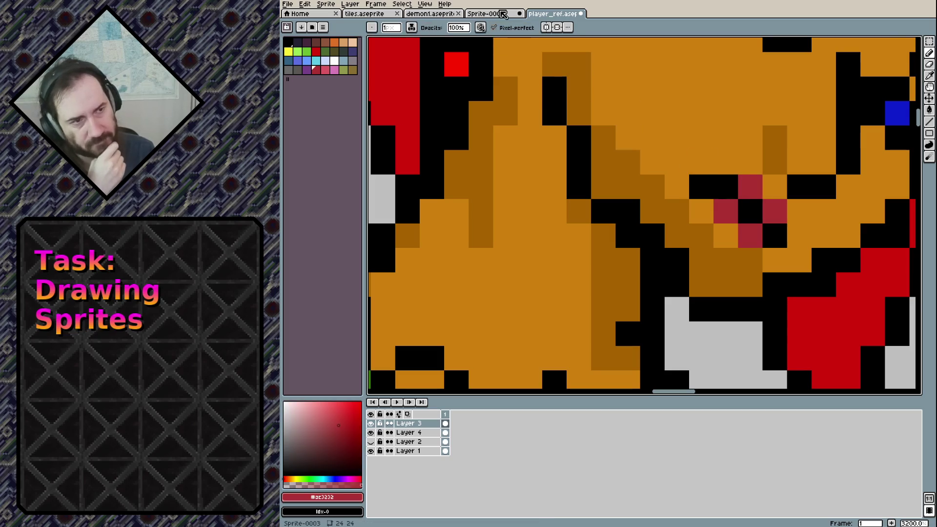
left_click(502, 14)
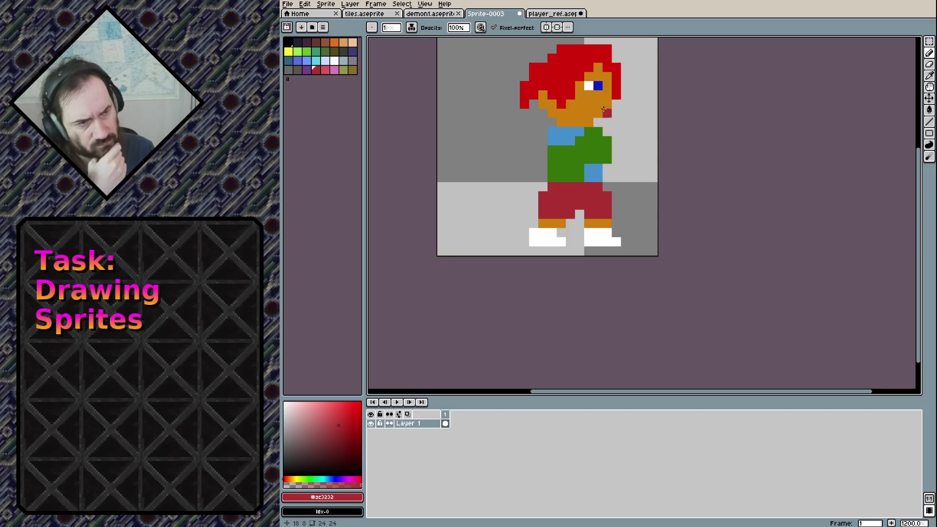
left_click(605, 105)
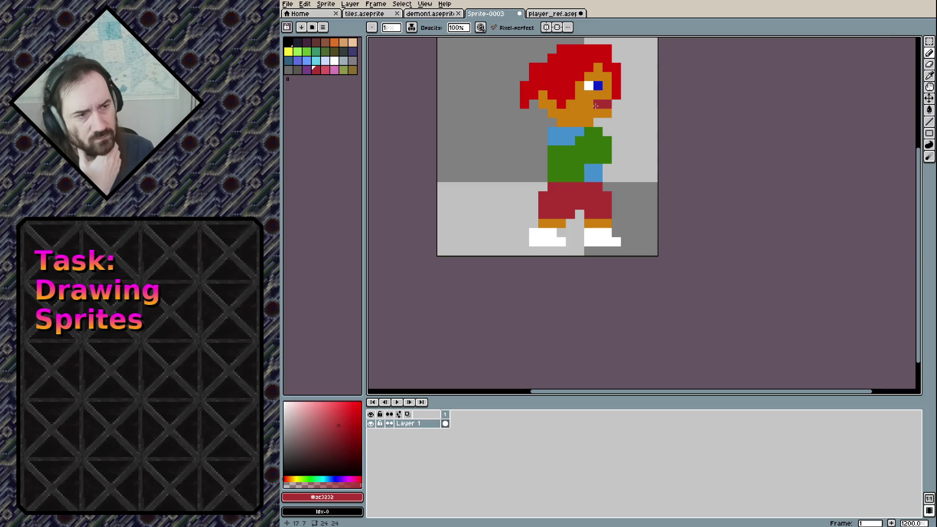
Return to the Pencil and pick the hair red as drawing colour.
left_click_drag(525, 158, 452, 292)
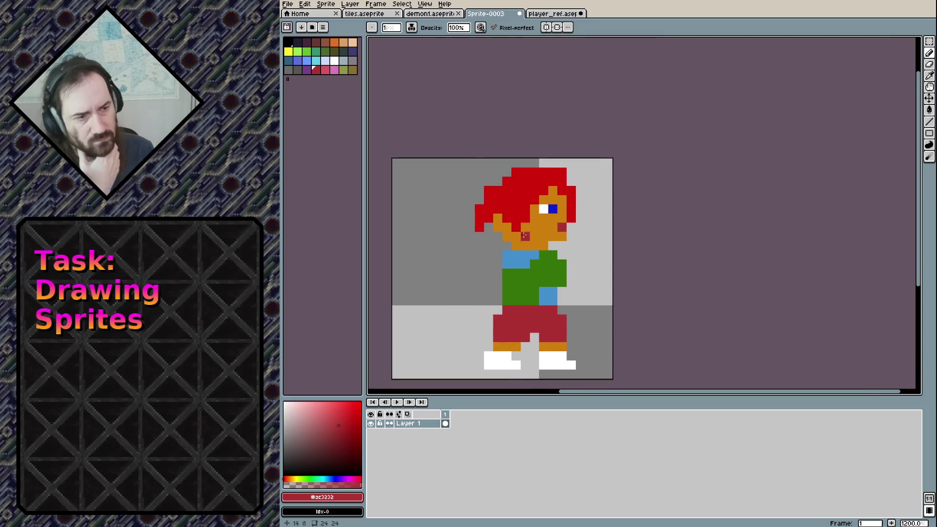
key("e")
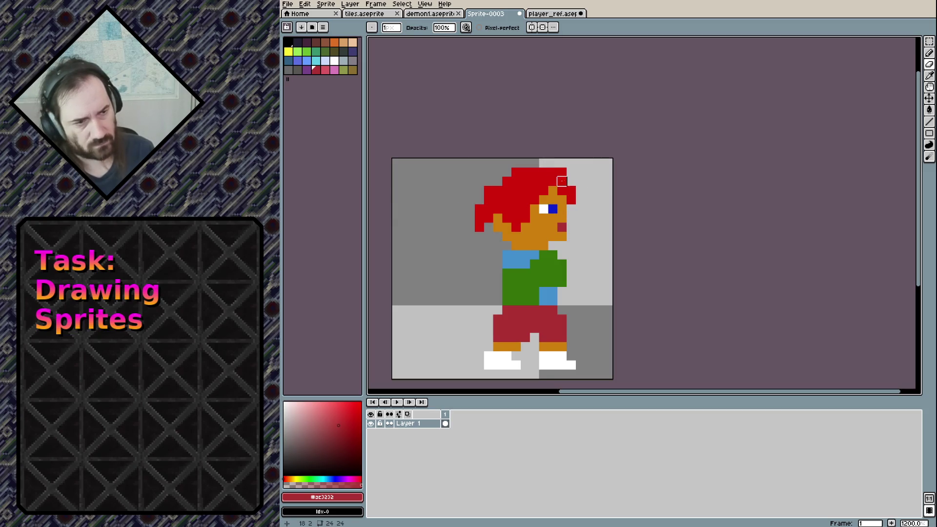
key("b")
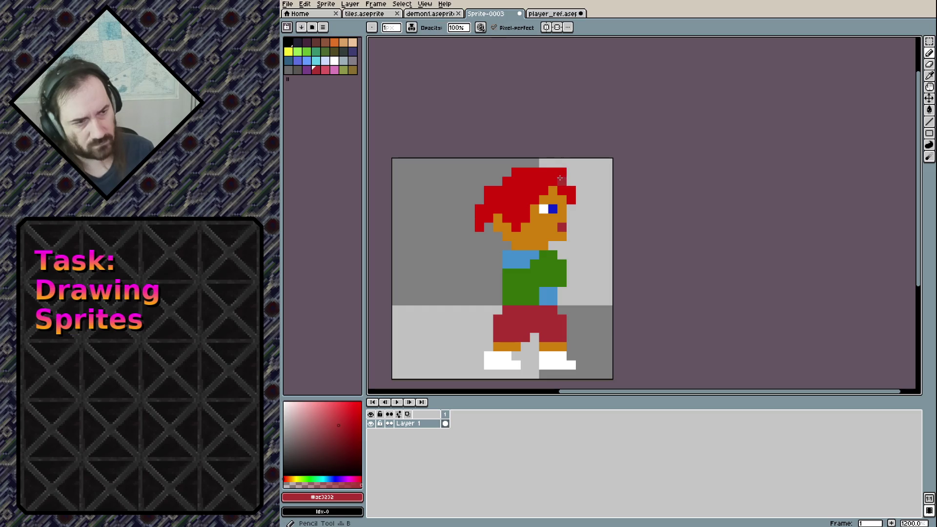
left_click(562, 174, "alt")
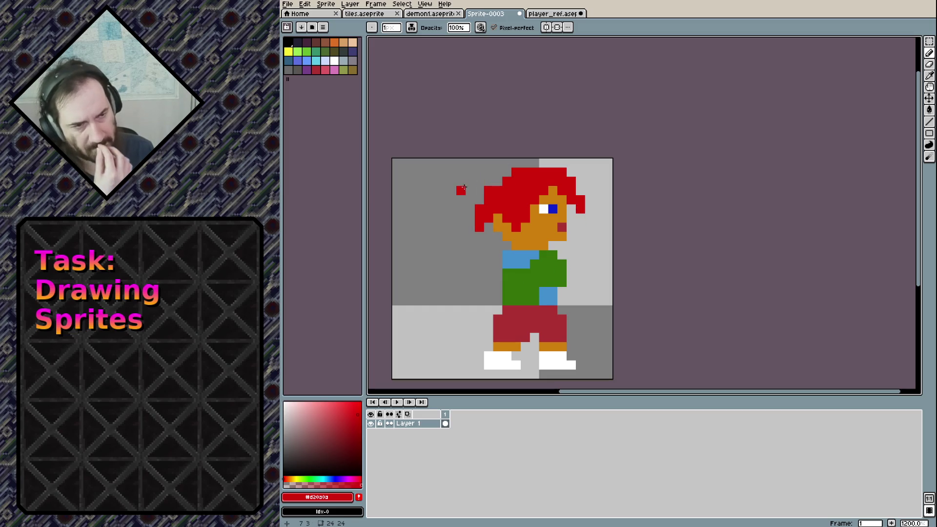
Draw a new red hair strand left of the head and extend the top hair row.
left_click_drag(469, 188, 553, 163)
mouse_move(557, 304)
left_mouse_down()
mouse_move(533, 201)
mouse_move(533, 212)
left_mouse_up()
left_click_drag(564, 184, 569, 198)
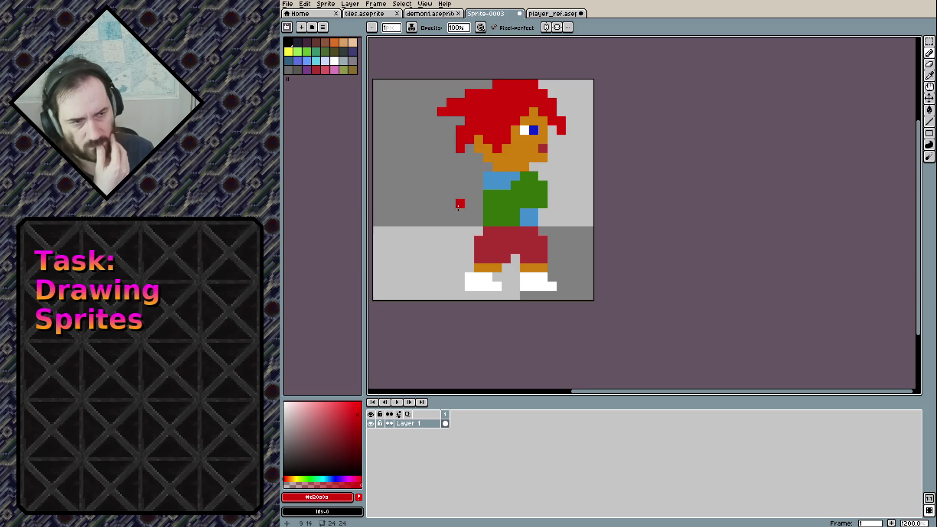
left_click_drag(460, 203, 469, 222)
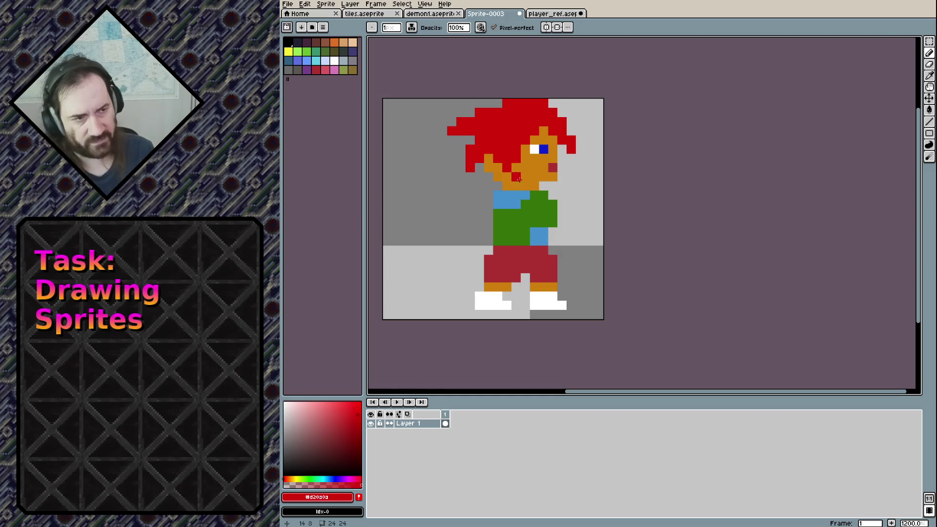
Select the whole boy including the hair tip and shift him two pixels left.
key("m")
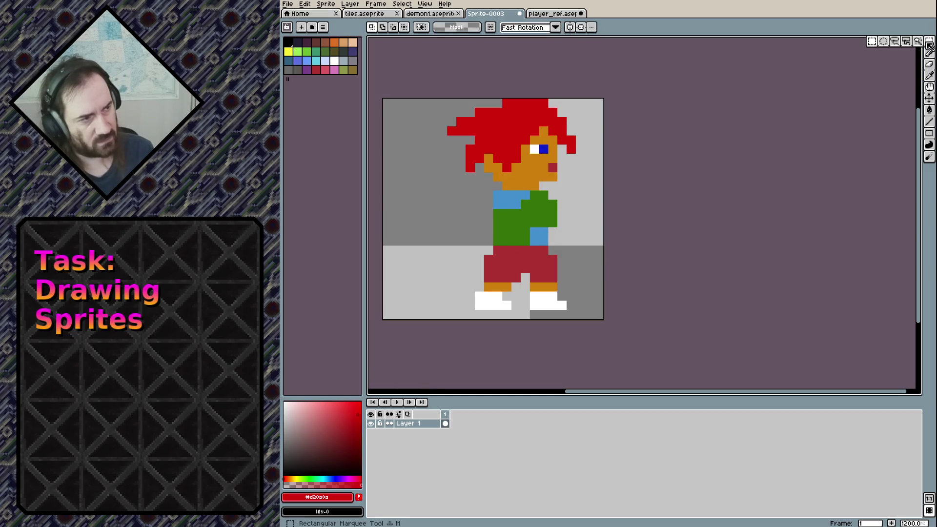
left_click_drag(455, 97, 568, 311)
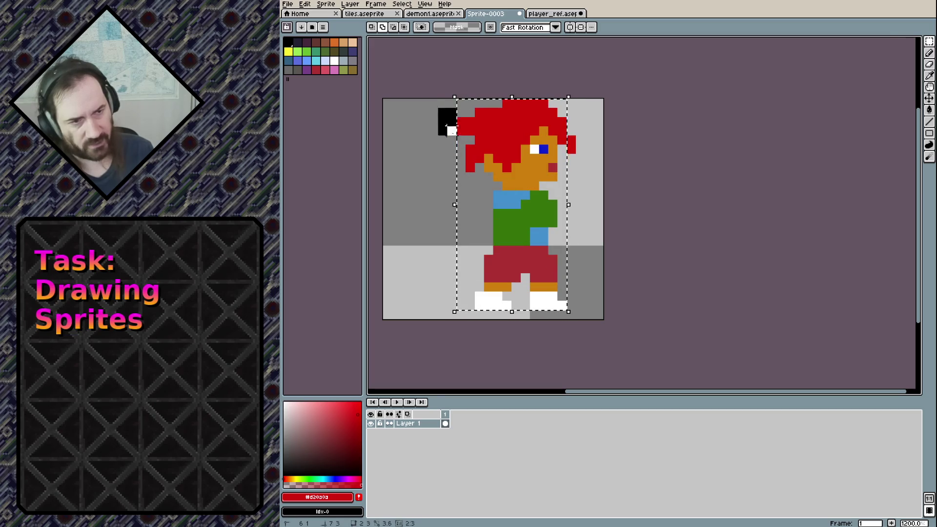
left_click_drag(436, 97, 568, 310)
left_click_drag(501, 136, 498, 145)
key("Left")
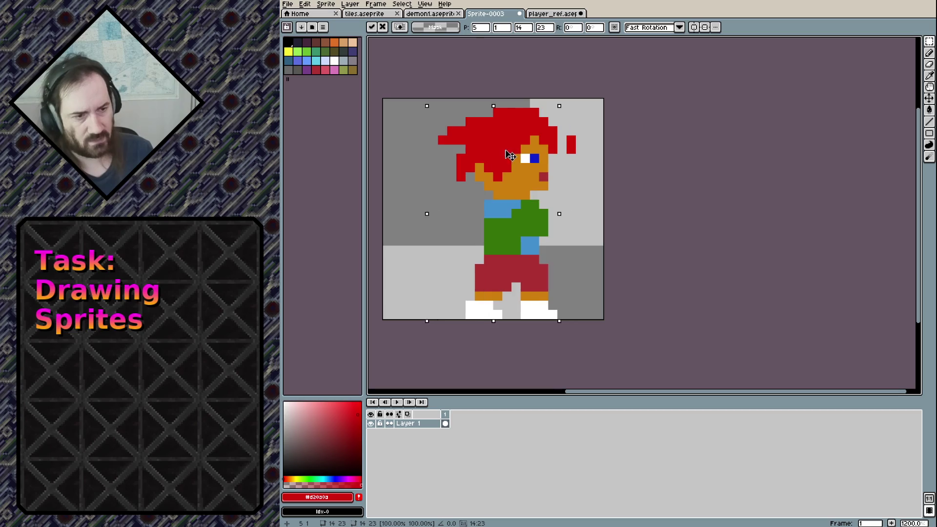
key("Left")
key("ctrl+d")
Erase stray red pixels right of the head and add a three-pixel red tuft at the hair's front.
key("e")
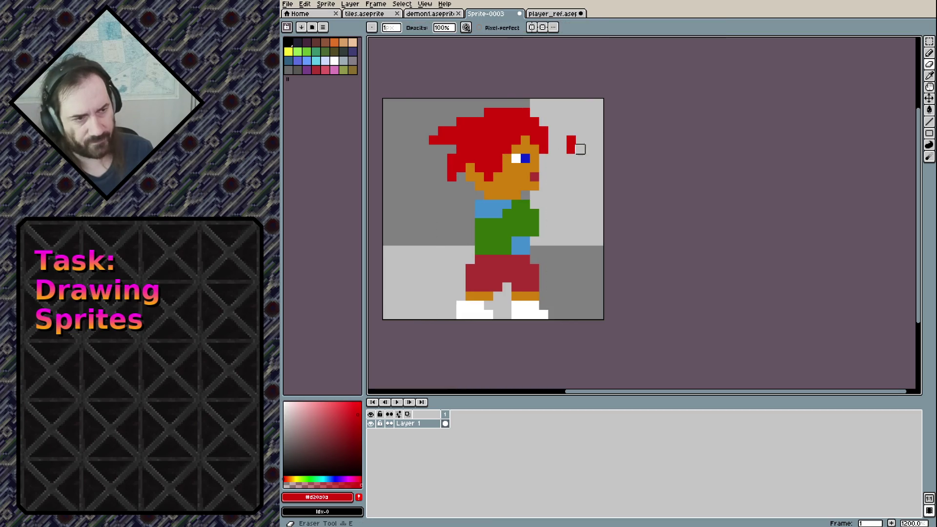
left_click_drag(573, 141, 570, 158)
key("b")
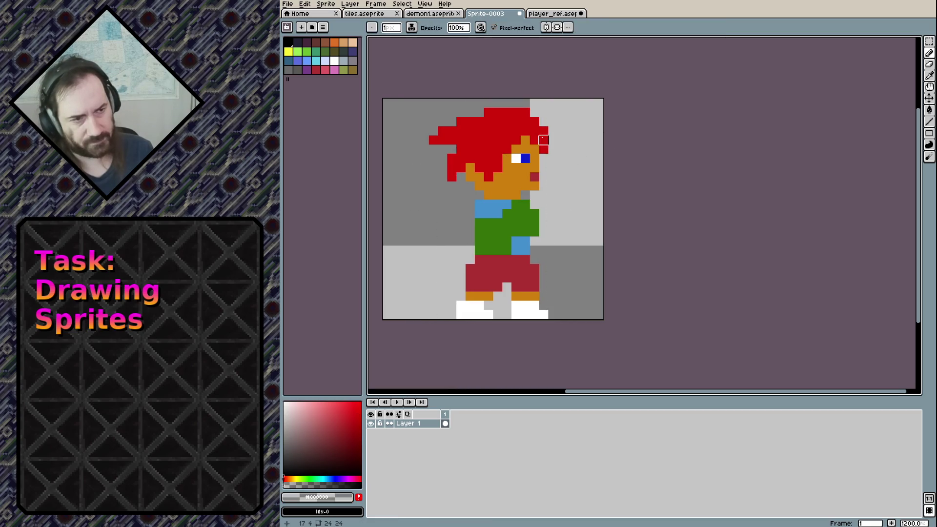
left_click(538, 135, "alt")
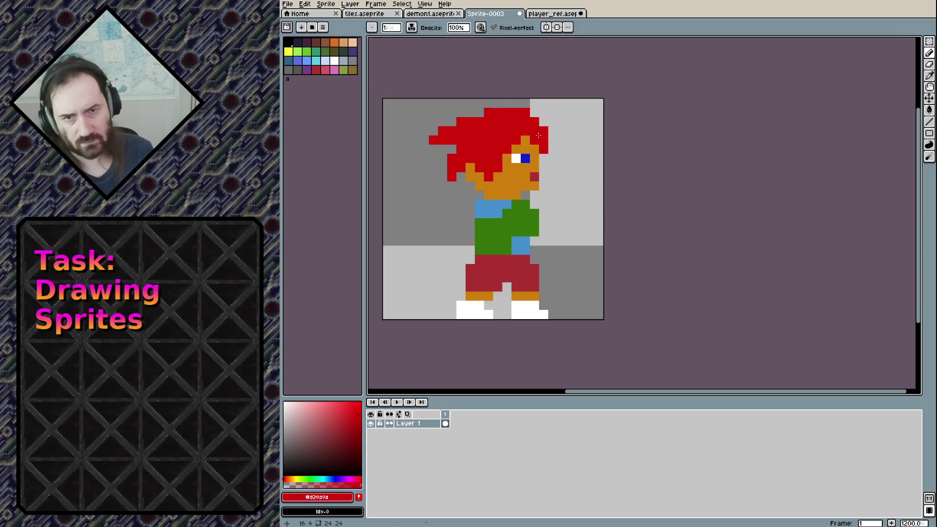
left_click(552, 146)
left_click(553, 158)
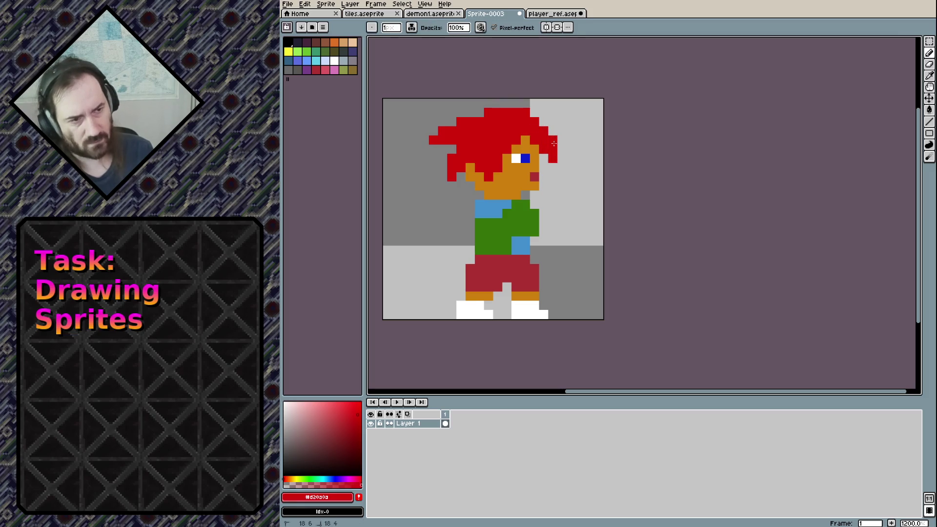
left_click(552, 140)
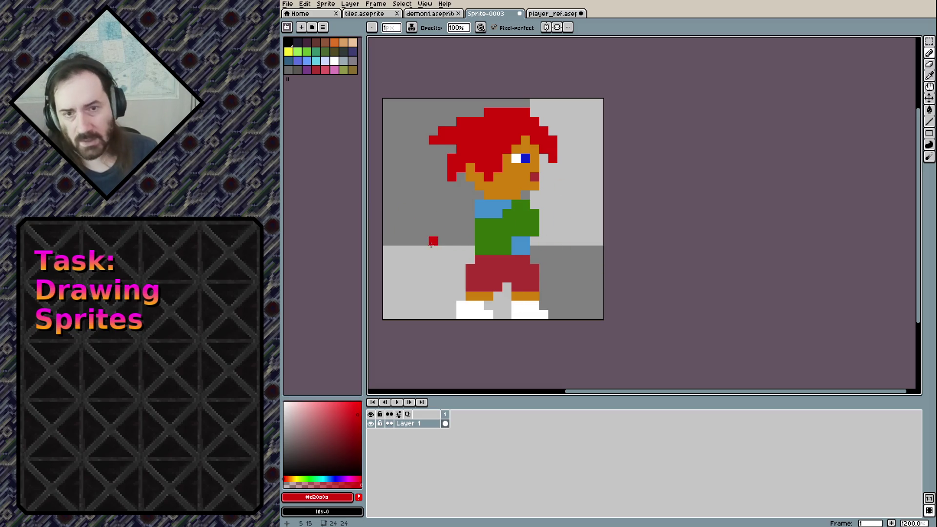
Paint an orange arm across the green shirt, then undo it.
left_click(516, 176, "alt")
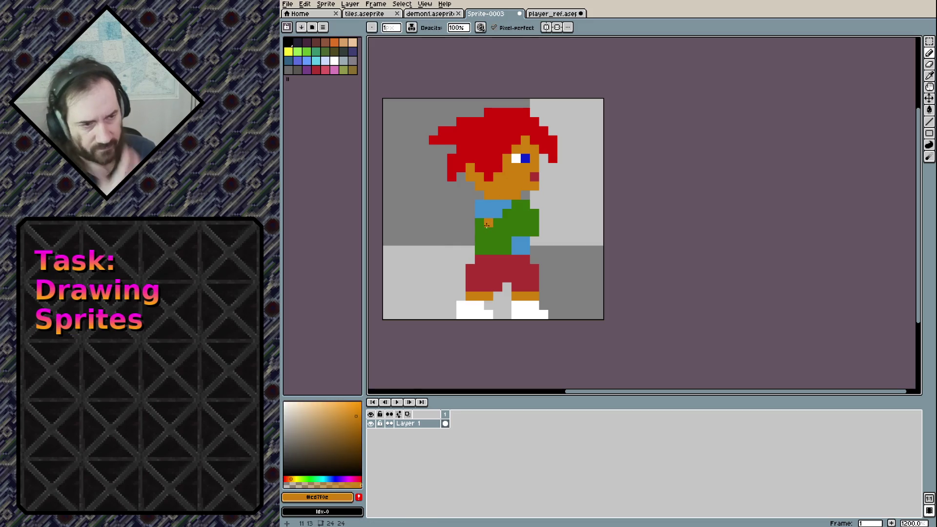
left_click_drag(487, 225, 507, 231)
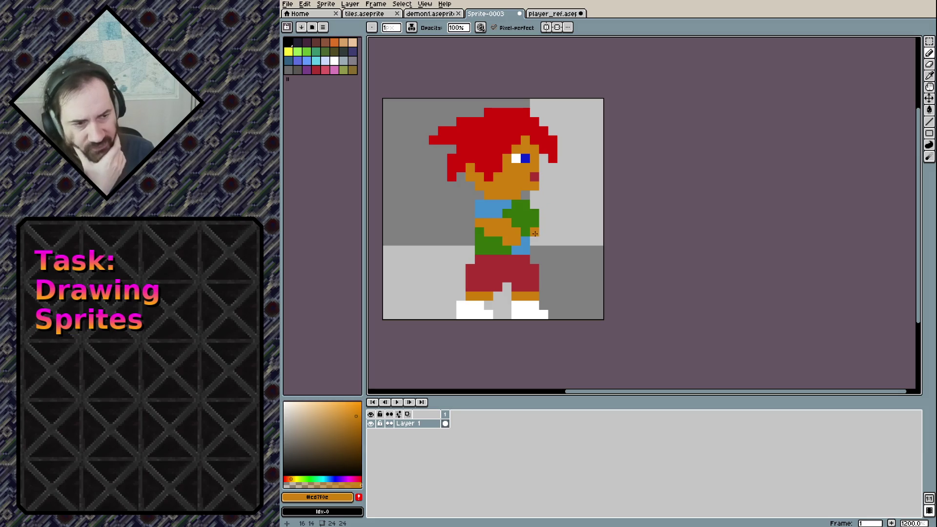
key("ctrl+z")
key("ctrl+z")
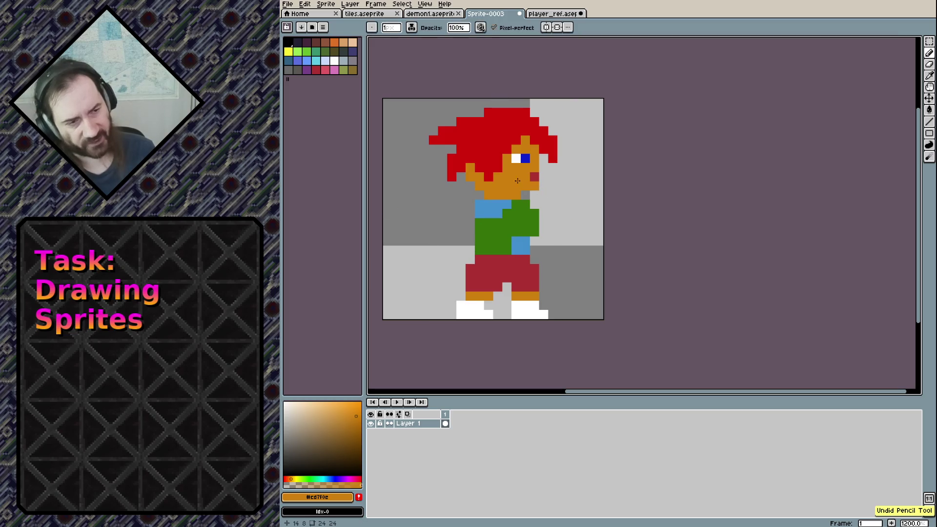
key("e")
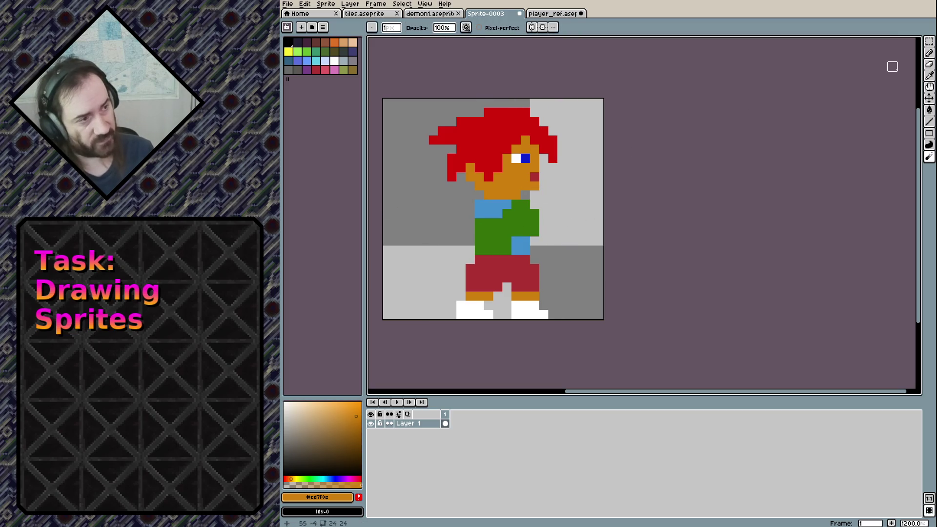
Reselect the boy and move him three more pixels left.
left_click(929, 41)
left_click_drag(427, 107, 550, 320)
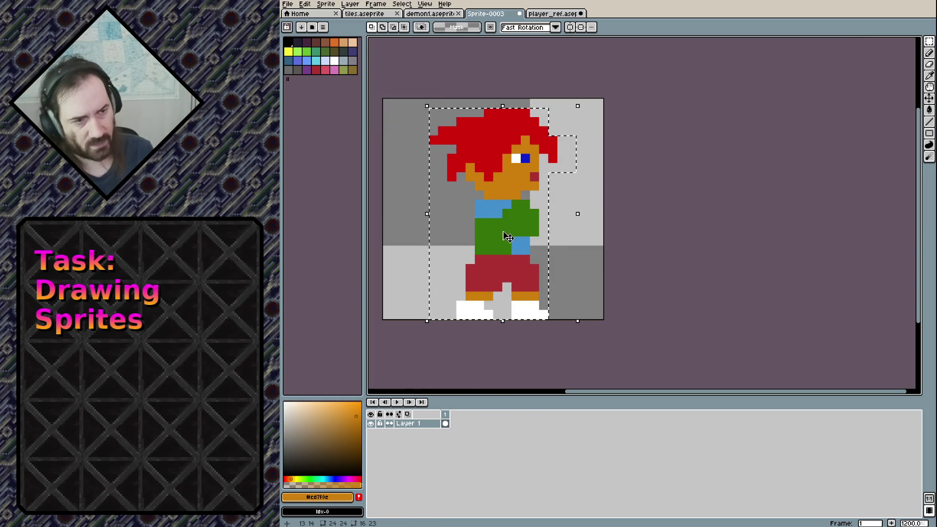
left_click_drag(501, 233, 472, 233)
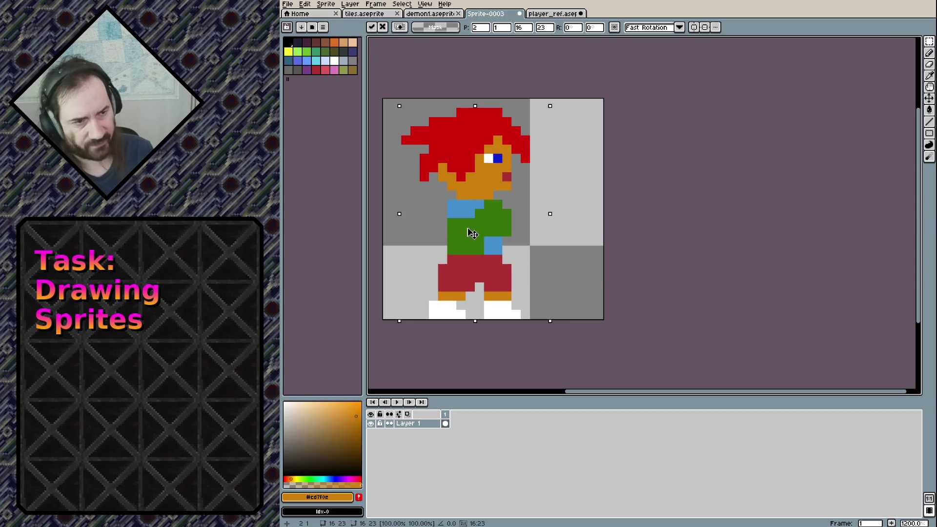
key("ctrl+d")
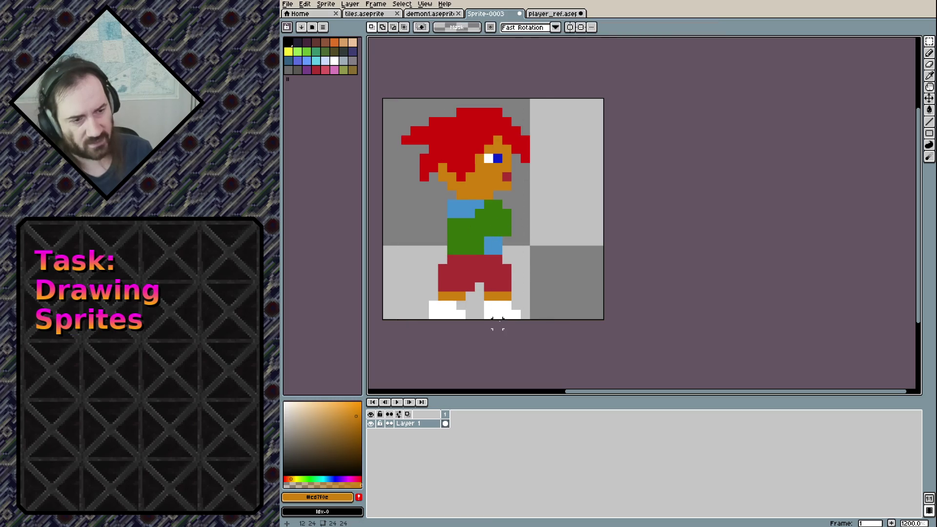
left_click_drag(518, 317, 423, 137)
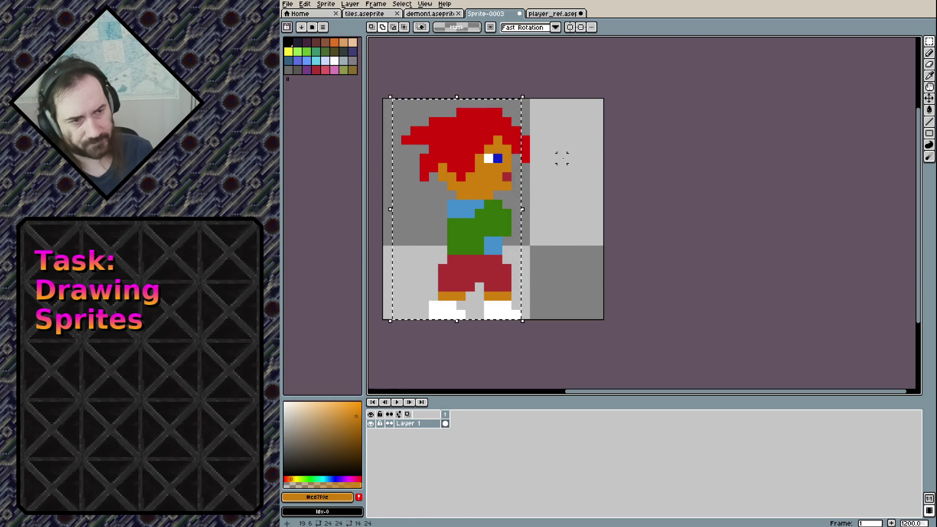
key("Left")
left_click(552, 212)
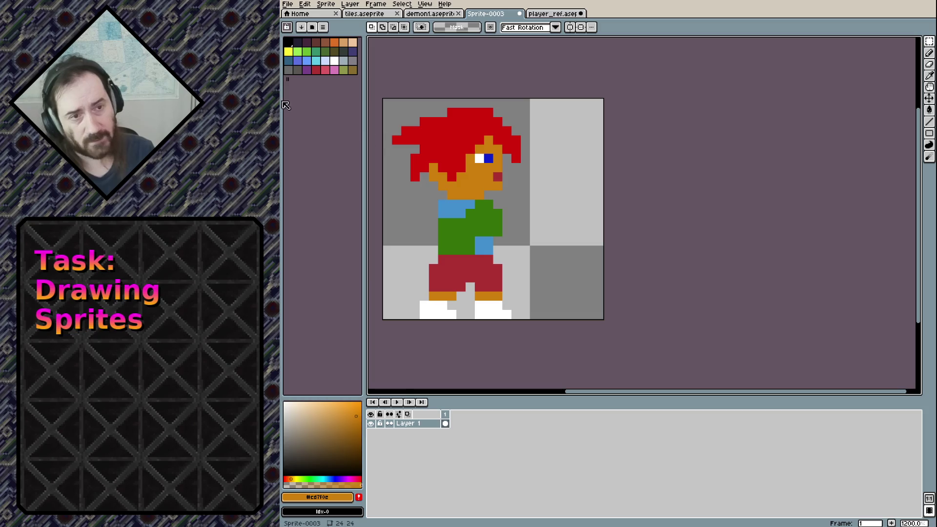
Sample the mace's blue-grey from player_ref.aseprite and return to Sprite-0003.
left_click(553, 15)
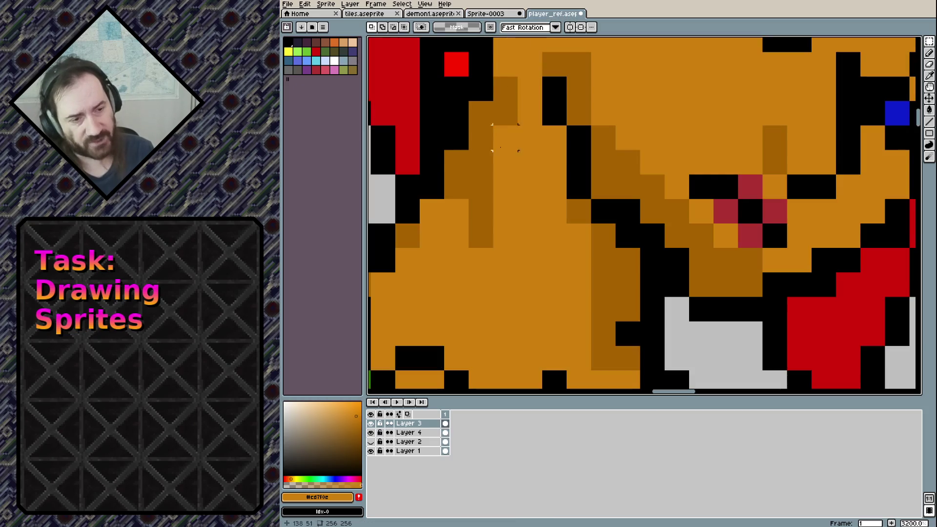
scroll(627, 187, "down", 5)
scroll(634, 220, "down", 1)
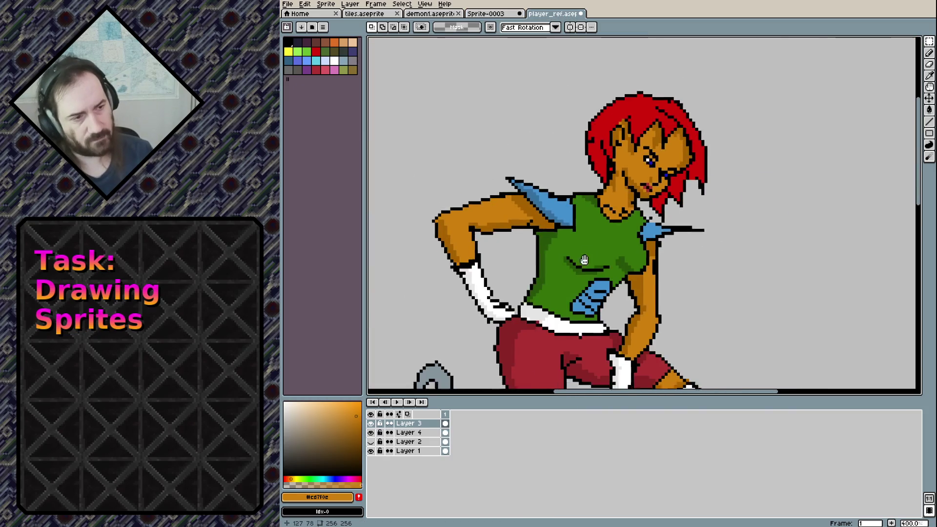
scroll(646, 296, "up", 1)
scroll(645, 296, "up", 3)
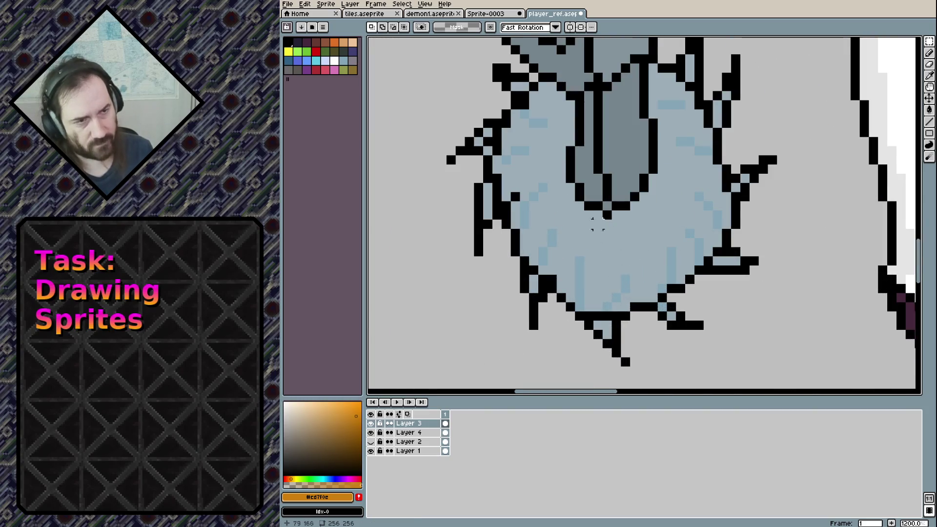
left_click(487, 14)
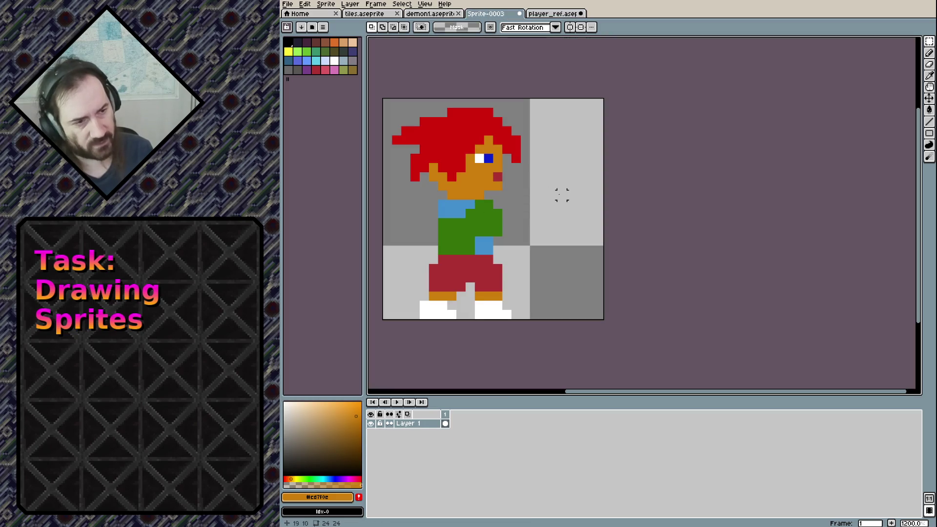
key("b")
key("ctrl+Tab")
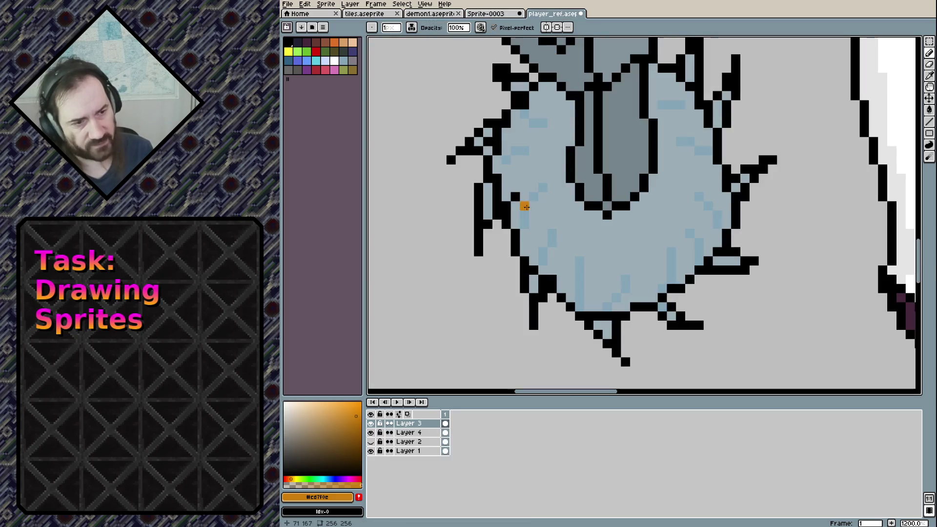
left_click(554, 224, "alt")
key("ctrl+shift+Tab")
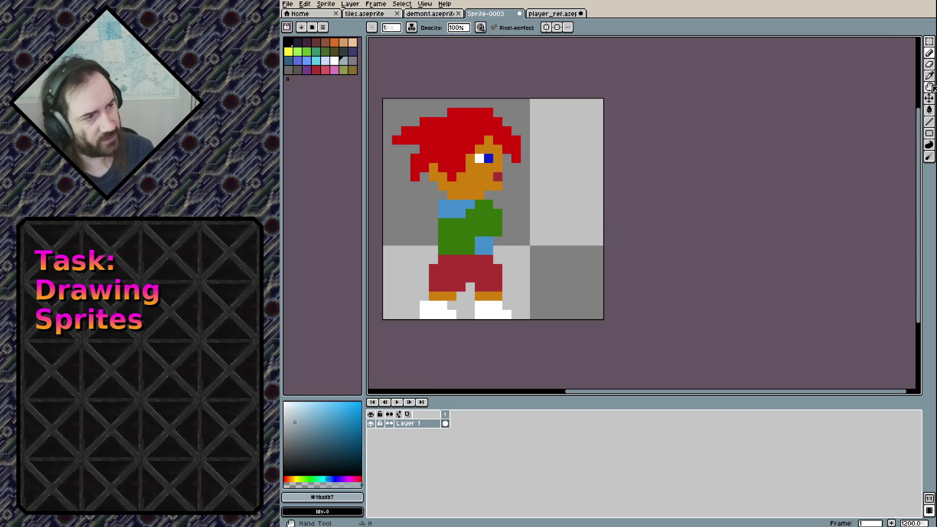
left_click(929, 133)
Draw a blue-grey filled ball right of the boy, trying and undoing line spikes.
left_click(882, 134)
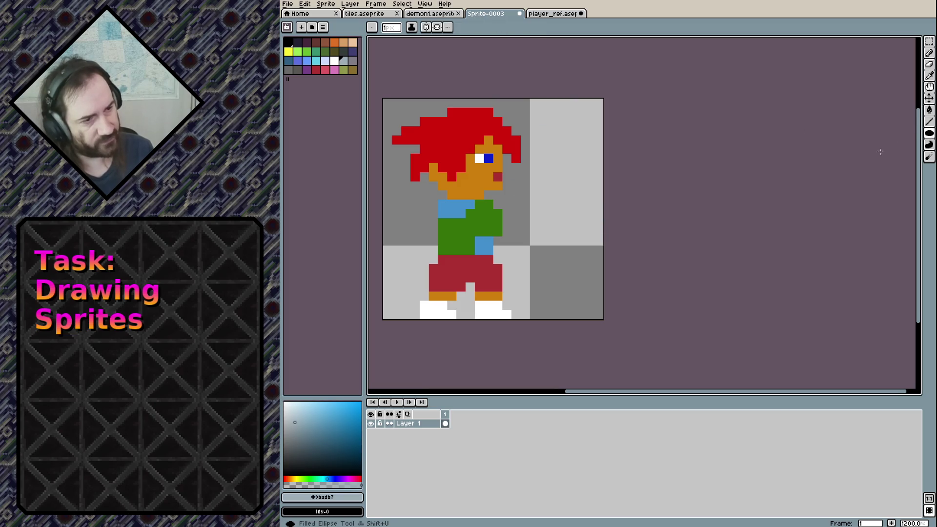
left_click_drag(542, 192, 599, 249)
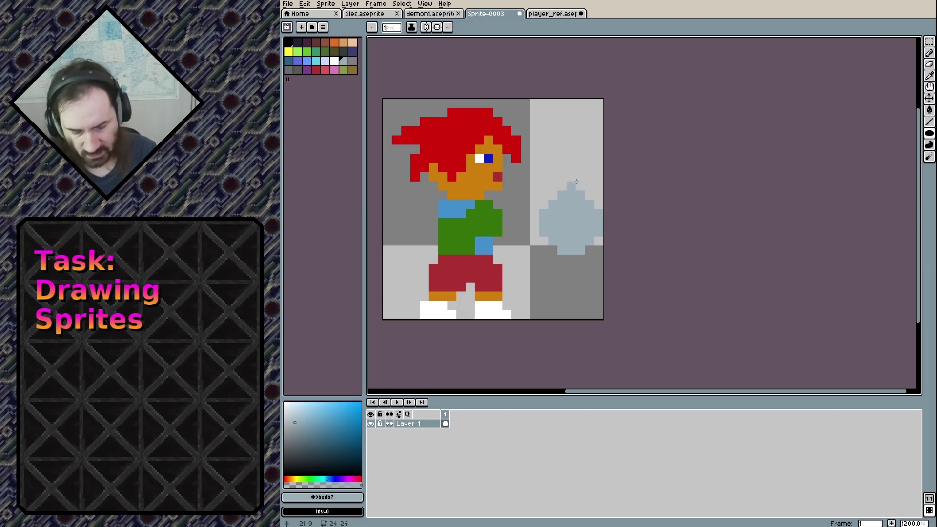
left_click_drag(570, 179, 573, 262)
left_click_drag(521, 223, 536, 223)
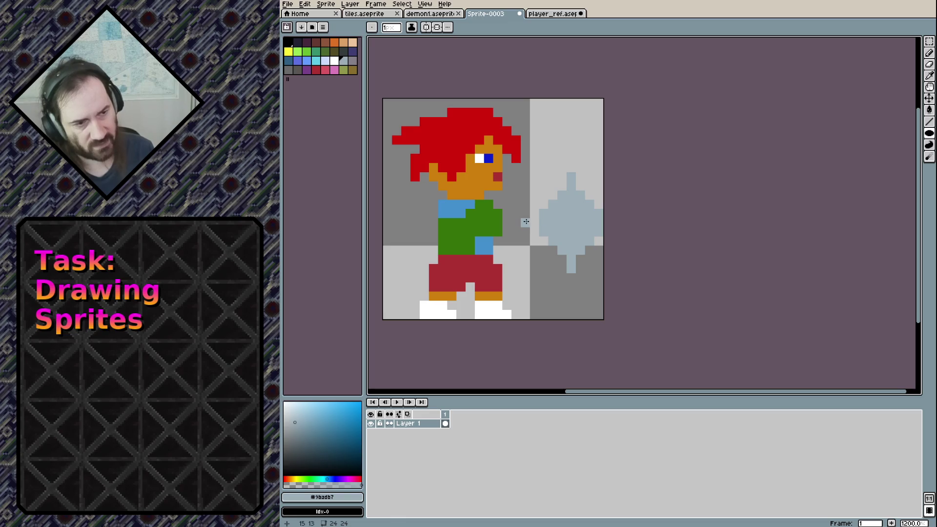
key("ctrl+z")
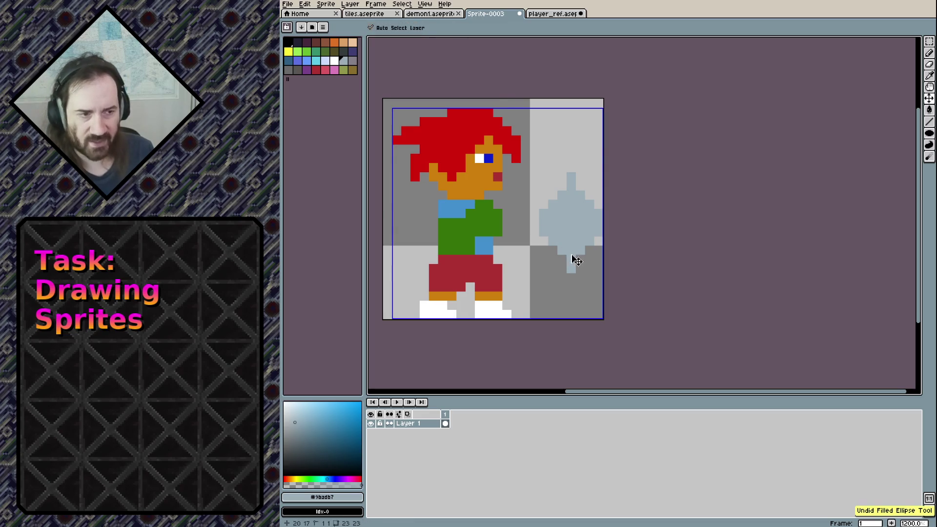
key("ctrl+z")
key("r")
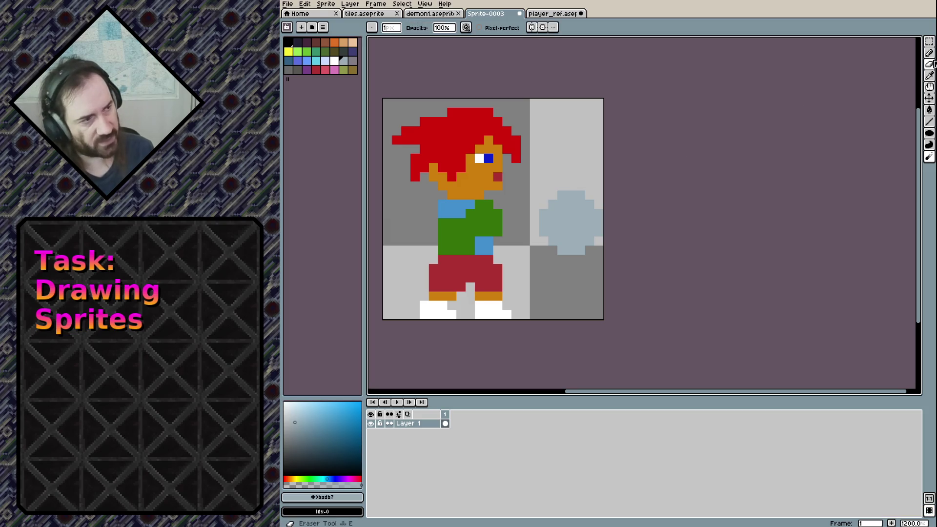
Select the blue-grey ball and nudge it one pixel left.
key("m")
left_click_drag(543, 196, 601, 251)
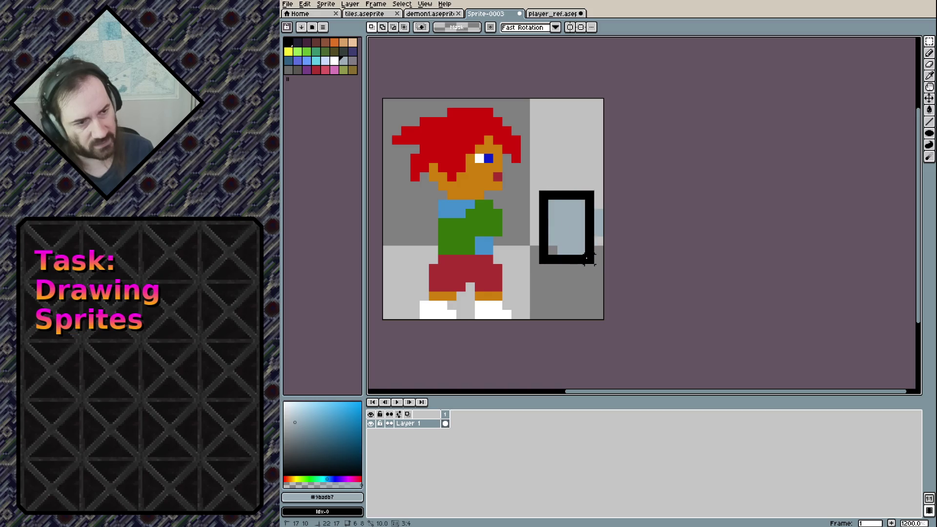
key("Up")
key("Down")
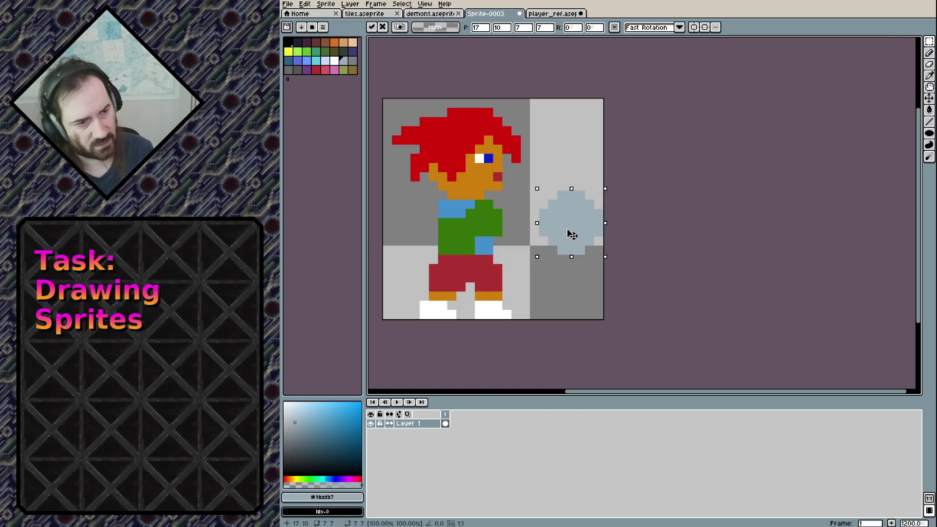
key("Left")
left_click(571, 287)
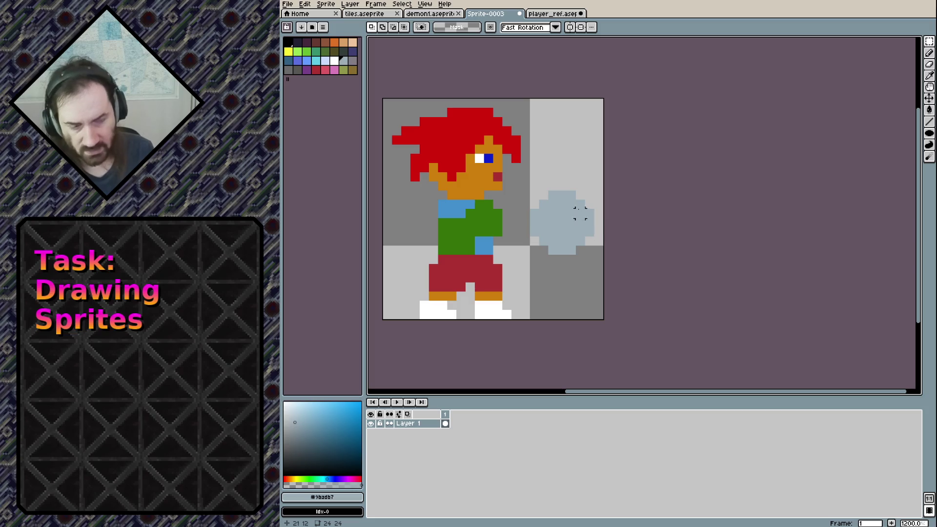
Add spike pixels on the ball's top, lower corners and left side.
key("b")
left_click(562, 185)
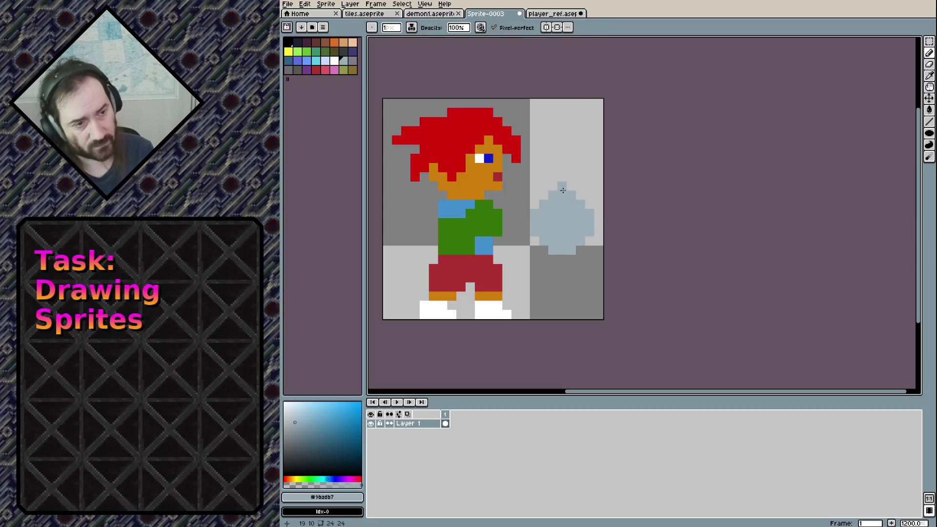
key("ctrl+z")
left_click(580, 186)
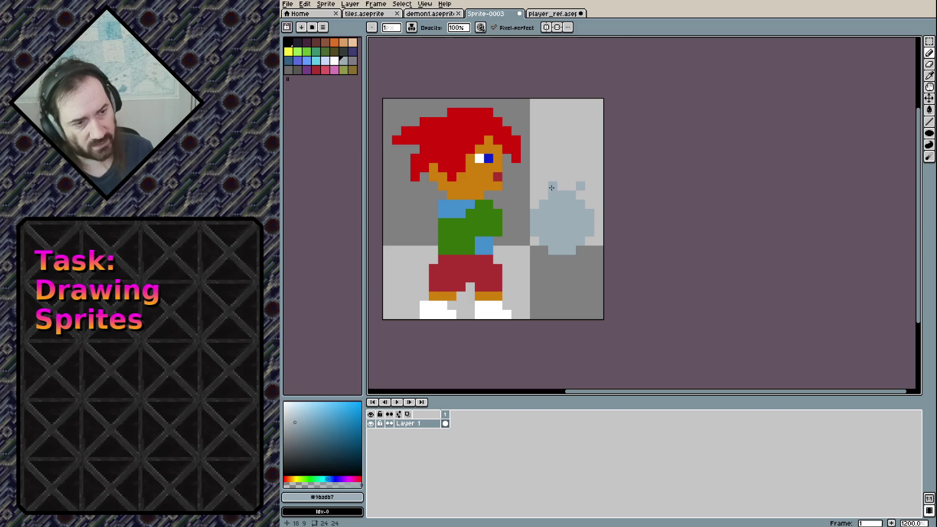
left_click(534, 250)
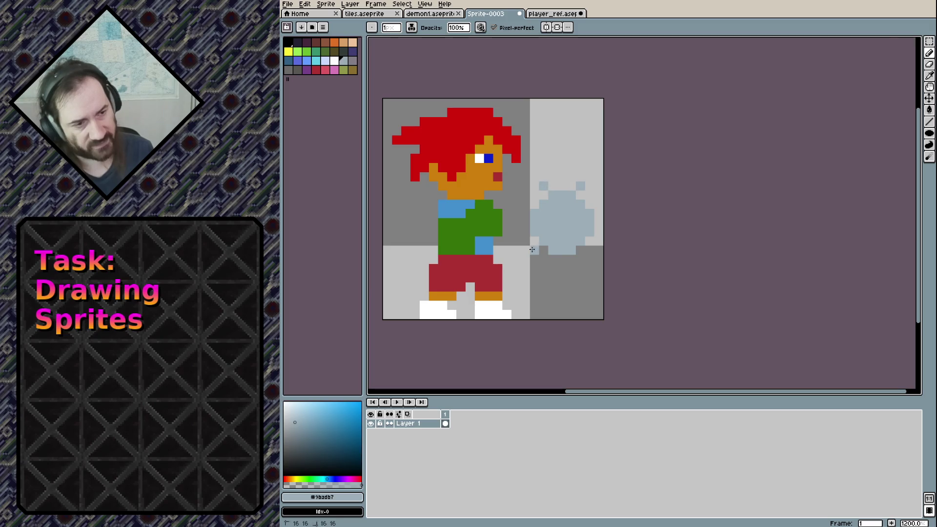
left_click(589, 250)
key("ctrl+z")
key("ctrl+z")
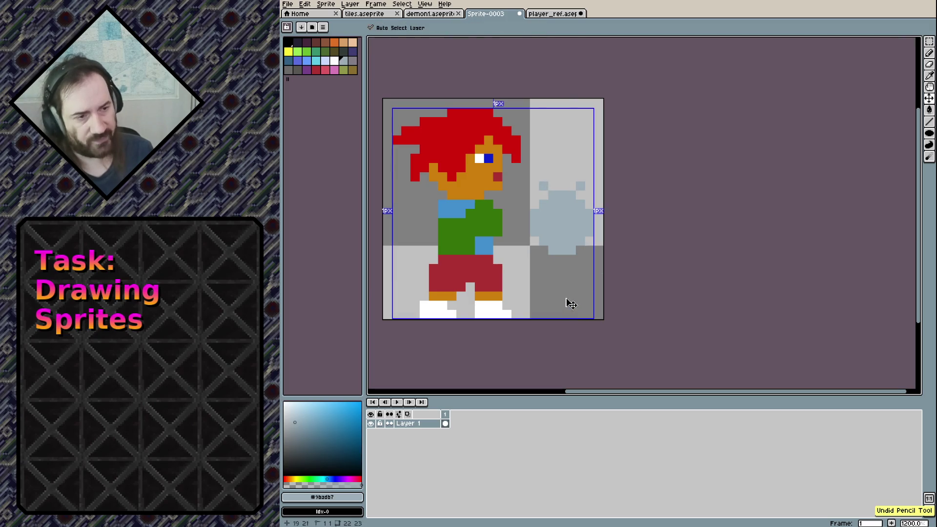
left_click(542, 259)
left_click(580, 259)
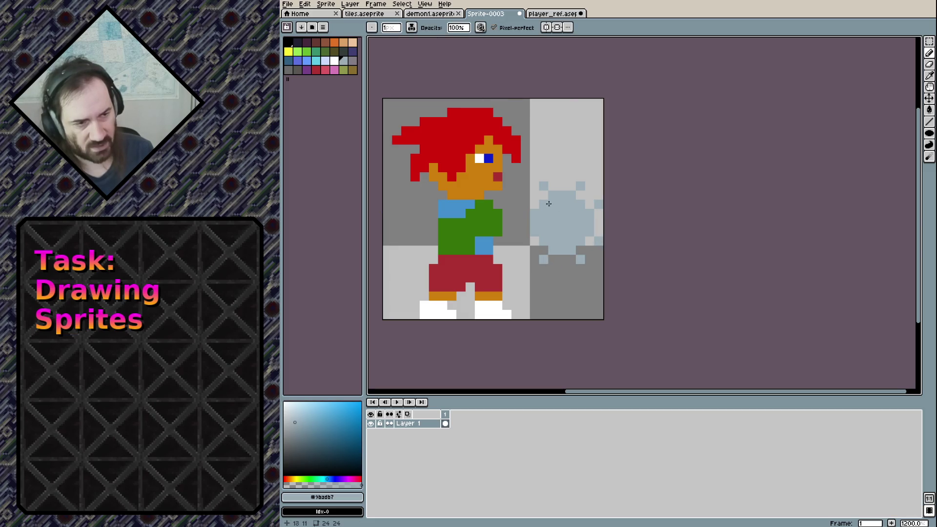
left_click(521, 242)
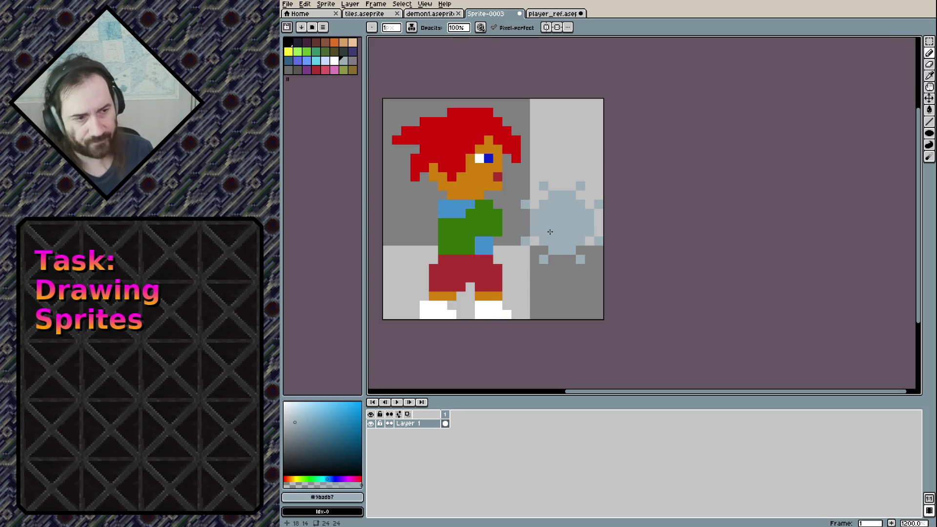
left_click(553, 13)
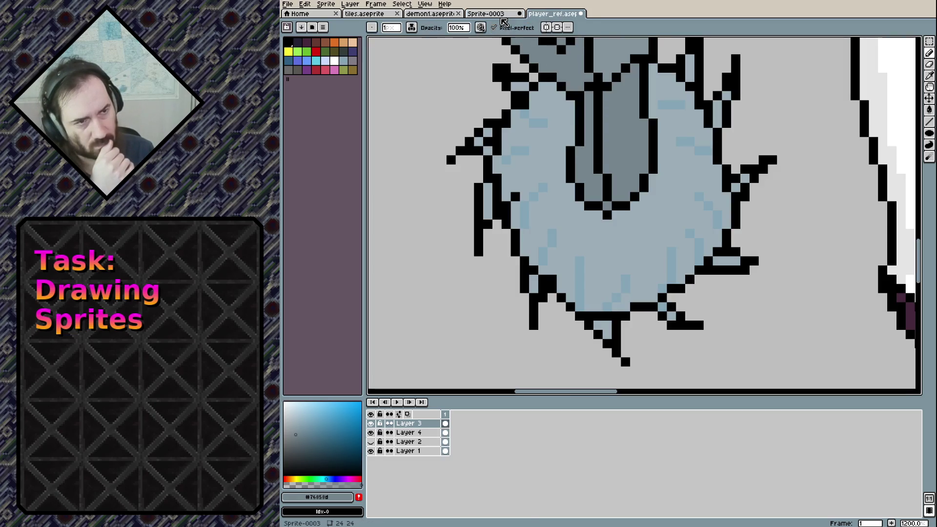
Paint dark grey pixels on the ball and extend a grey shaft toward the boy.
left_click(503, 14)
left_click_drag(553, 213, 554, 223)
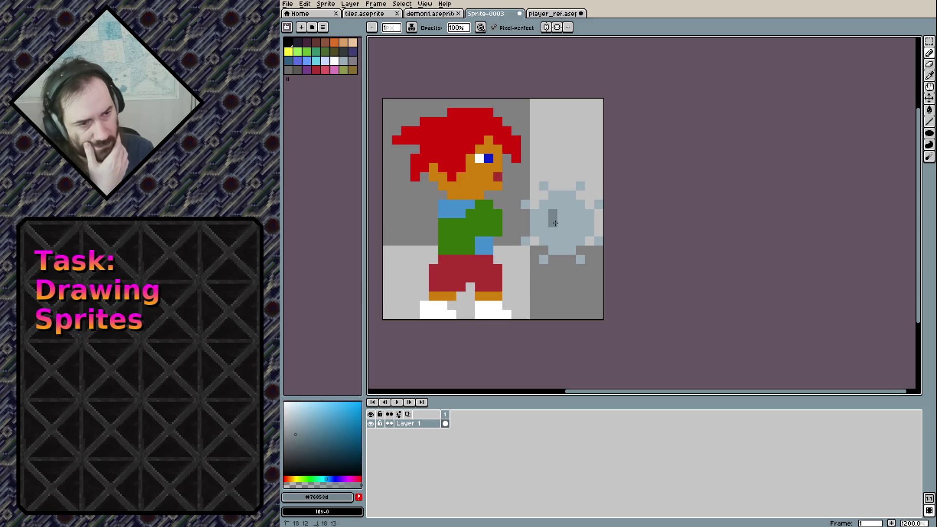
left_click(551, 231)
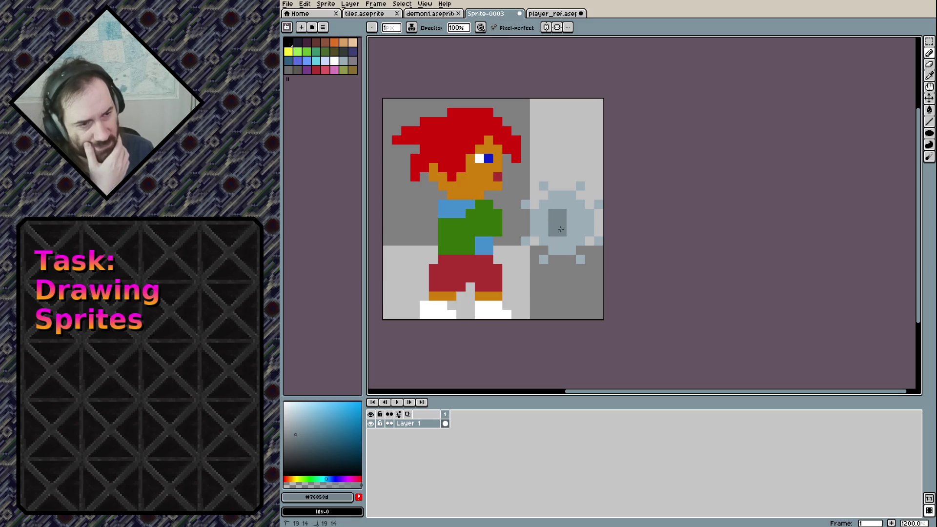
left_click(570, 222)
mouse_move(543, 211)
left_mouse_down()
mouse_move(543, 234)
mouse_move(537, 216)
left_mouse_up()
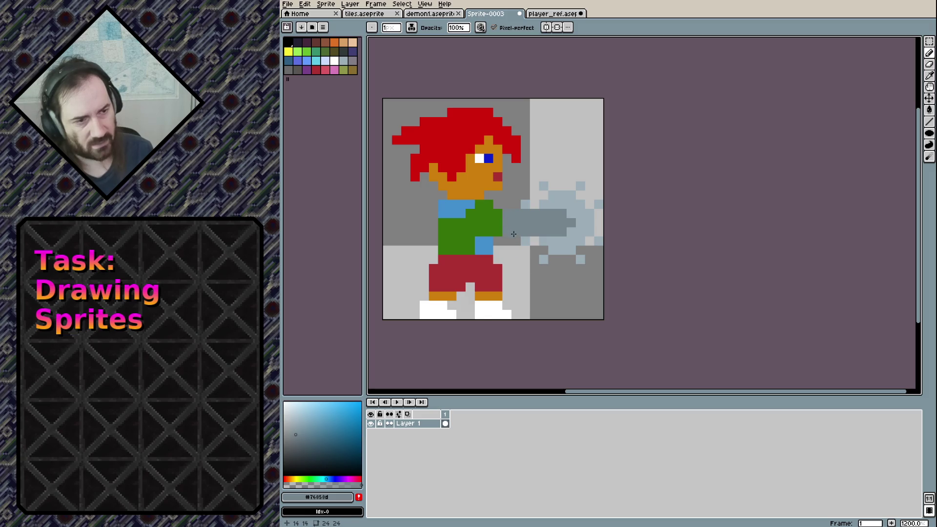
Add a skin pixel on the shoulder and a white fist block at the shaft's end.
left_click(480, 185, "alt")
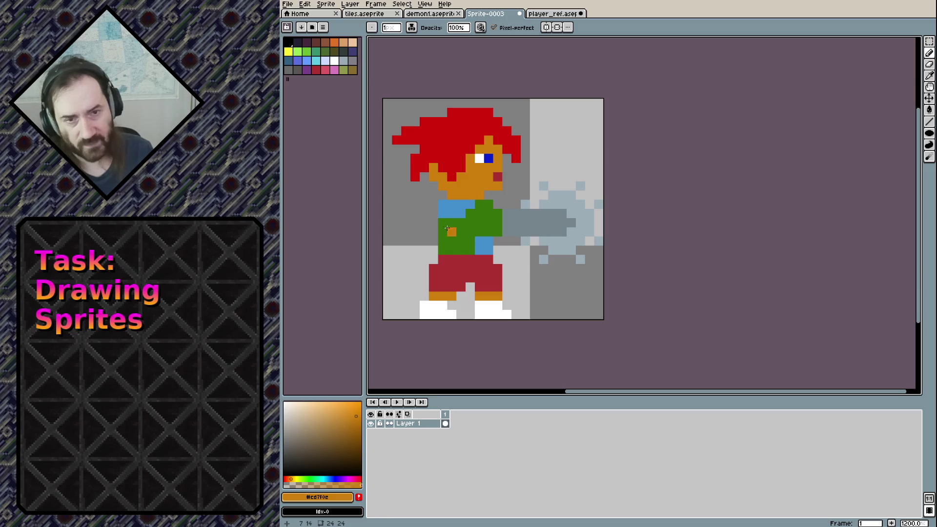
left_click(451, 202)
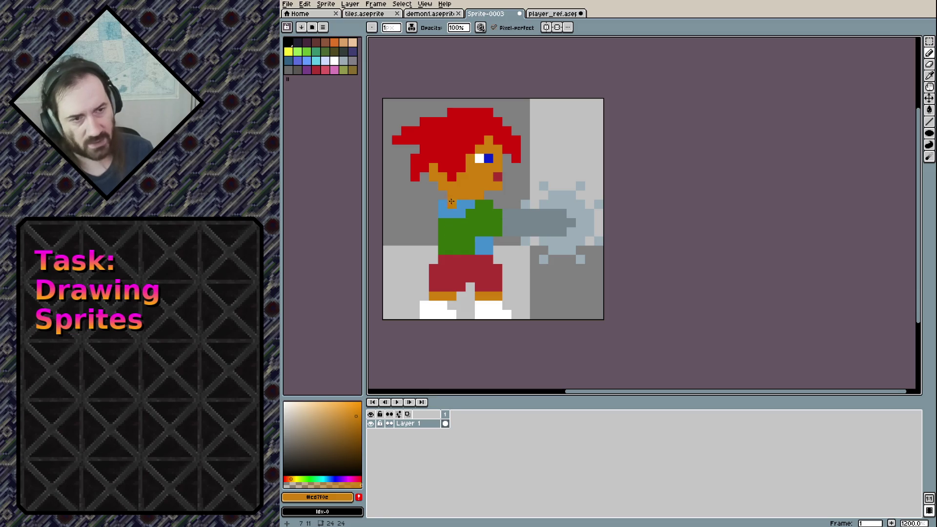
left_click(480, 307, "alt")
left_click(507, 213)
left_click(507, 232)
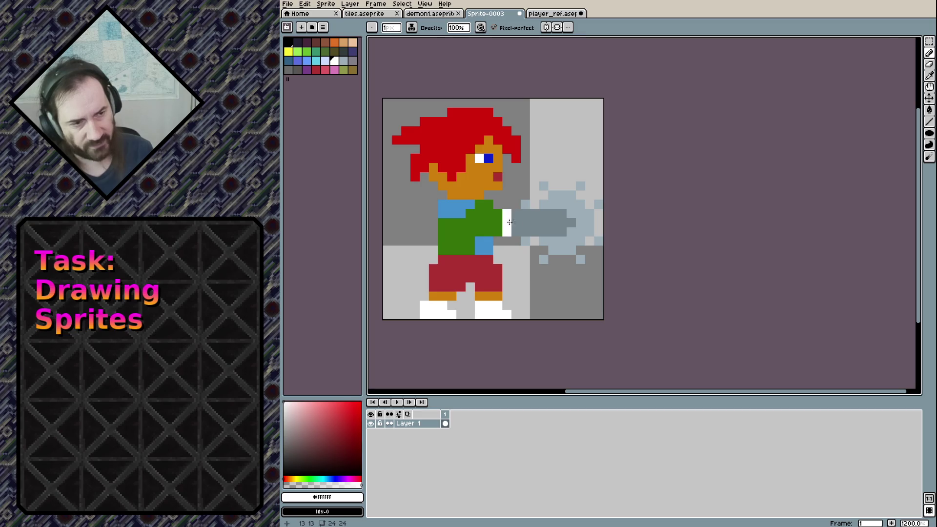
mouse_move(515, 213)
left_mouse_down()
mouse_move(516, 231)
mouse_move(494, 234)
left_mouse_up()
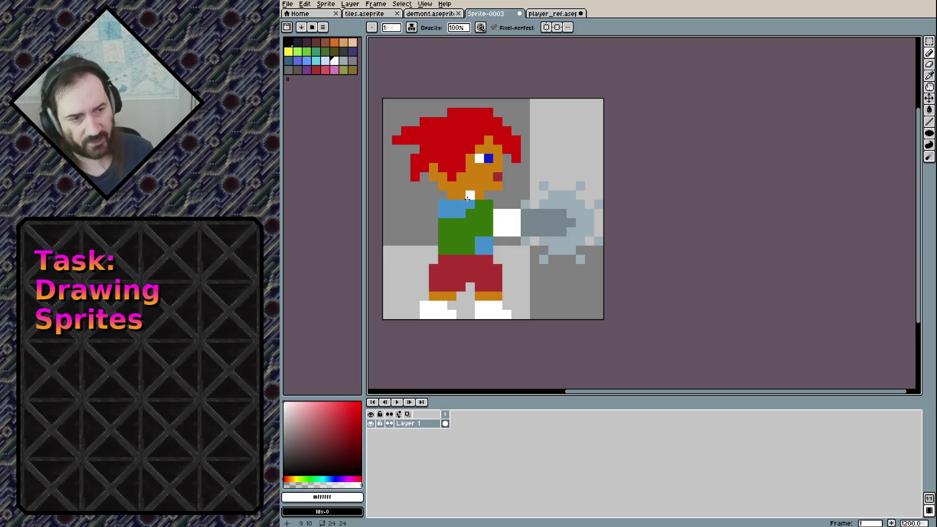
Draw an orange arm across the green shirt up to the fist.
left_click(470, 190, "alt")
left_click(452, 224)
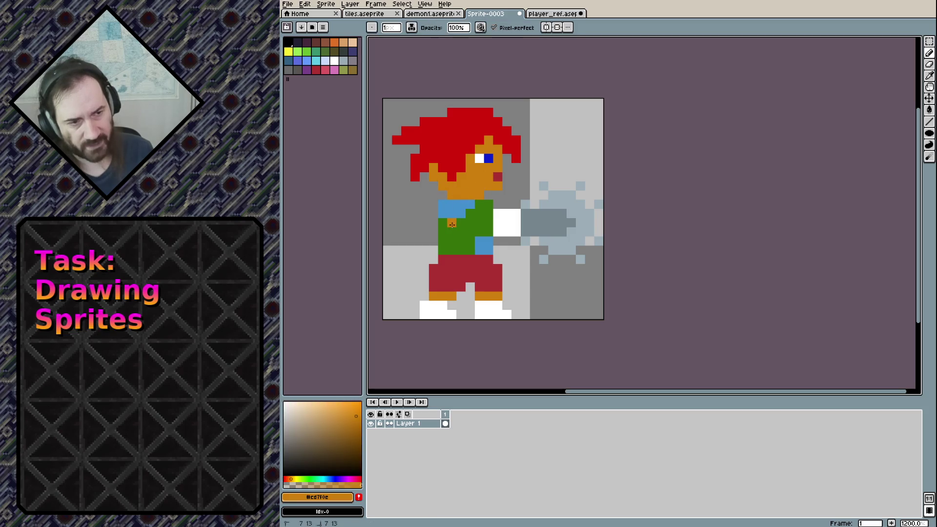
mouse_move(451, 224)
left_mouse_down()
mouse_move(476, 233)
mouse_move(486, 217)
mouse_move(473, 215)
left_mouse_up()
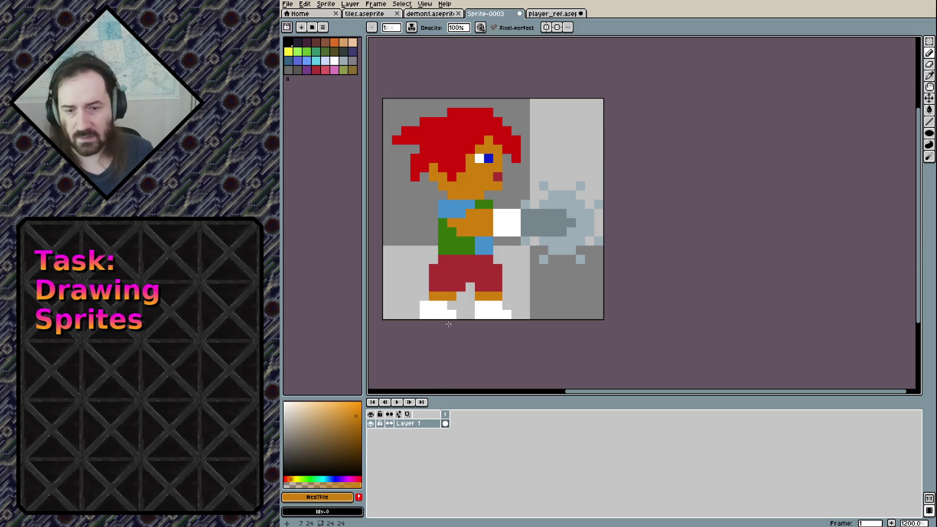
left_click_drag(464, 221, 498, 250)
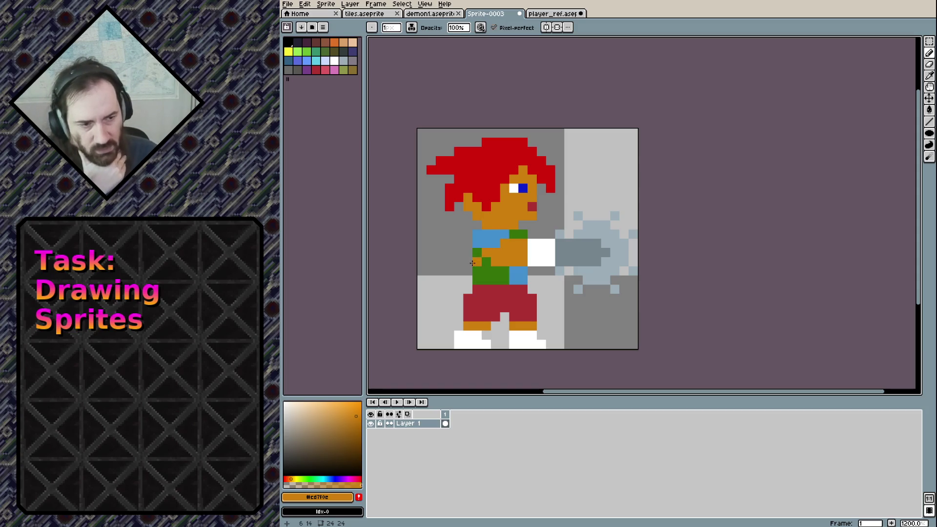
Touch up the red shorts: recolour a pixel red, erase a stray pixel, and undo one erase.
left_click(514, 308)
left_click(508, 303, "alt")
left_click(513, 307)
left_click(494, 325)
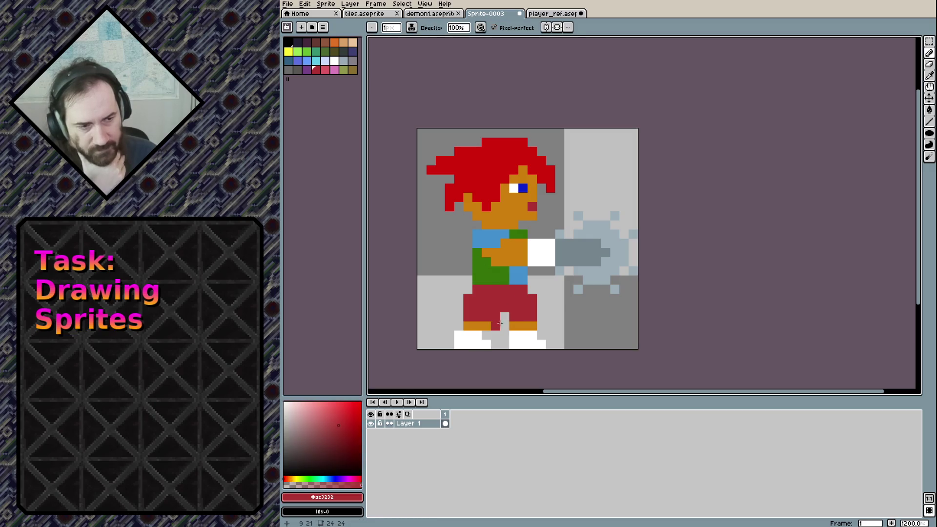
key("e")
left_click(495, 325)
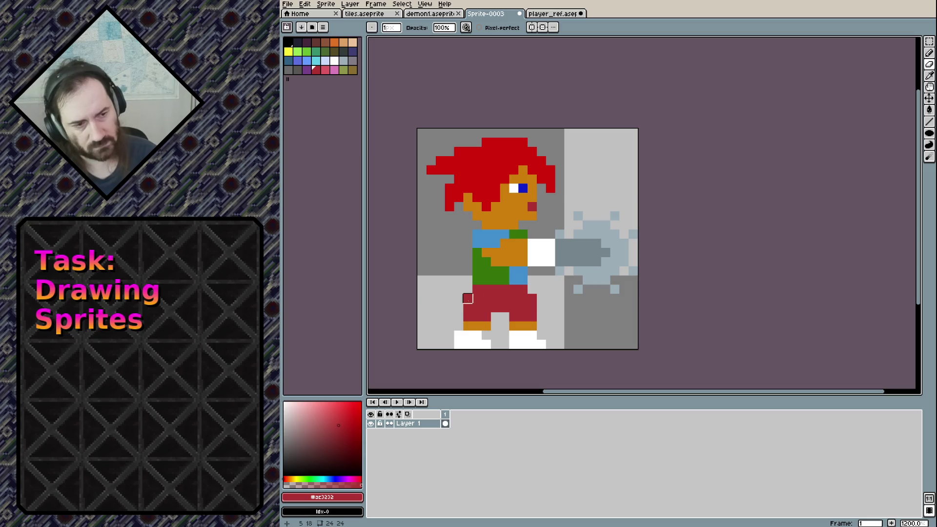
left_click(477, 299)
key("ctrl+z")
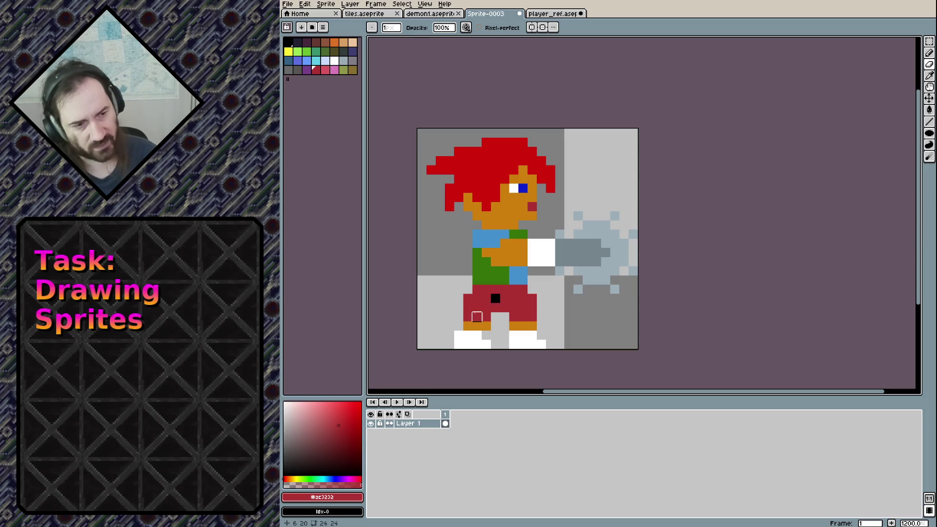
Try widening the shorts' left edge with a red stroke, then undo it.
key("b")
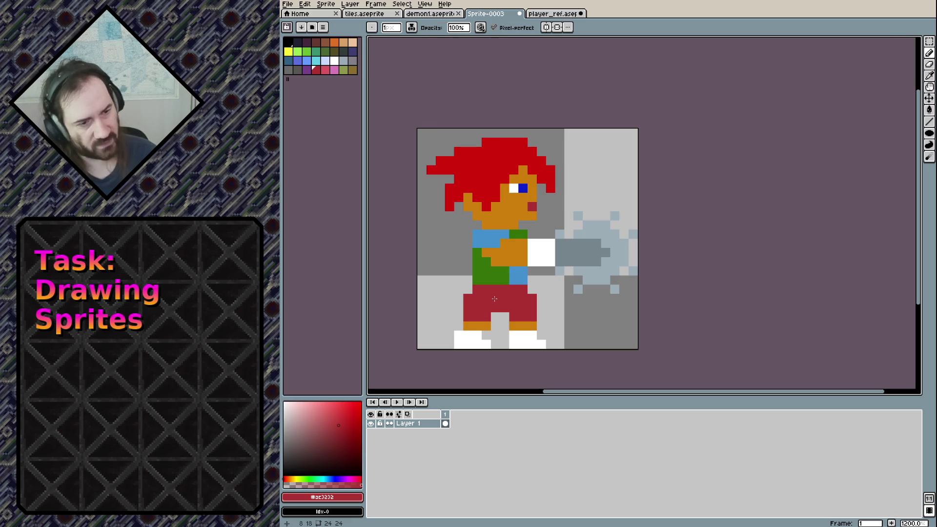
left_click_drag(458, 290, 463, 292)
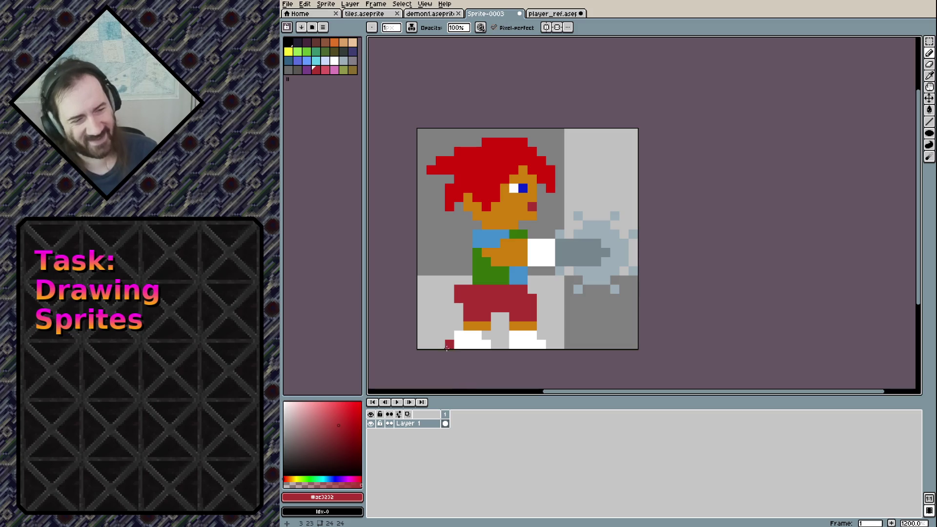
key("v")
key("ctrl+z")
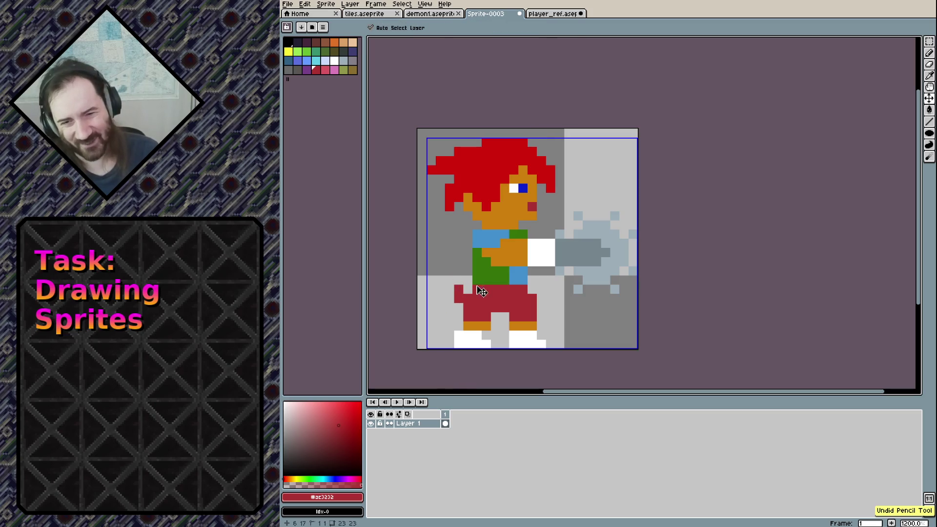
key("ctrl+z")
key("b")
Undo more trial red pixels on the shorts, then pick the hair red and extend the hair down at lower left.
left_click(468, 290)
left_click(458, 307)
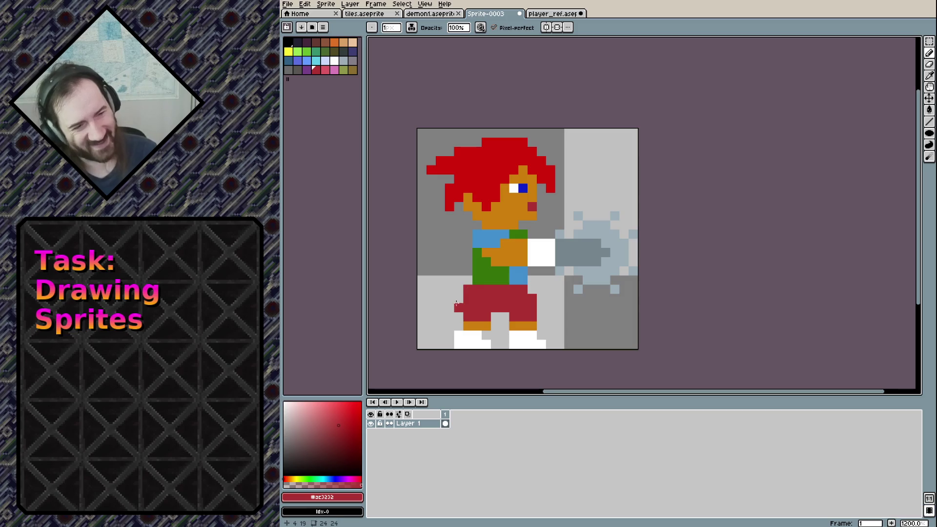
key("ctrl+z")
key("v")
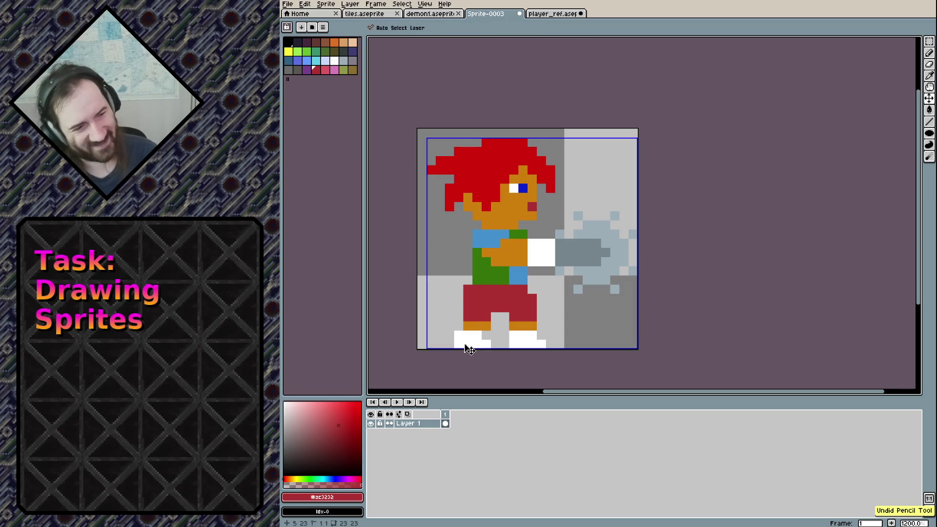
key("b")
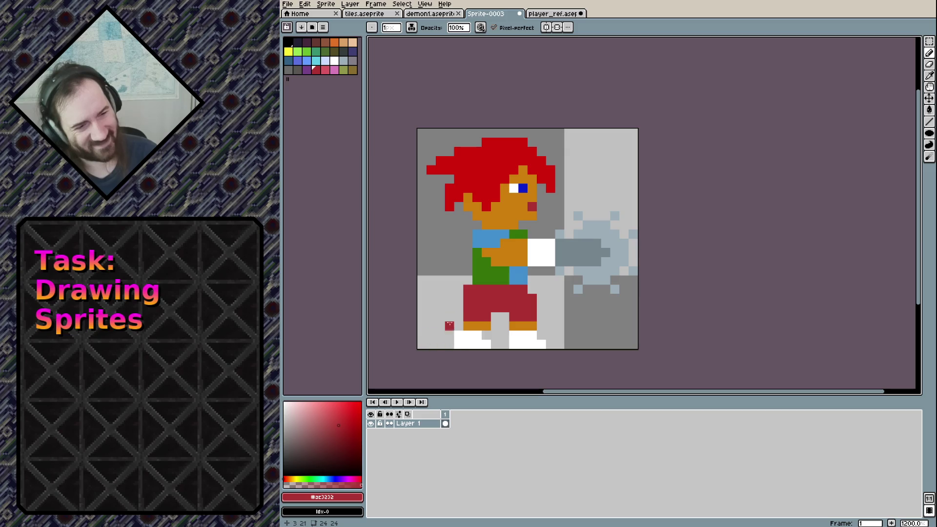
key("e")
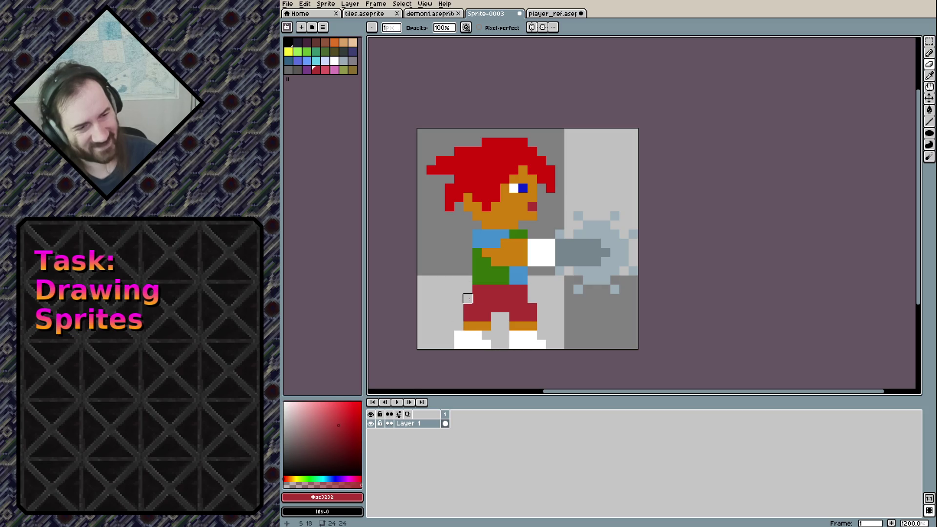
key("b")
key("ctrl+z")
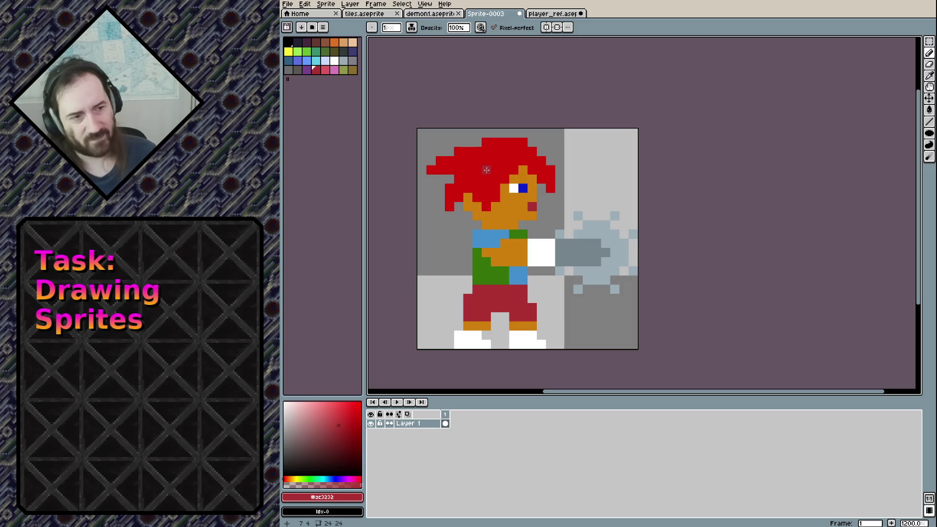
left_click(470, 193, "alt")
left_click_drag(467, 215, 468, 225)
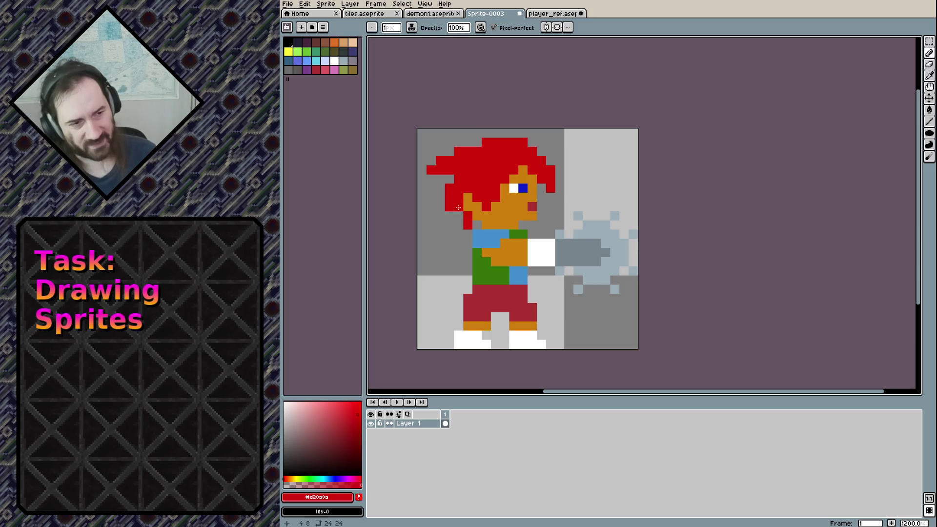
left_click(459, 216)
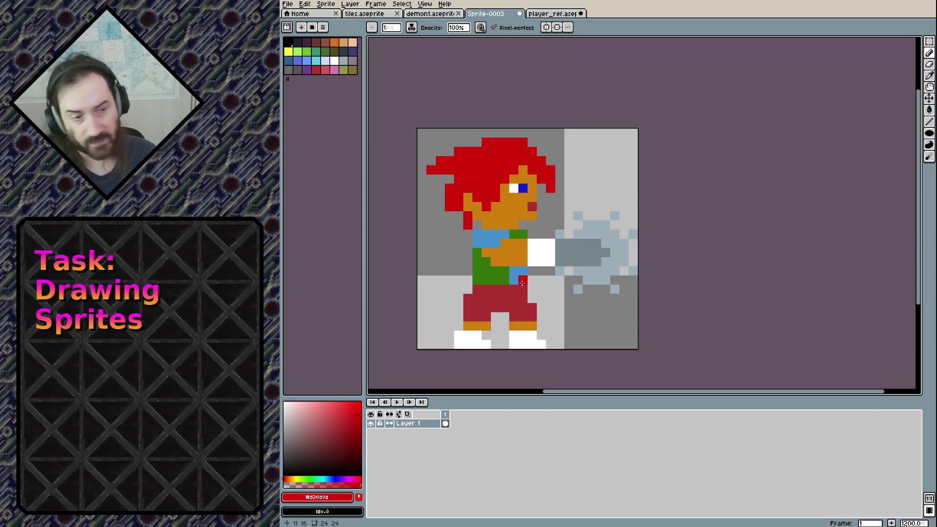
Check the hair shading on the player_ref image, then return to Sprite-0003.
left_click(541, 15)
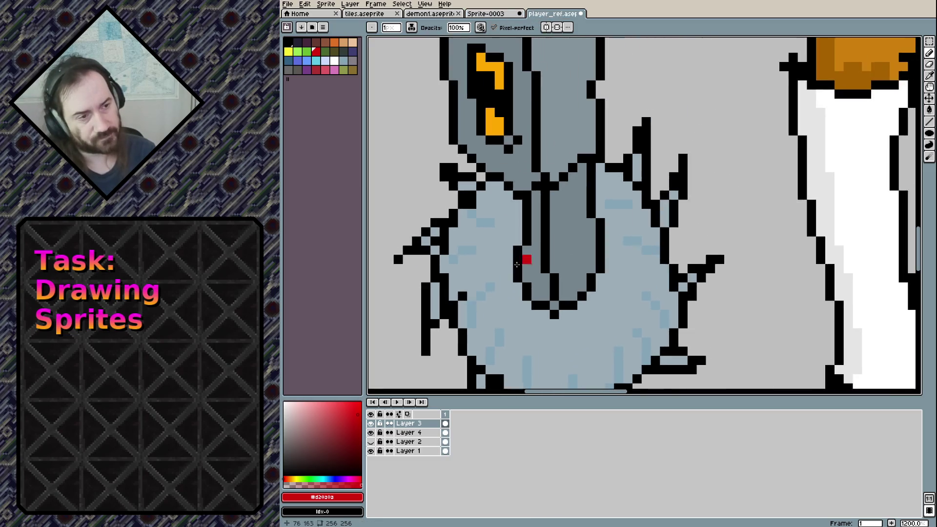
scroll(515, 266, "up", 3)
scroll(598, 147, "up", 2)
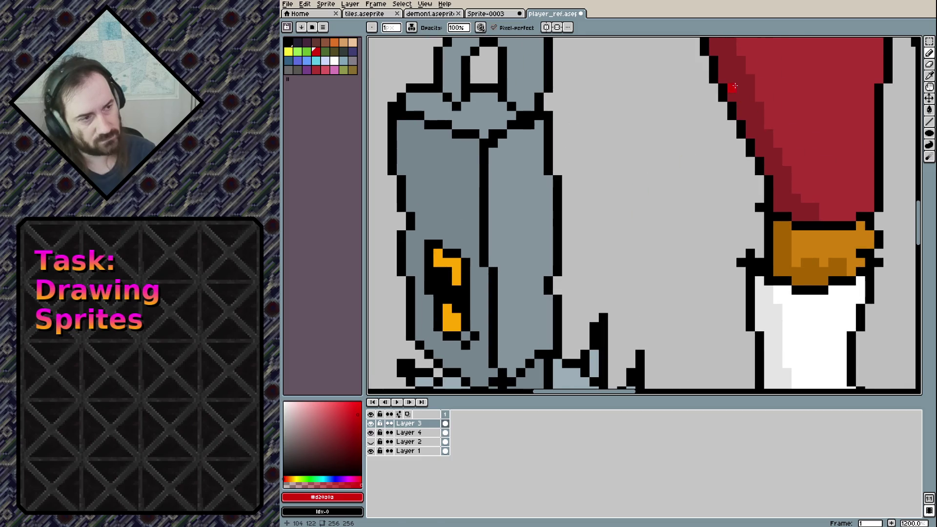
left_click(477, 14)
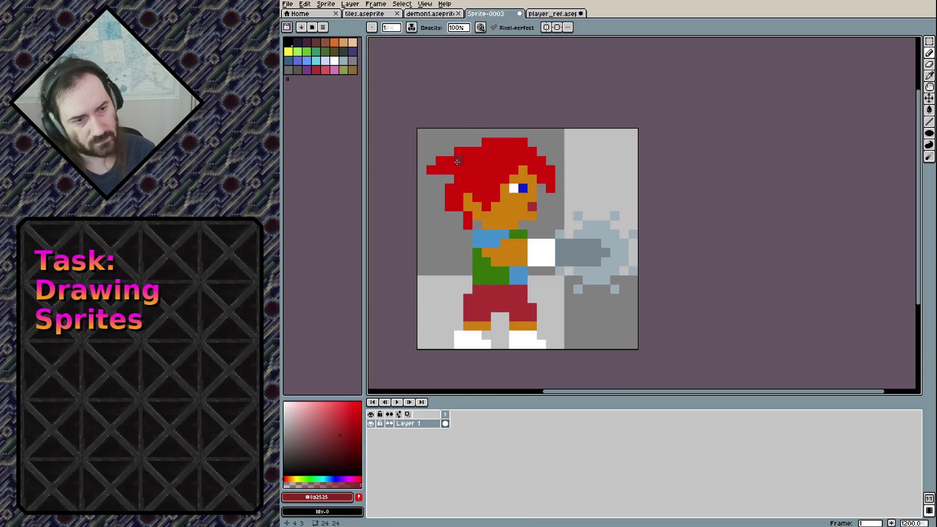
Paint dark-red shading along the hair's top edge and the strands left of the face.
left_click_drag(477, 195, 486, 200)
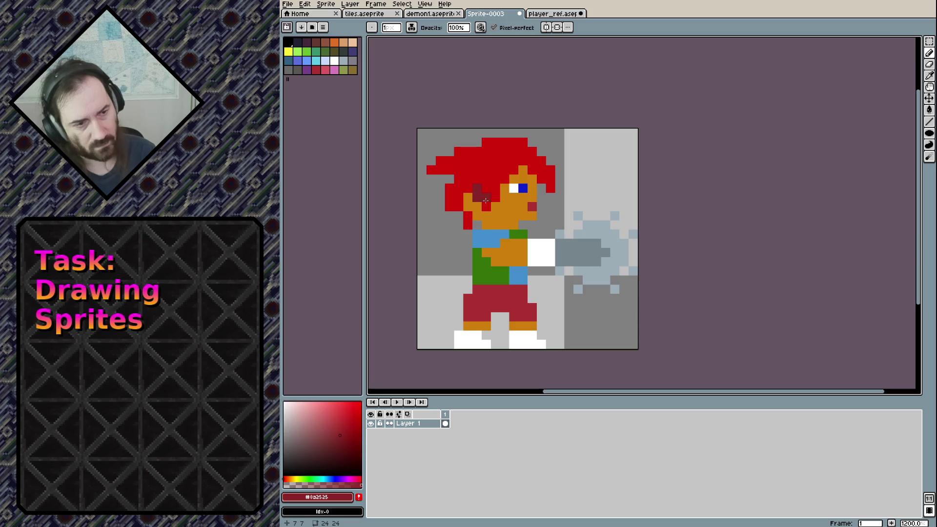
left_click(495, 197)
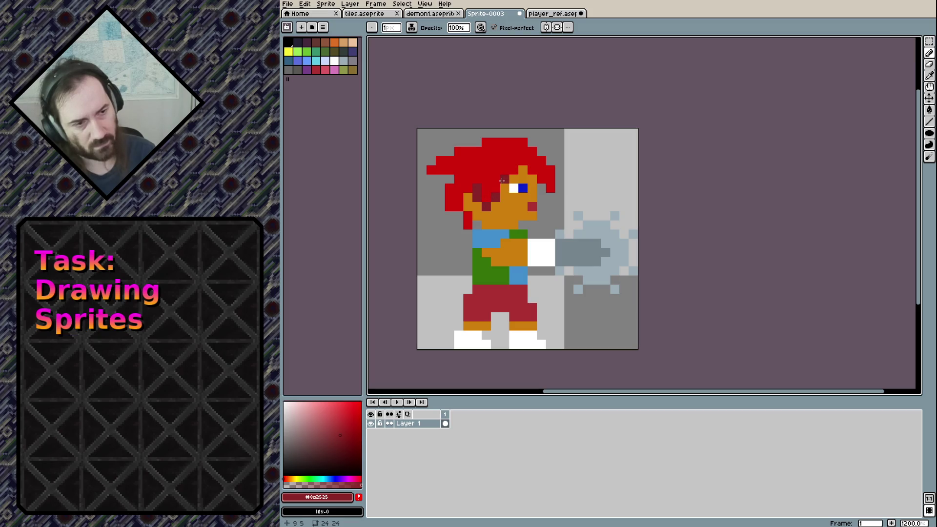
left_click_drag(502, 180, 502, 188)
left_click(450, 181)
left_click_drag(448, 201, 467, 223)
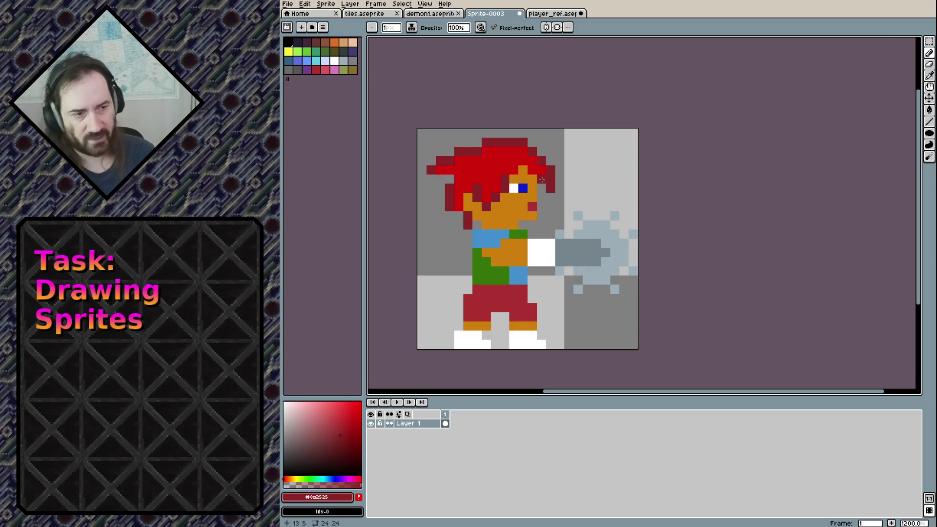
left_click(449, 215)
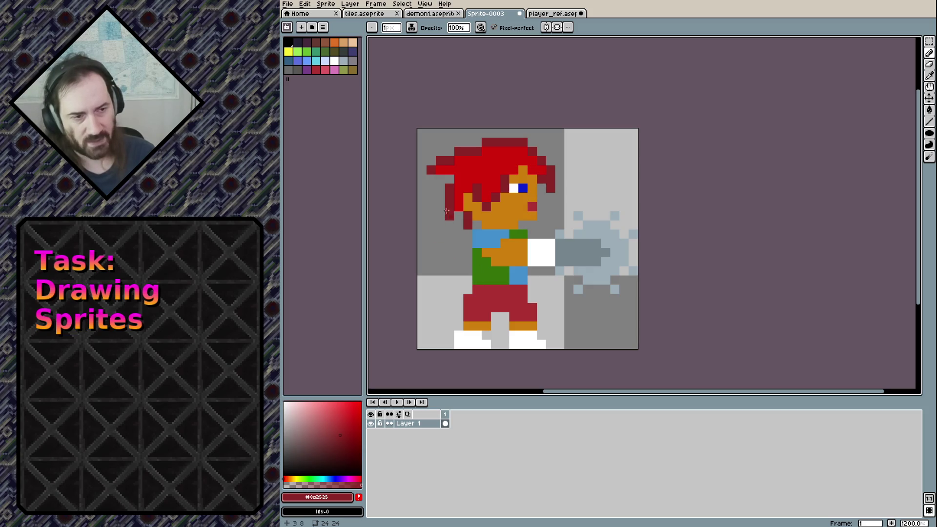
left_click(490, 153, "alt")
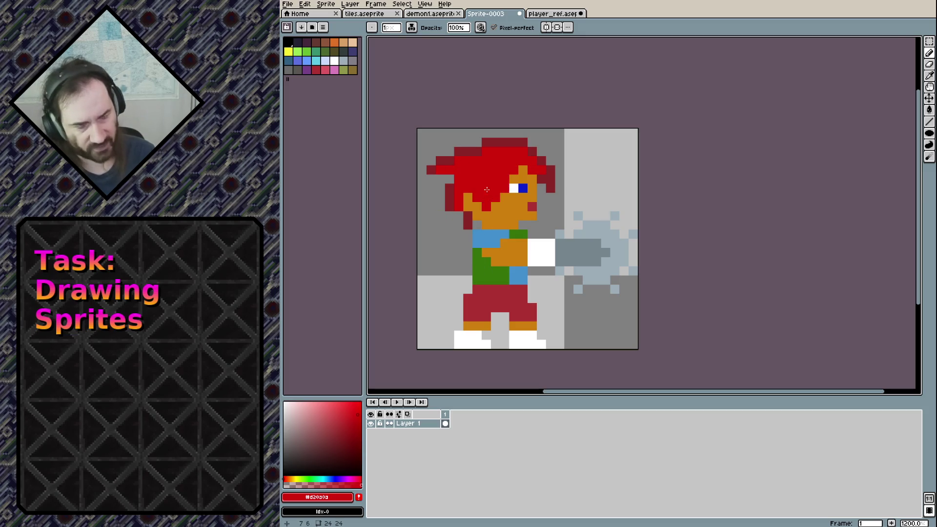
Sample the dark shirt green from player_ref and shade the shirt's left edge with it.
left_click(554, 13)
scroll(522, 299, "up", 10)
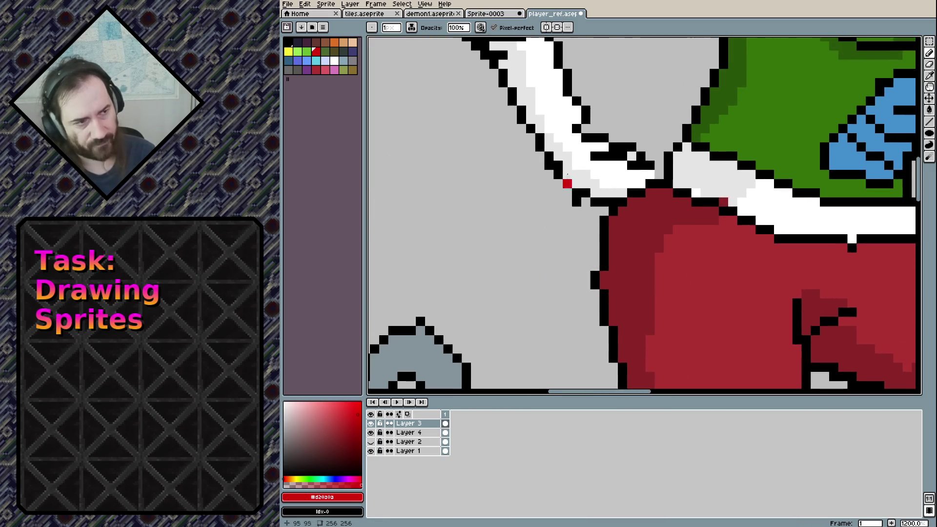
left_click(700, 147, "alt")
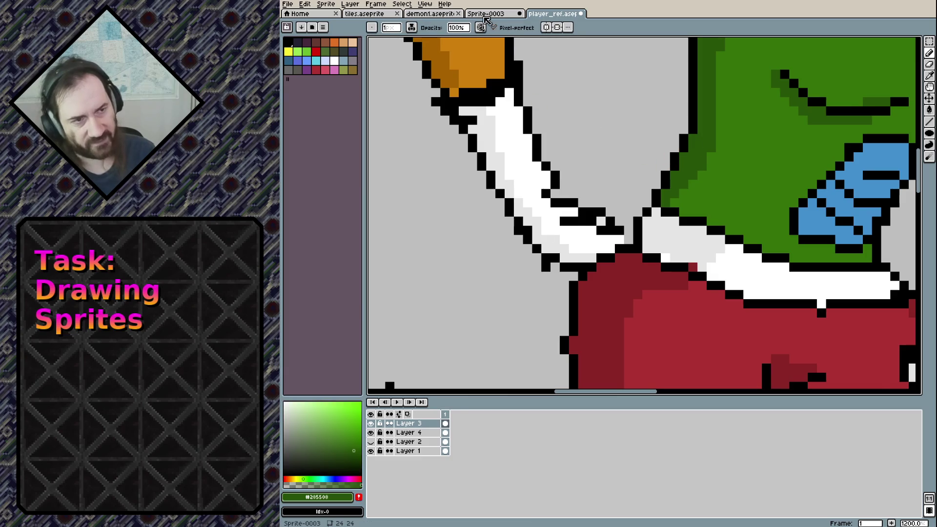
left_click(488, 16)
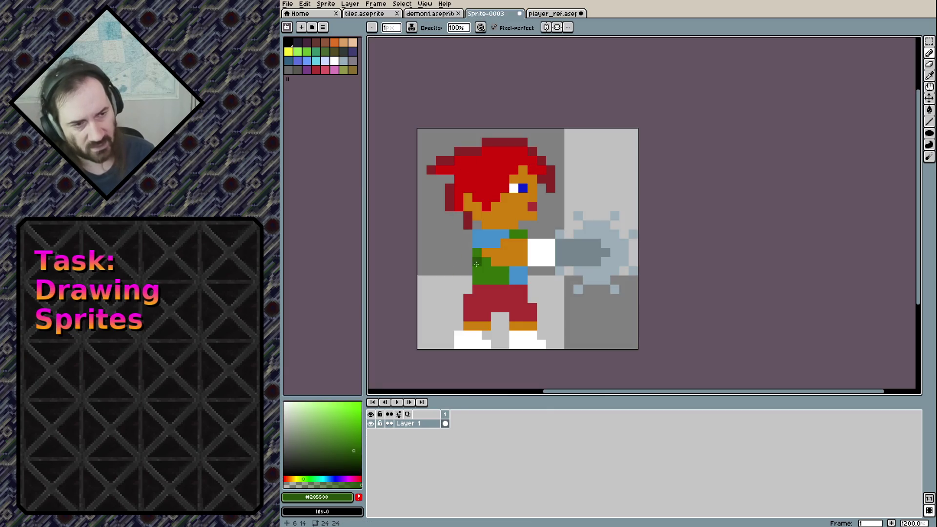
left_click_drag(475, 264, 478, 278)
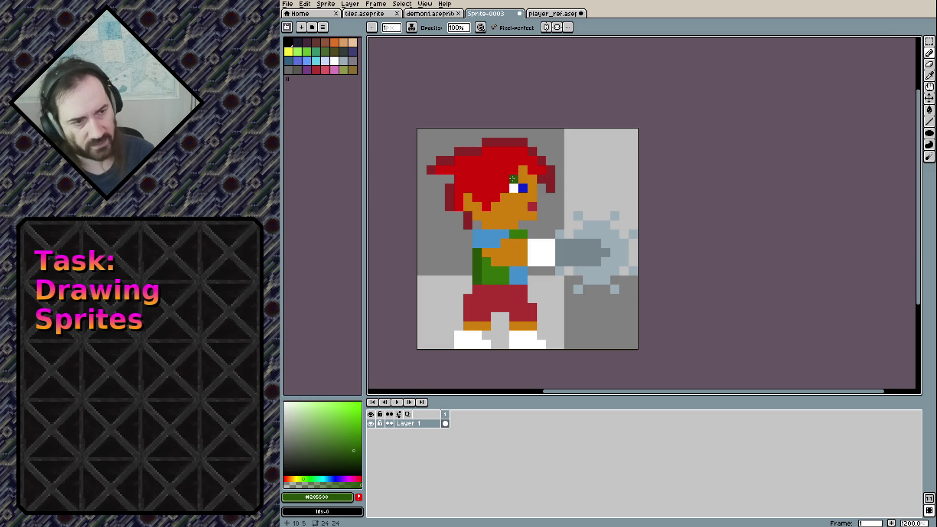
Sample the darker red from player_ref and shade both edges of the trousers.
left_click(488, 303, "alt")
left_click(546, 14)
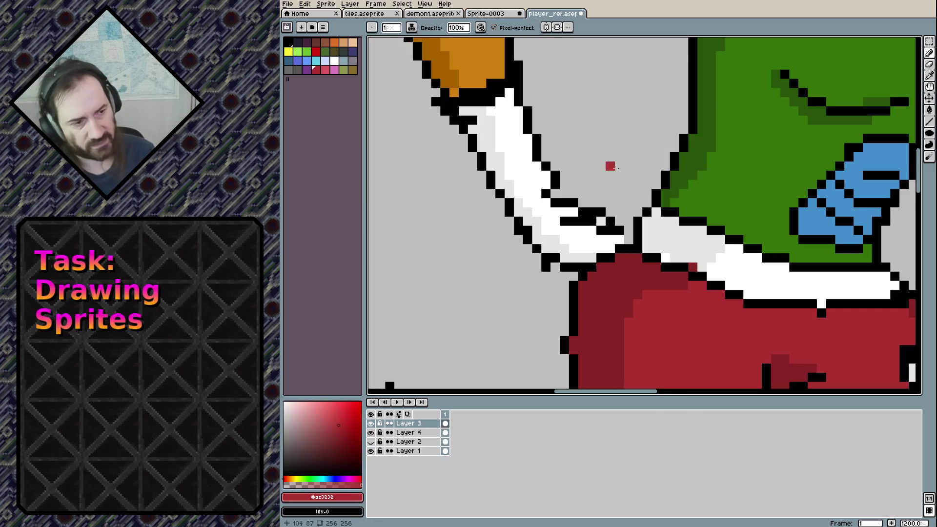
left_click(629, 270, "alt")
left_click(488, 15)
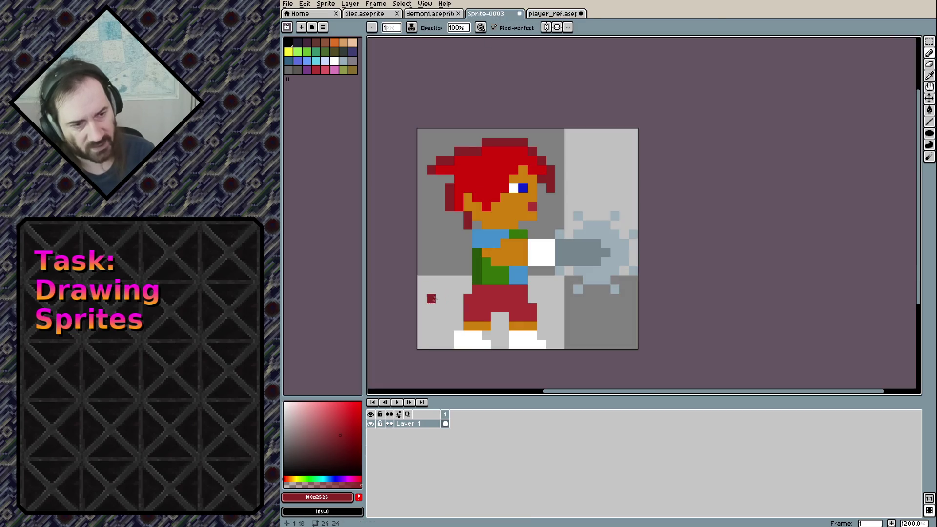
left_click_drag(463, 315, 467, 302)
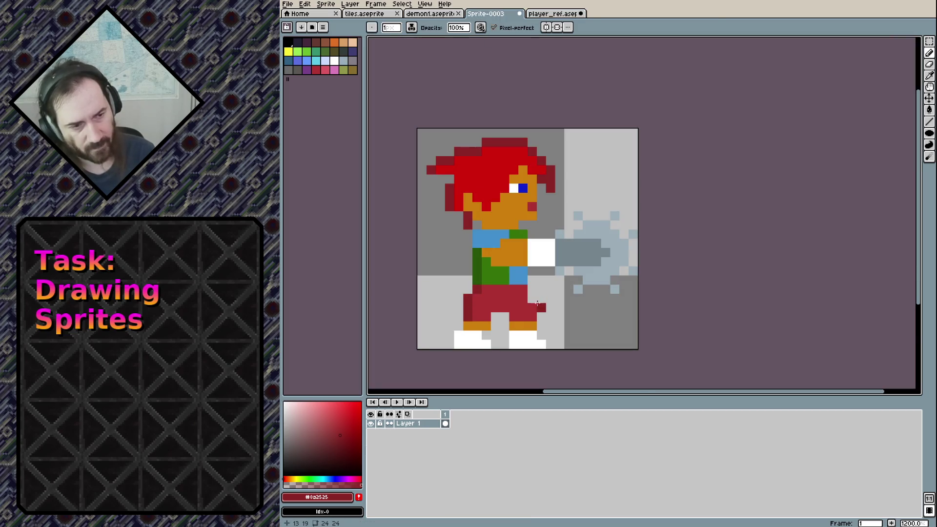
left_click_drag(523, 288, 532, 317)
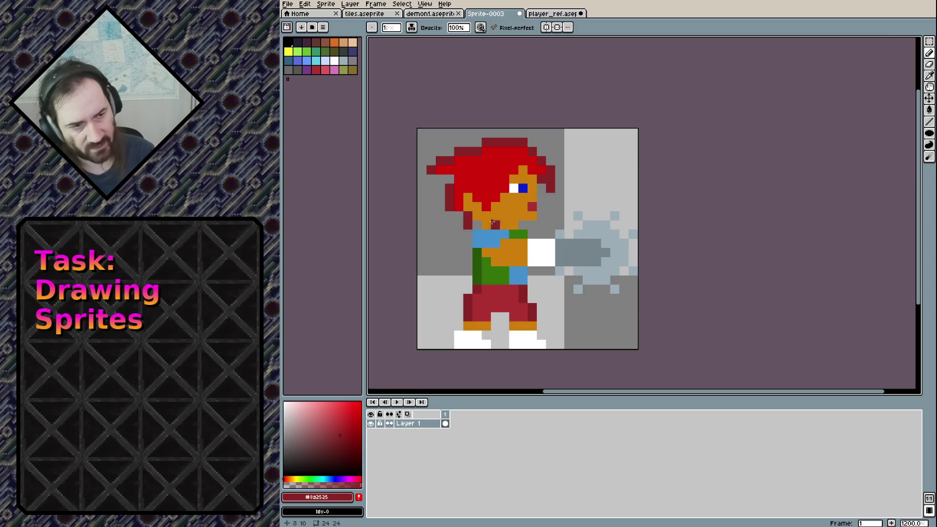
Sample the dark orange skin shade from player_ref and shade under the hair, undoing a chin stroke.
left_click(553, 14)
scroll(609, 224, "up", 5)
scroll(643, 173, "up", 2)
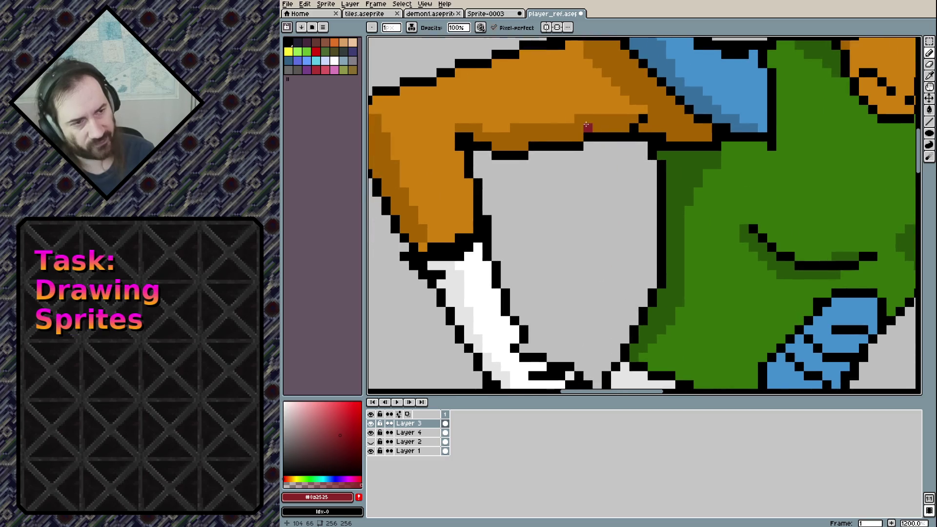
left_click(587, 124, "alt")
left_click(483, 16)
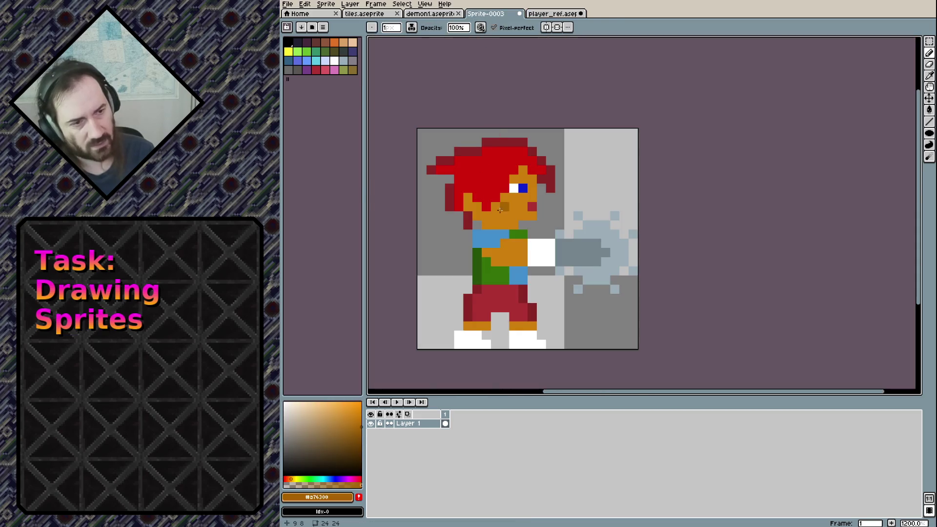
key("ctrl+z")
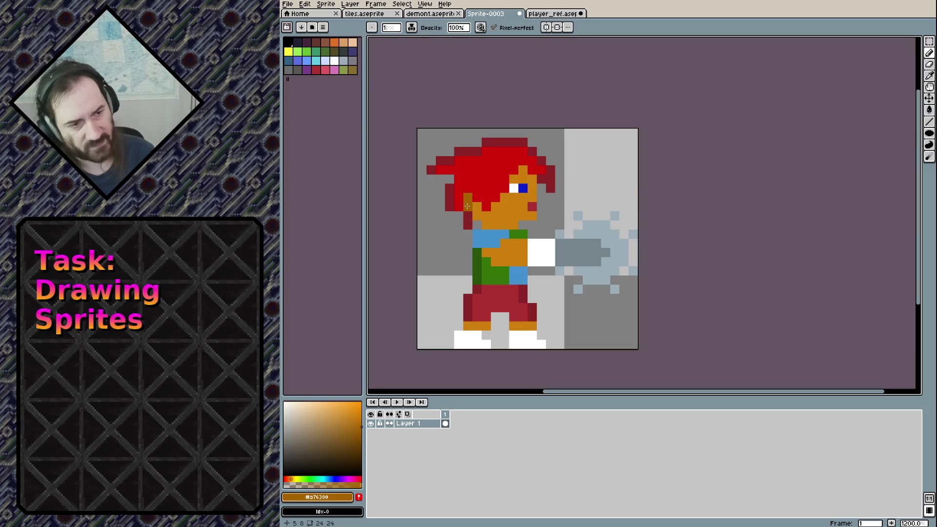
left_click(467, 202)
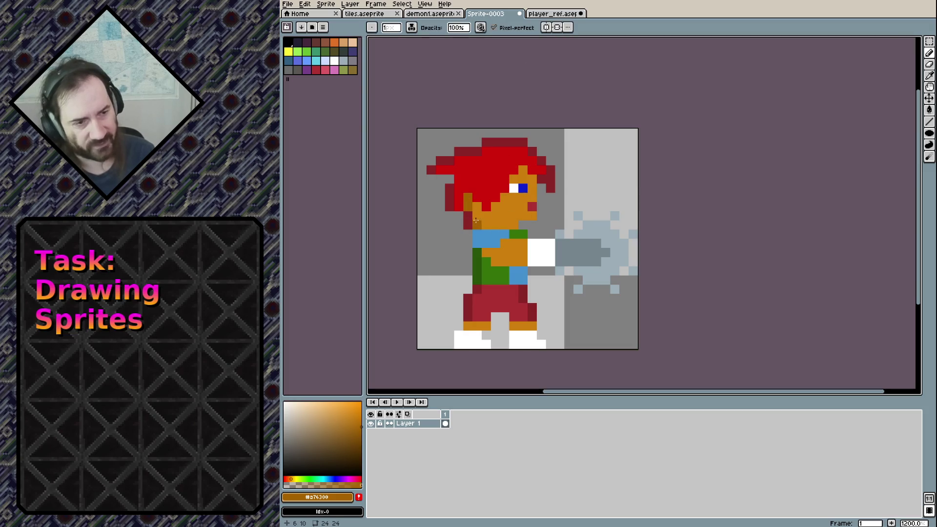
left_click(514, 224)
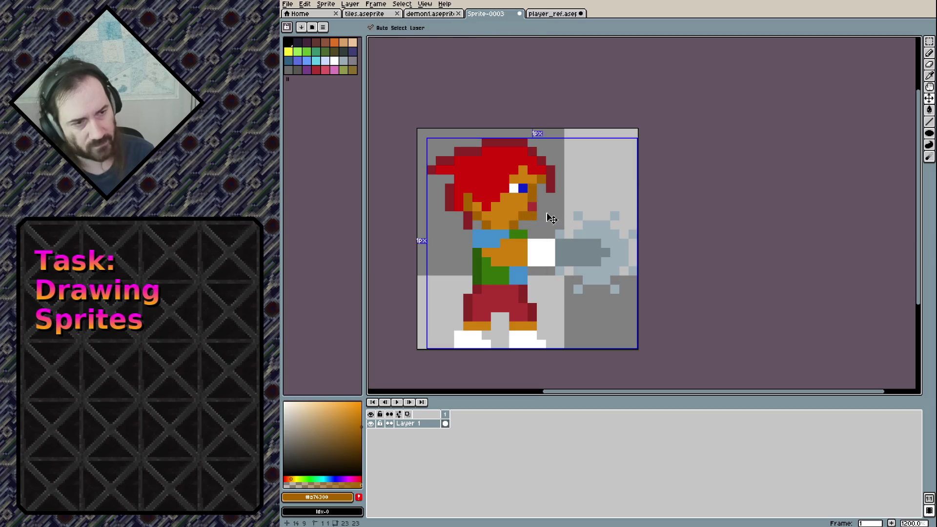
key("ctrl+z")
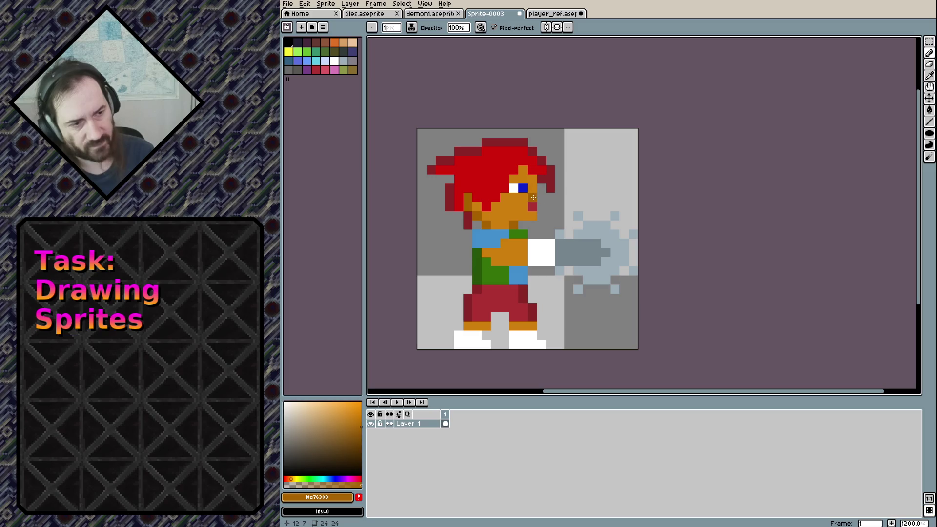
Try orange and black pixels on the cheek and right of the face, undoing each attempt.
left_click(536, 180)
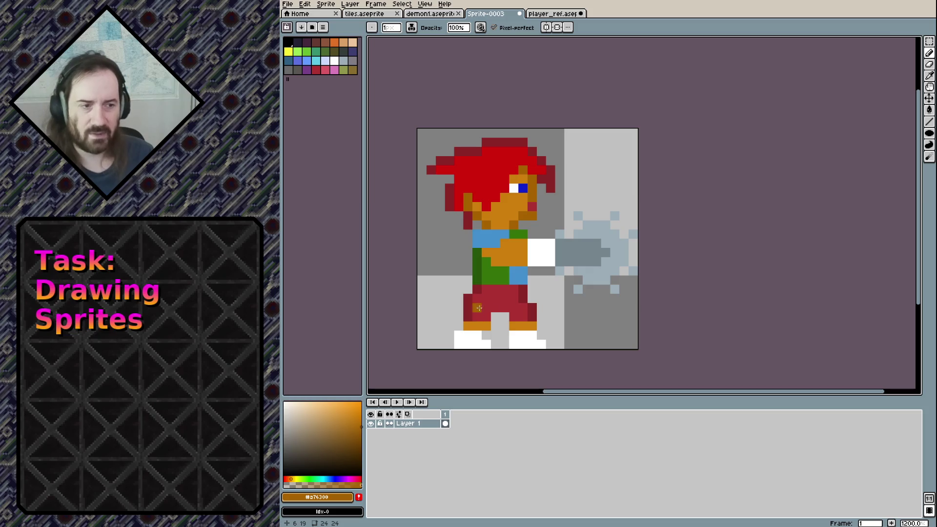
key("ctrl+z")
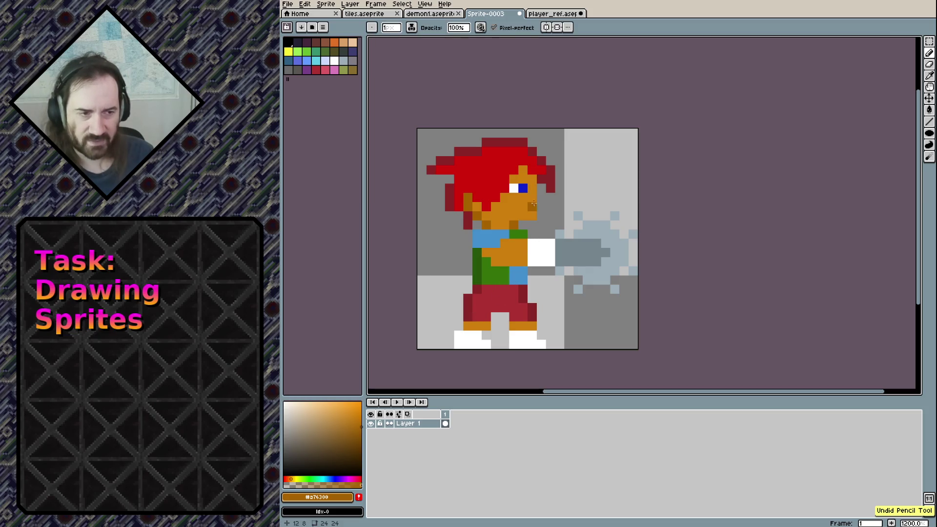
left_click_drag(541, 186, 540, 209)
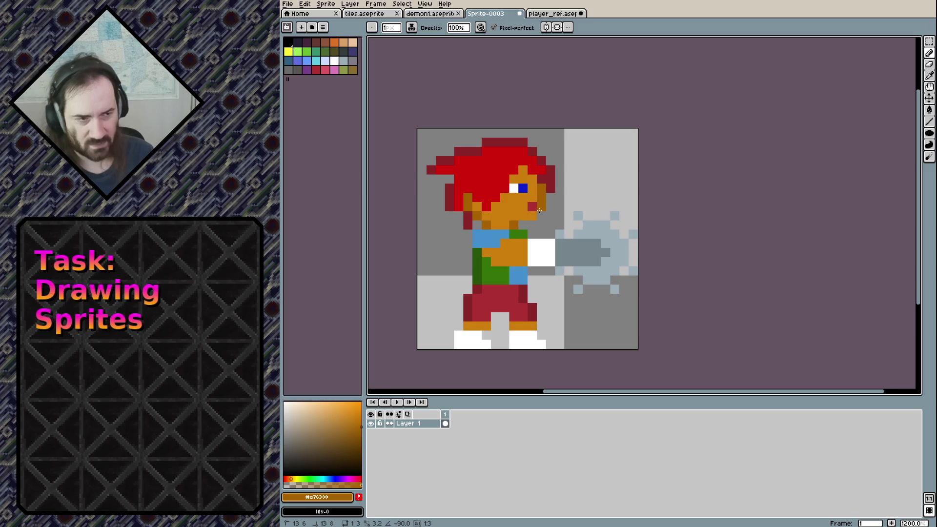
left_click(288, 43)
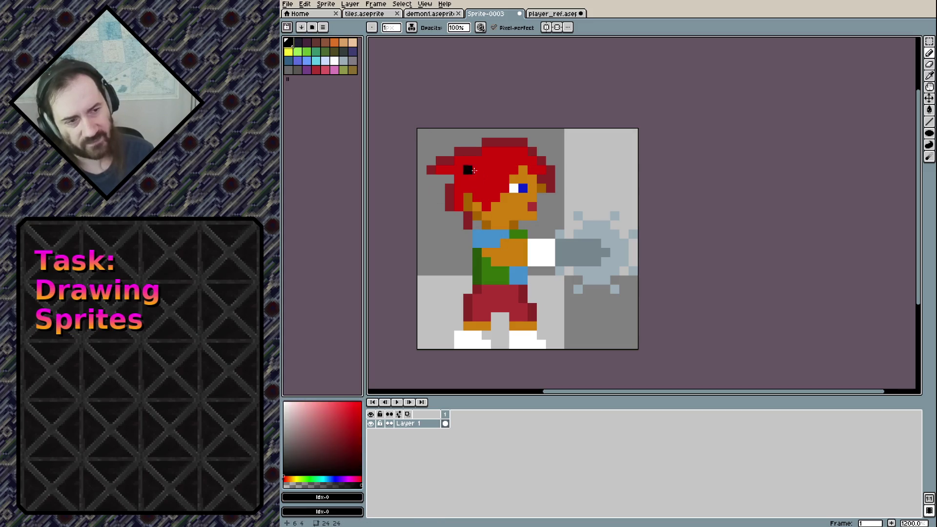
left_click_drag(541, 188, 541, 215)
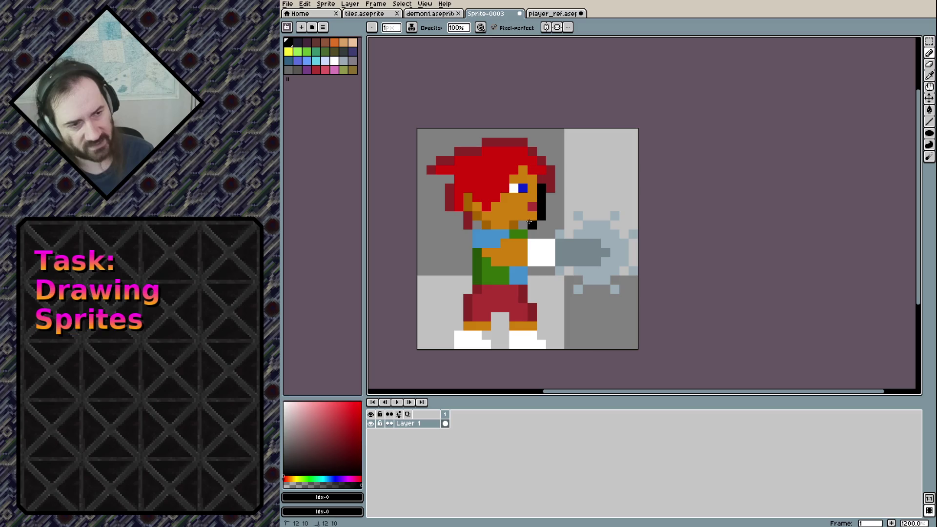
key("ctrl+z")
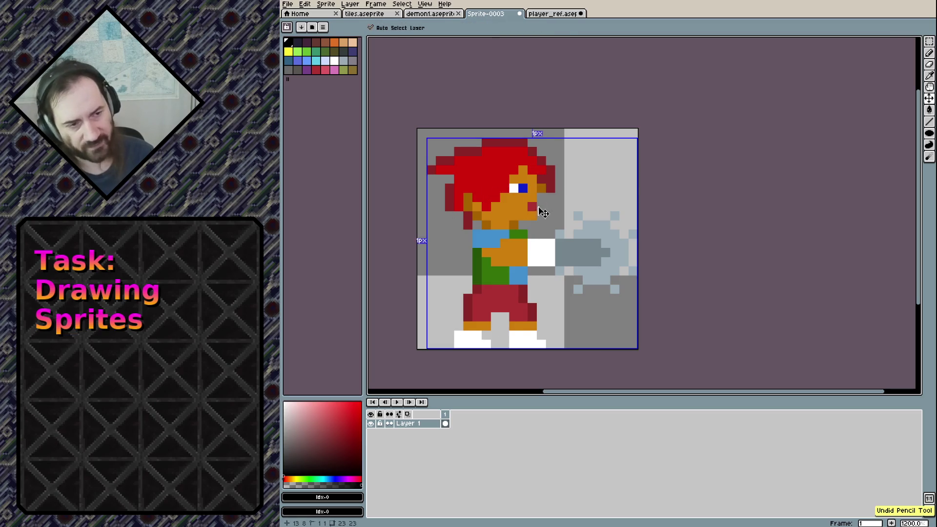
left_click(540, 187, "alt")
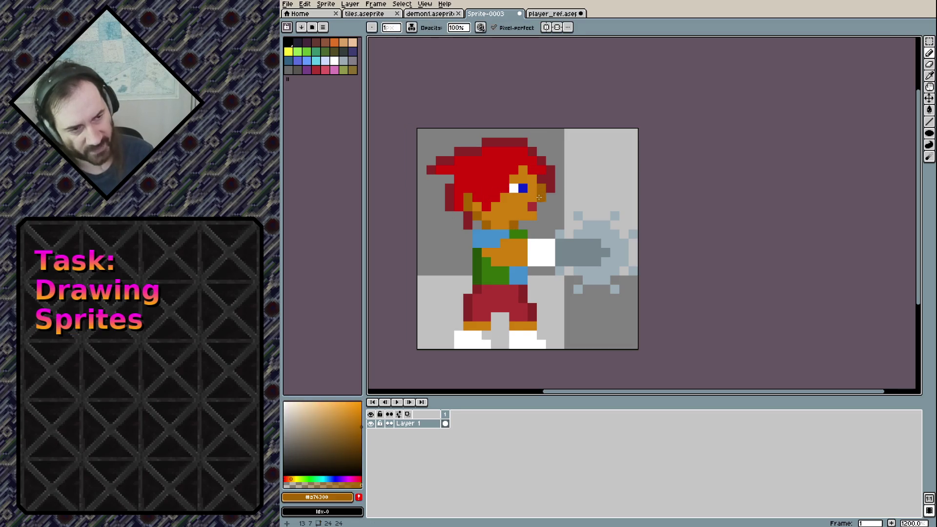
left_click(540, 216)
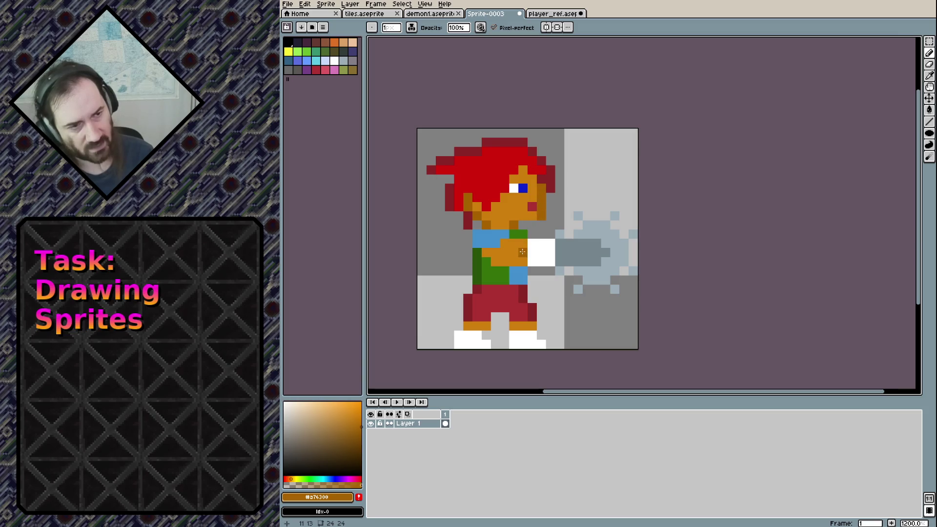
key("ctrl+z")
key("ctrl+z")
key("ctrl+z")
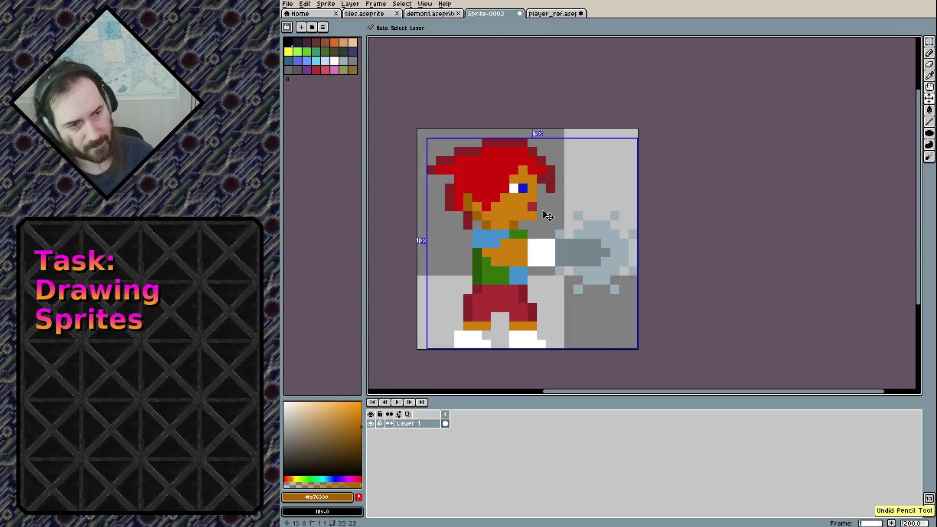
Paint lighter skin pixels beside the cheek, then undo them to keep the face outline clean.
left_click(512, 207, "alt")
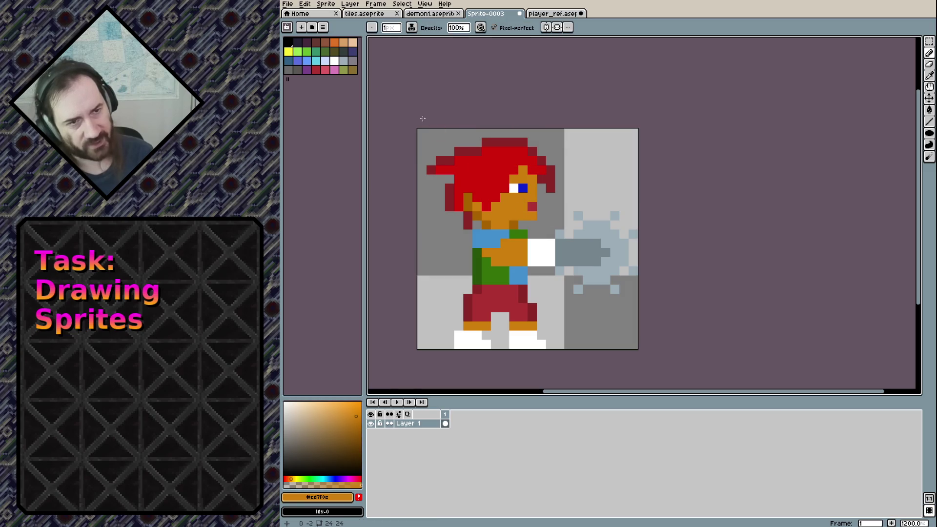
left_click(354, 420)
left_click(538, 204)
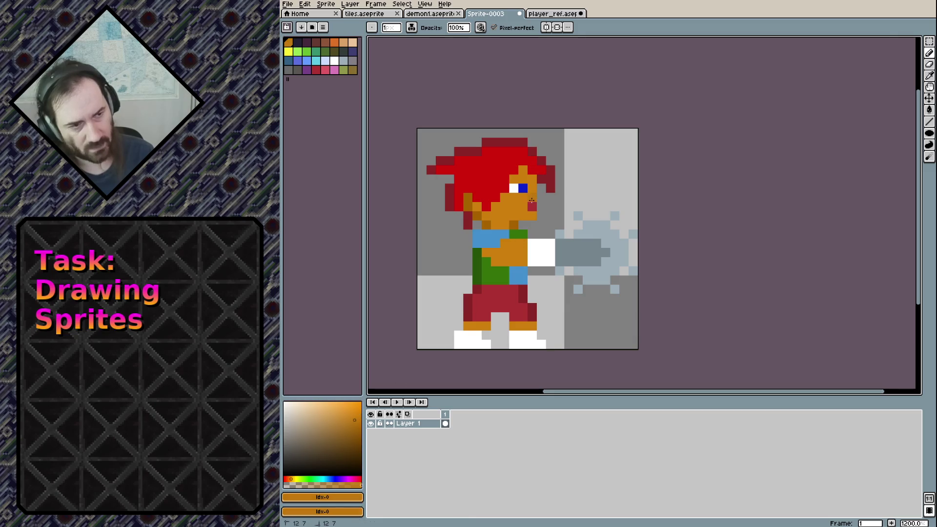
key("ctrl+z")
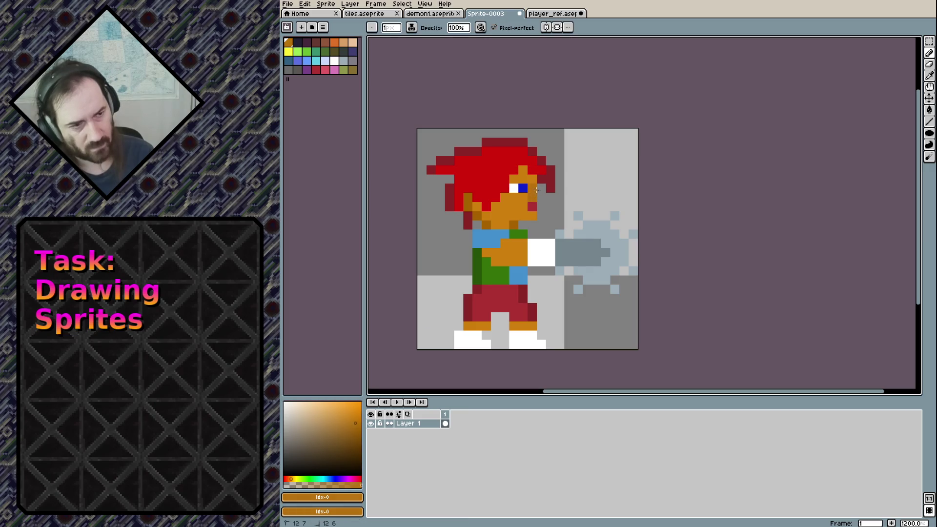
key("ctrl+z")
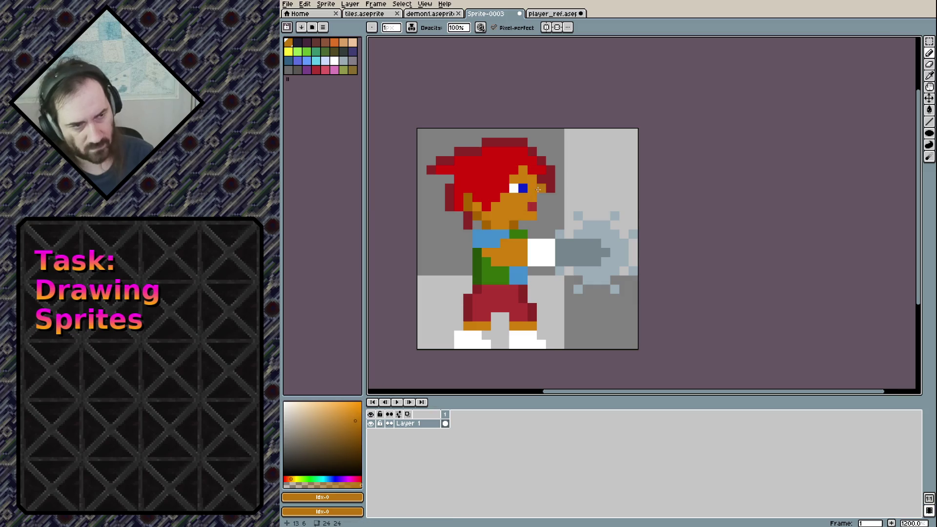
Open the View menu's live preview window of the sprite.
left_click(426, 4)
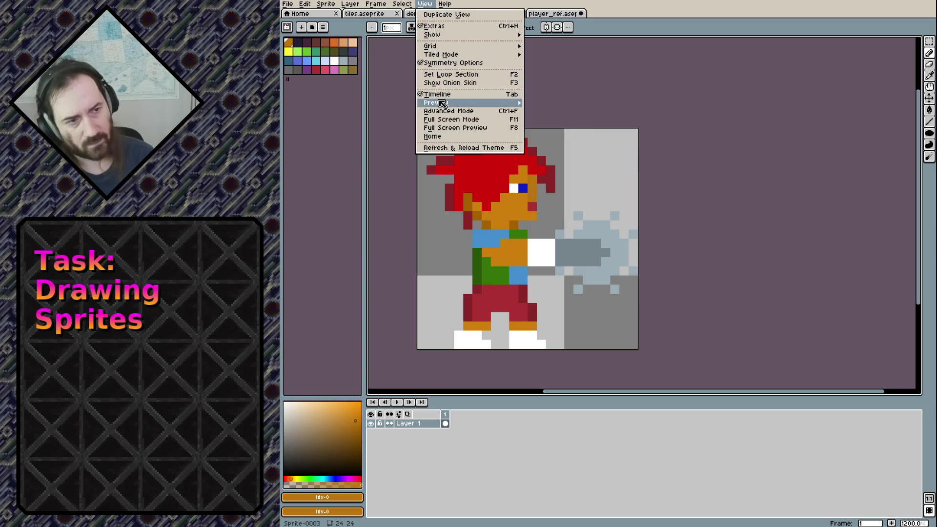
mouse_move(435, 102)
left_click(546, 102)
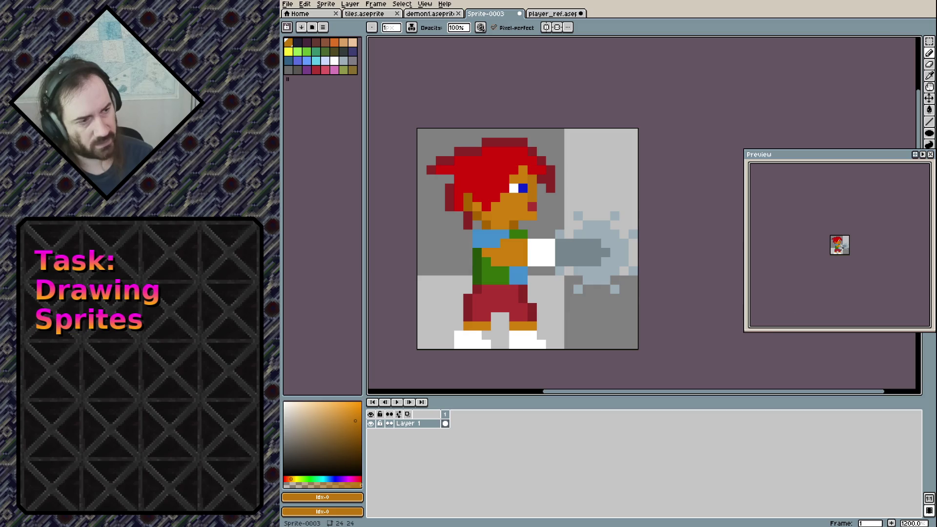
Add a new Layer 2 and move it below Layer 1.
scroll(841, 242, "up", 3)
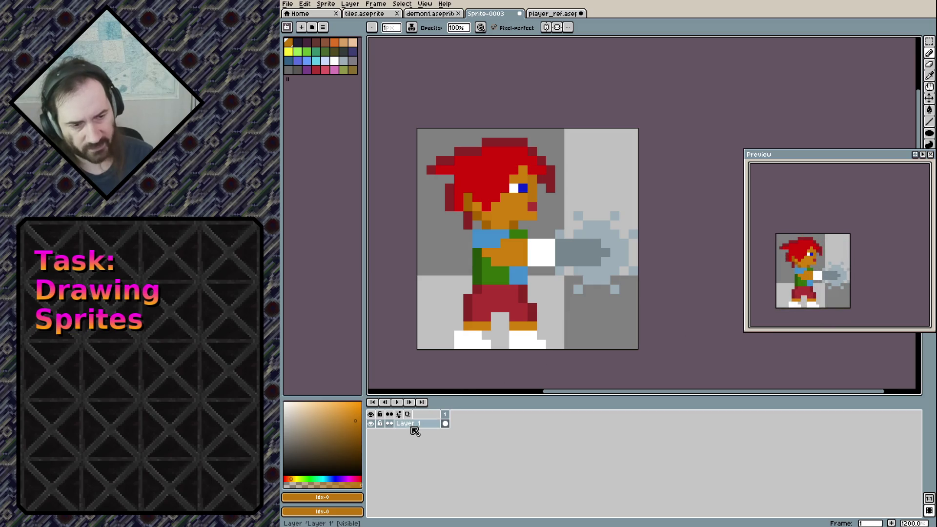
right_click(414, 430)
mouse_move(422, 446)
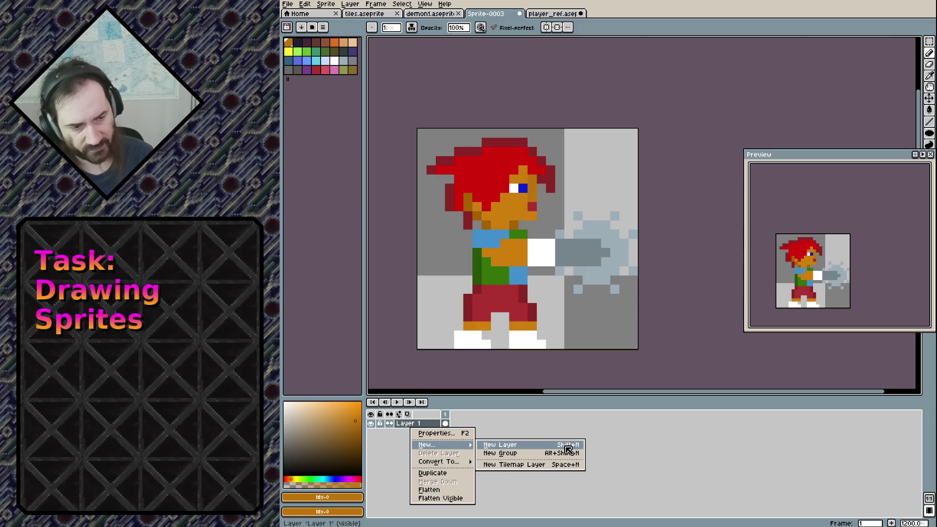
left_click(567, 447)
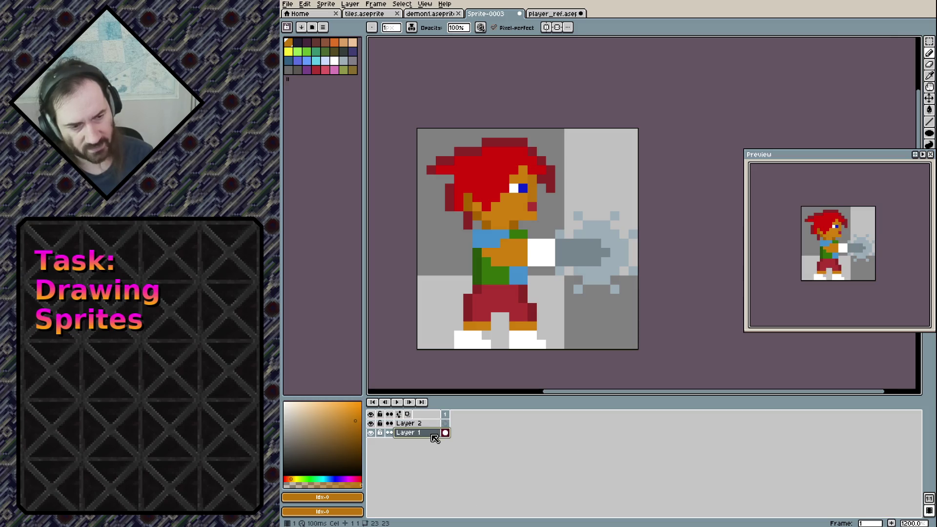
mouse_move(431, 426)
left_mouse_down()
mouse_move(394, 434)
mouse_move(402, 426)
left_mouse_up()
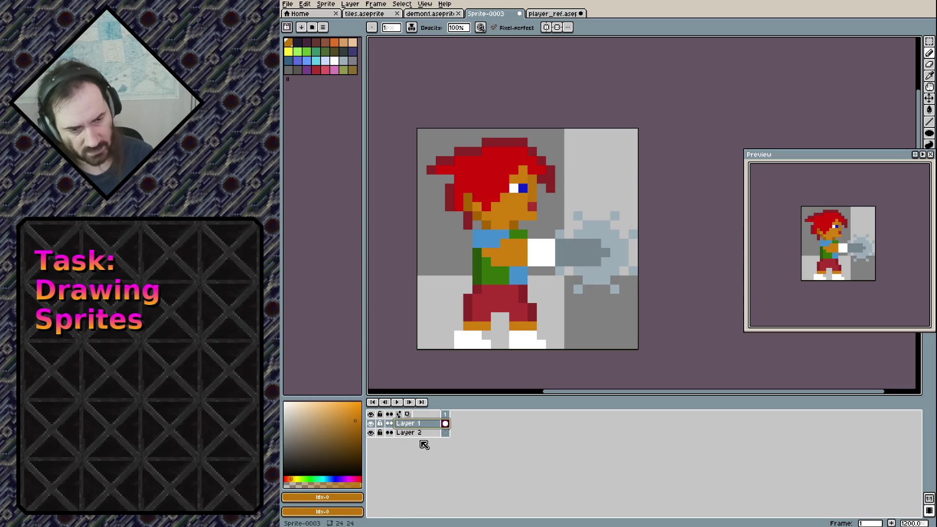
Bucket-fill the background areas on Layer 2 black, including between the legs and beside the mace.
left_click(424, 433)
left_click(335, 451)
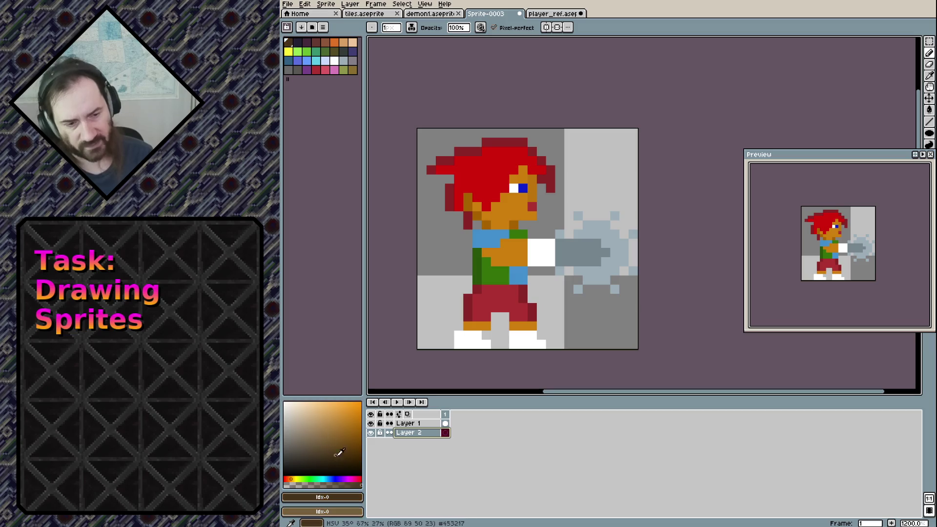
left_click(430, 307)
key("g")
left_click(432, 305)
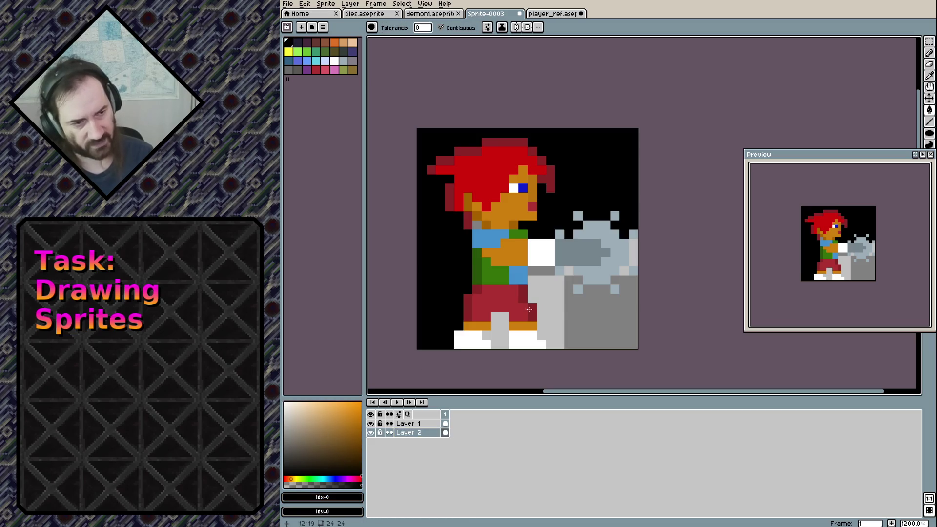
left_click(567, 303)
left_click(500, 331)
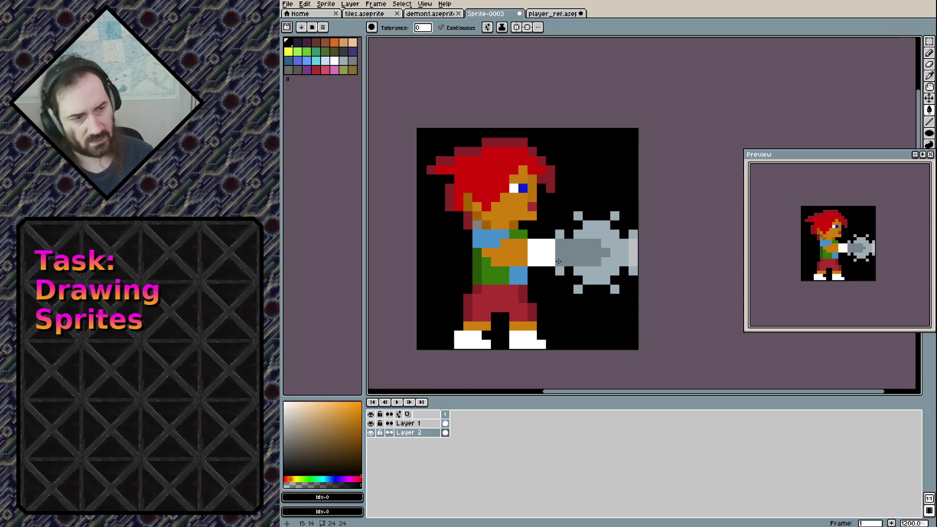
left_click(634, 241)
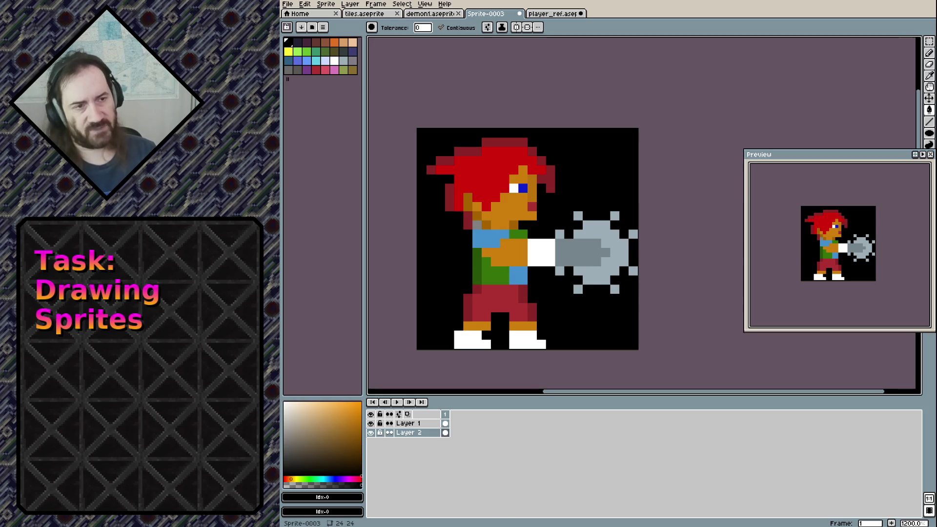
left_click(487, 26)
left_click(497, 58)
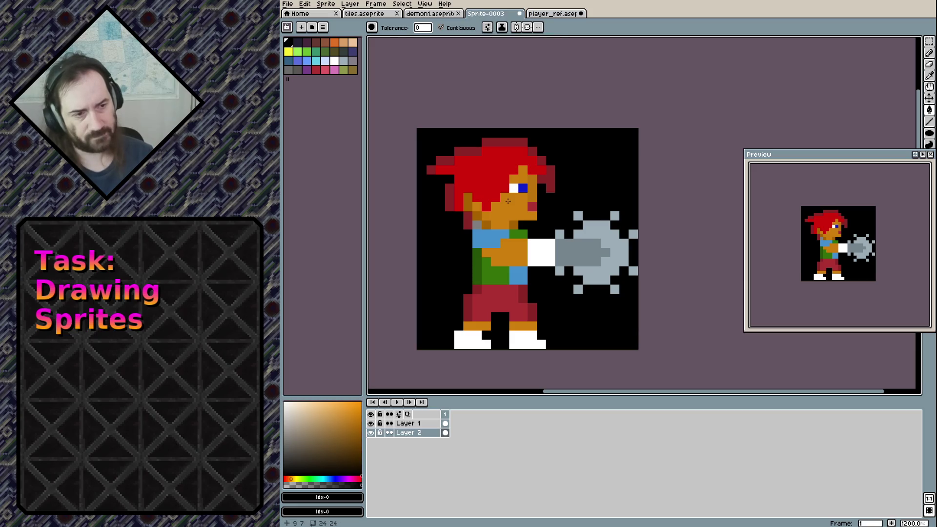
With the bucket referring to the active layer, hide Layer 1, blacken two stray grey pixels, then re-show it.
left_click(487, 27)
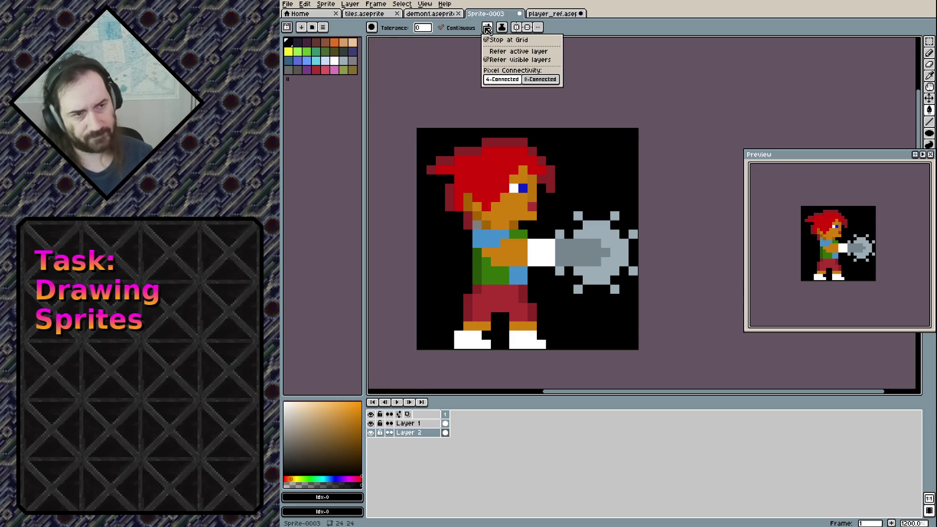
left_click(508, 51)
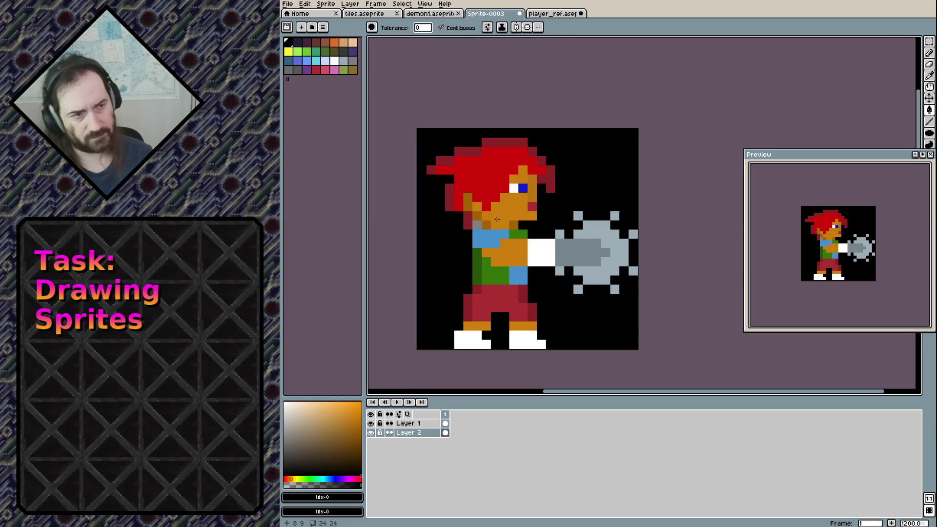
left_click(486, 27)
left_click(507, 52)
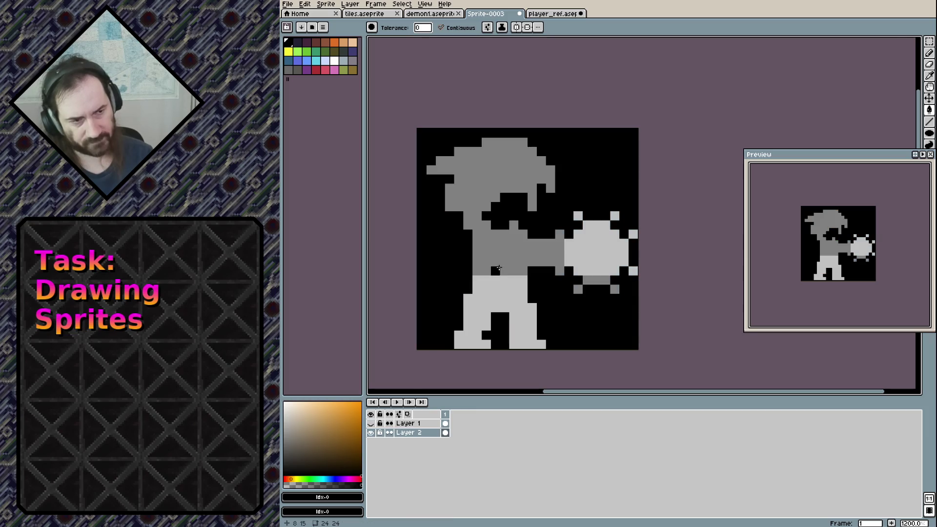
left_click(370, 423)
left_click(612, 288)
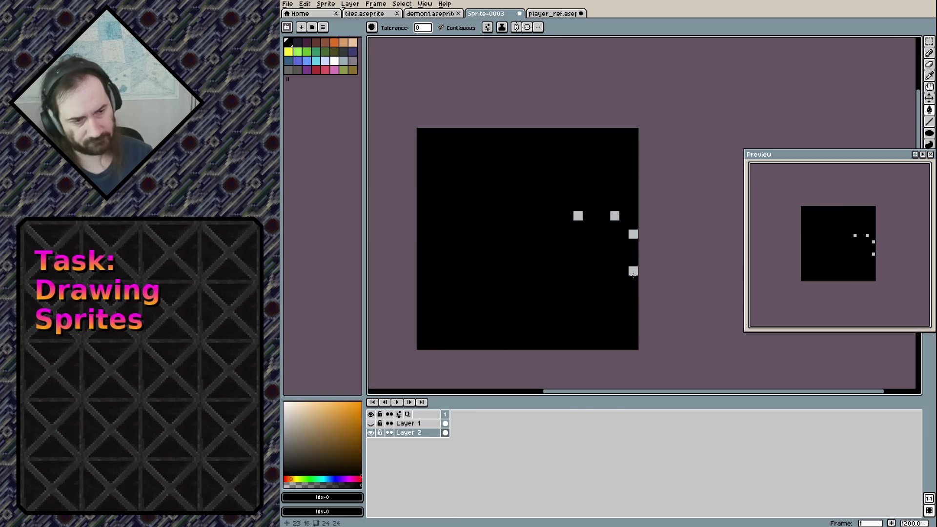
left_click(633, 271)
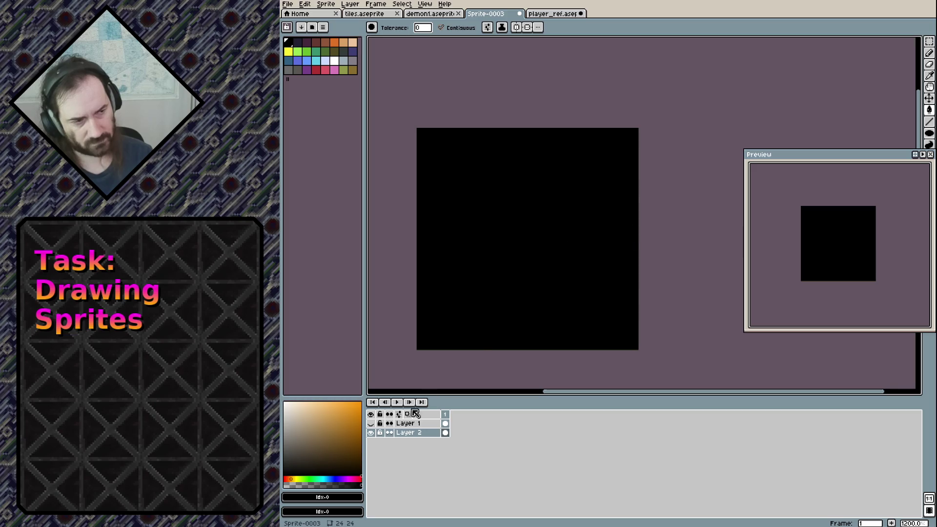
left_click(370, 423)
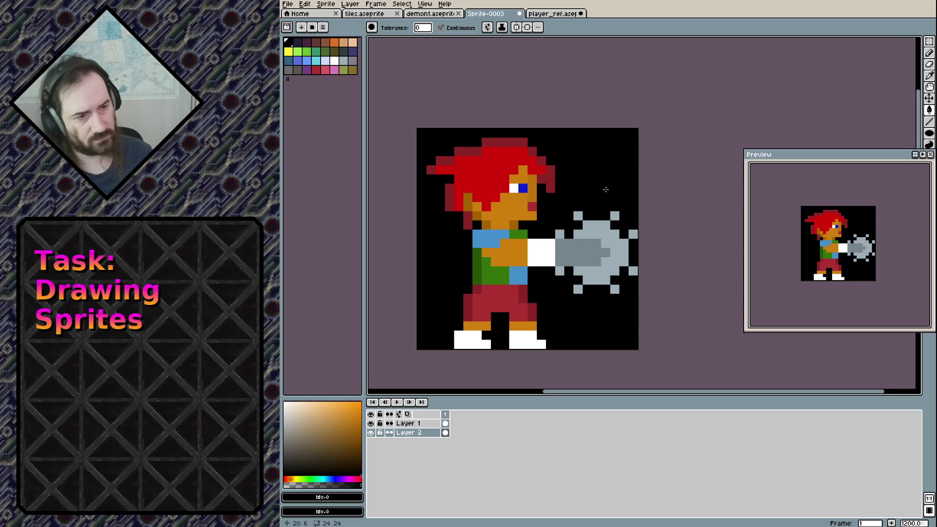
Switch to the Pencil, try a black pixel on the face and undo it, then sample the skin orange.
left_click(542, 177, "alt")
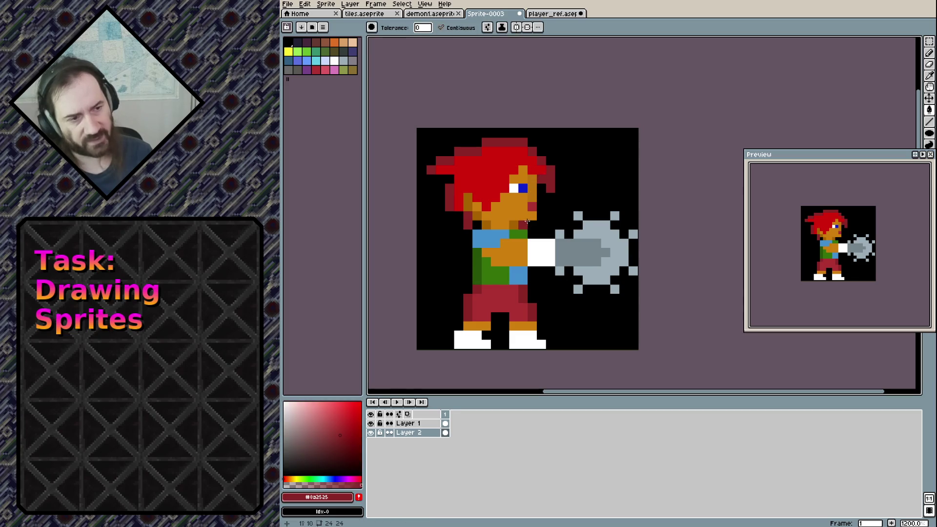
left_click(550, 219, "alt")
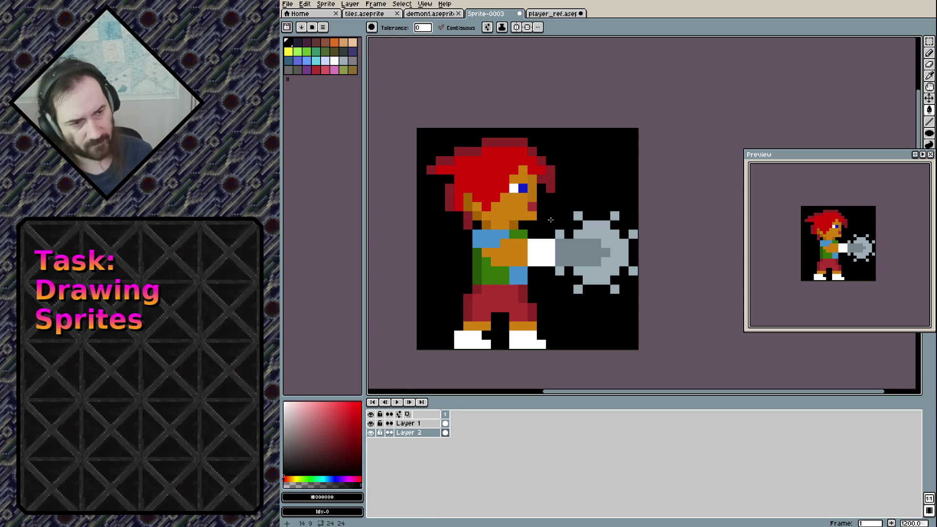
key("b")
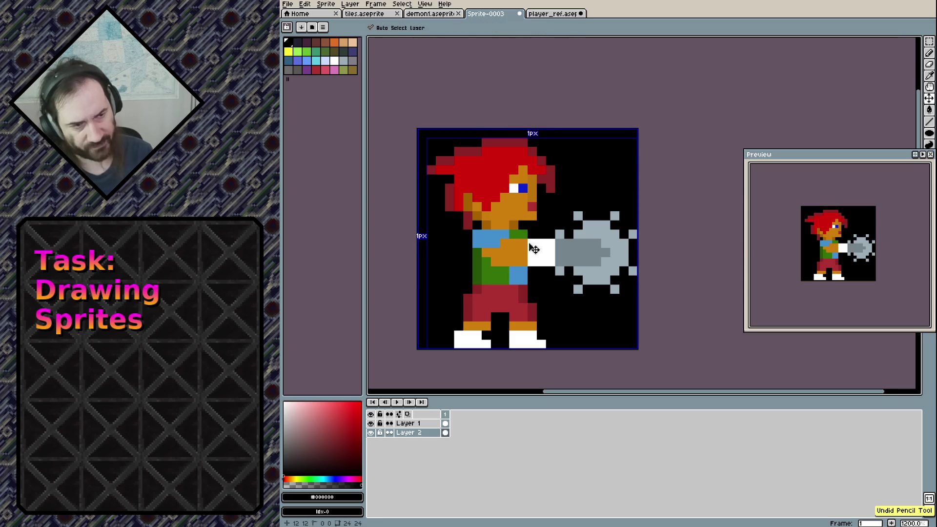
left_click(407, 423)
left_click(513, 216)
key("ctrl+z")
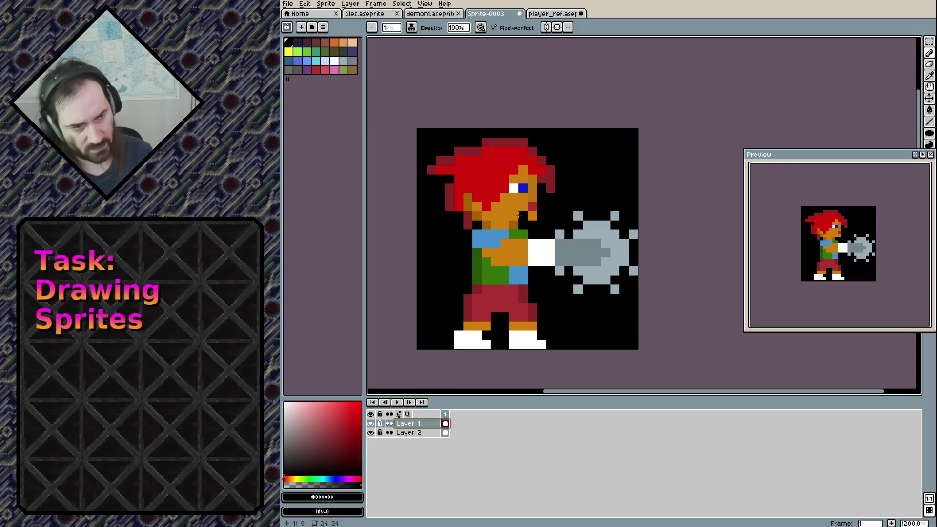
left_click(532, 194, "alt")
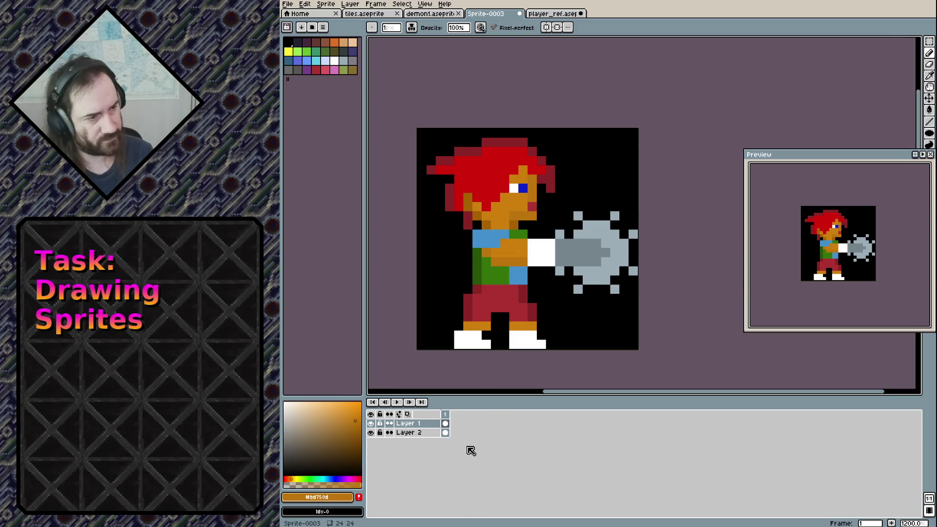
Try bucket-filling face pixels with orange, undo the fills, and return to the Pencil with dark red.
scroll(805, 244, "down", 2)
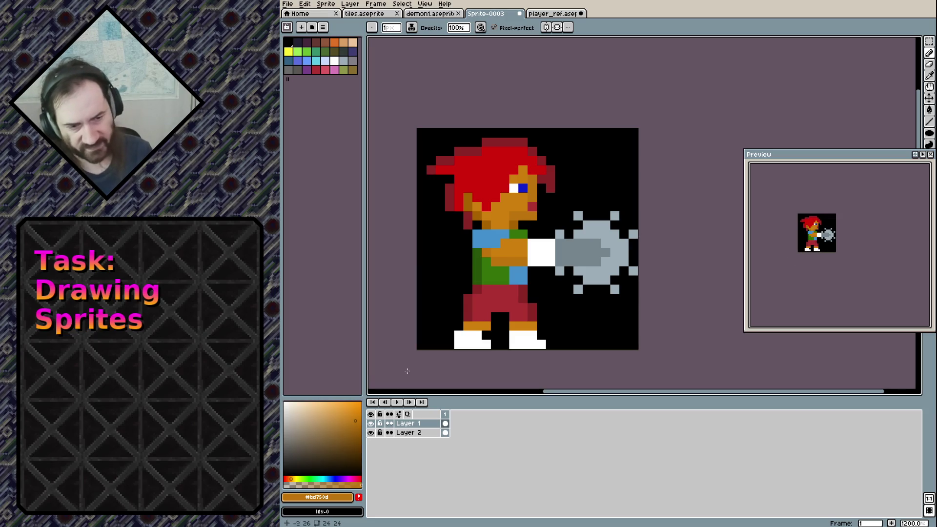
left_click(356, 422)
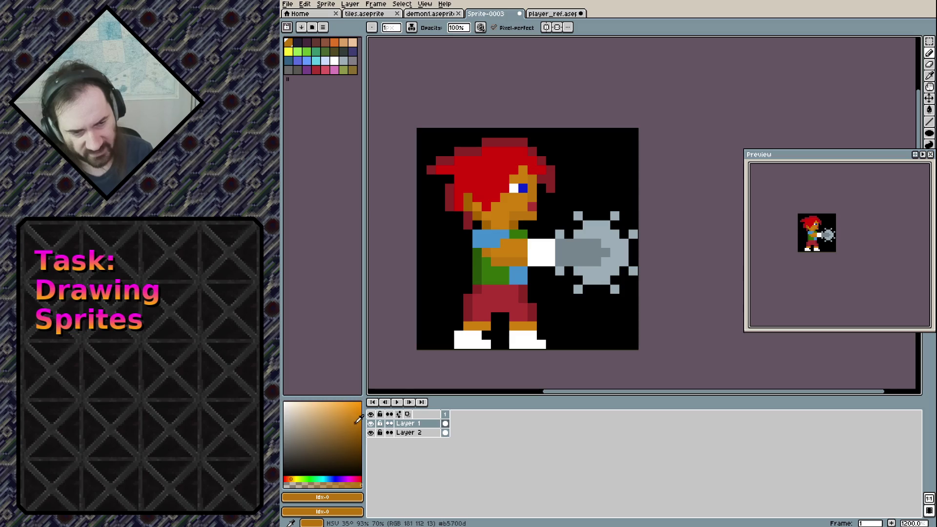
key("g")
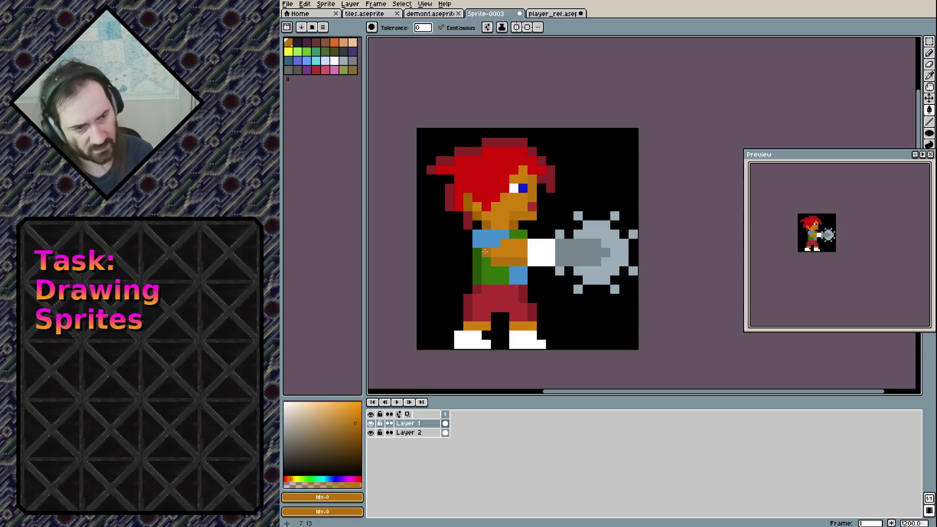
left_click(536, 208)
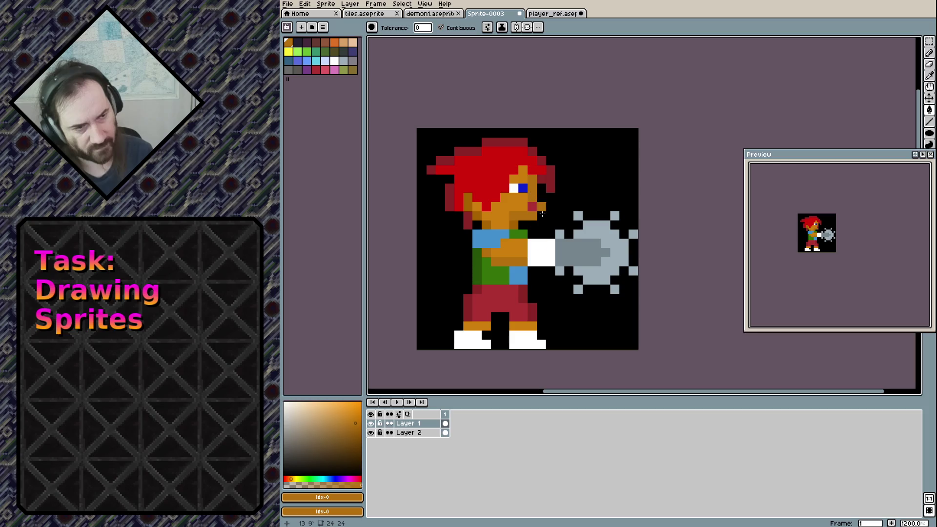
key("ctrl+z")
left_click(516, 231)
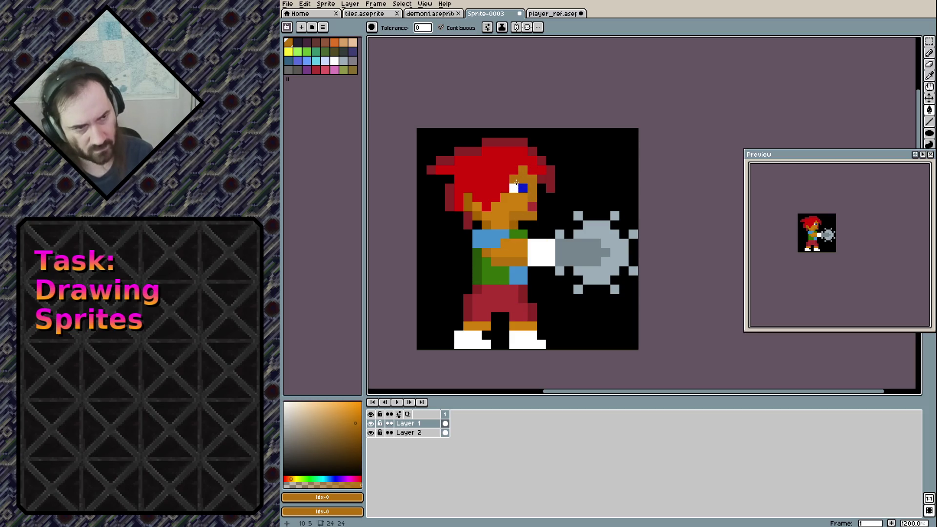
key("ctrl+z")
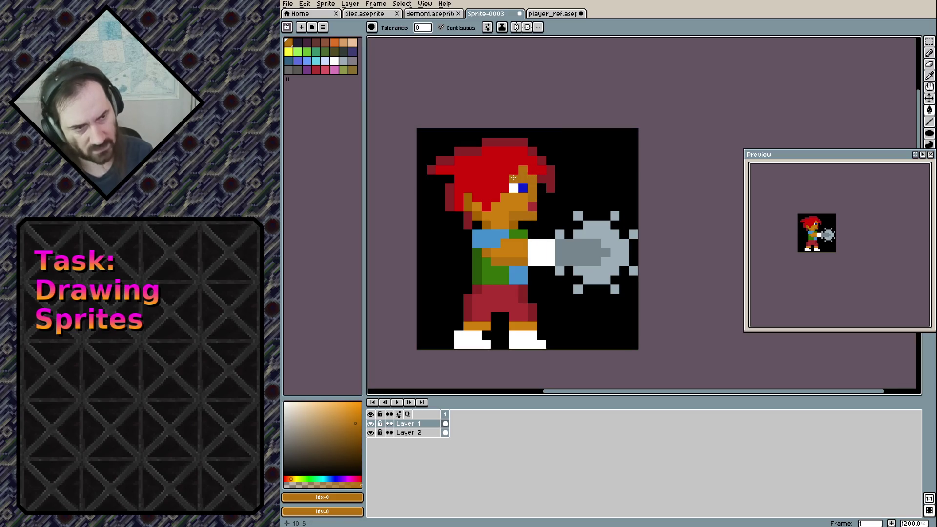
key("ctrl+z")
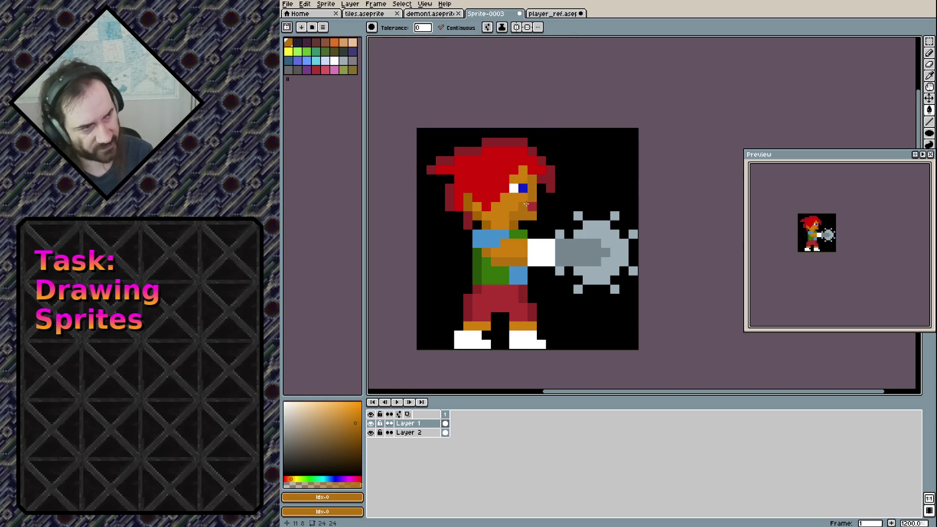
key("b")
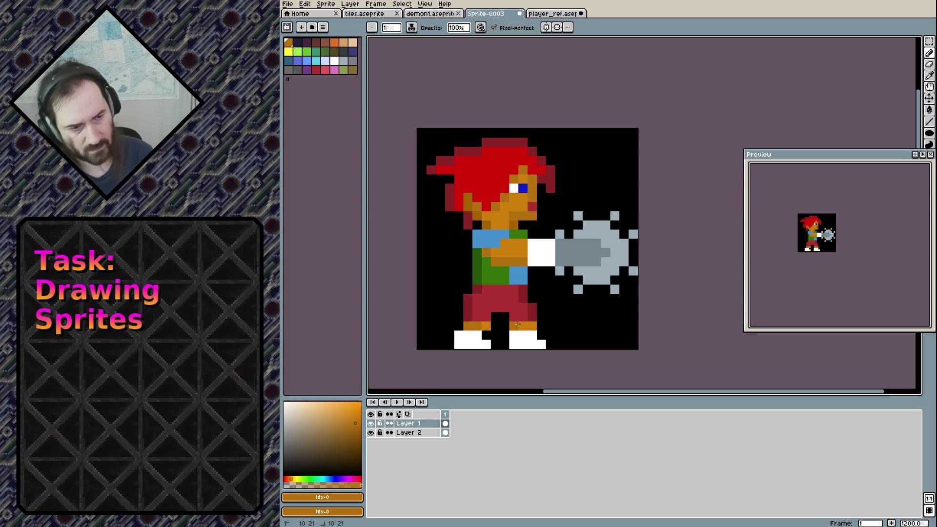
left_click(464, 310, "alt")
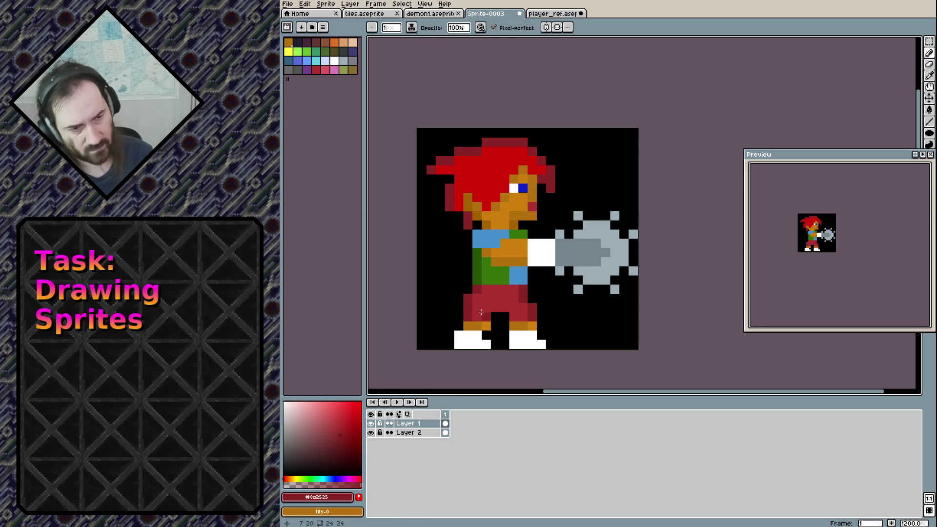
Try darker green shading strokes on the torso, undoing the unwanted ones.
left_click(344, 428)
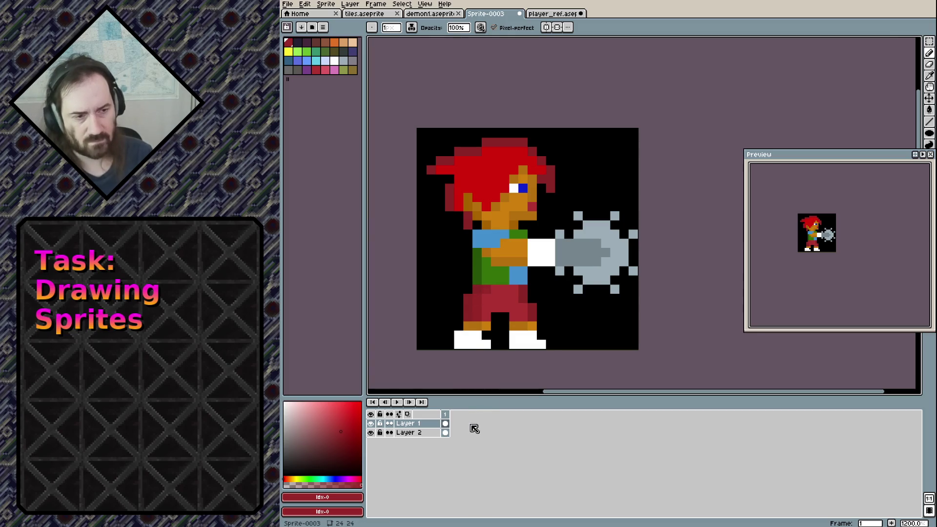
left_click(486, 236, "alt")
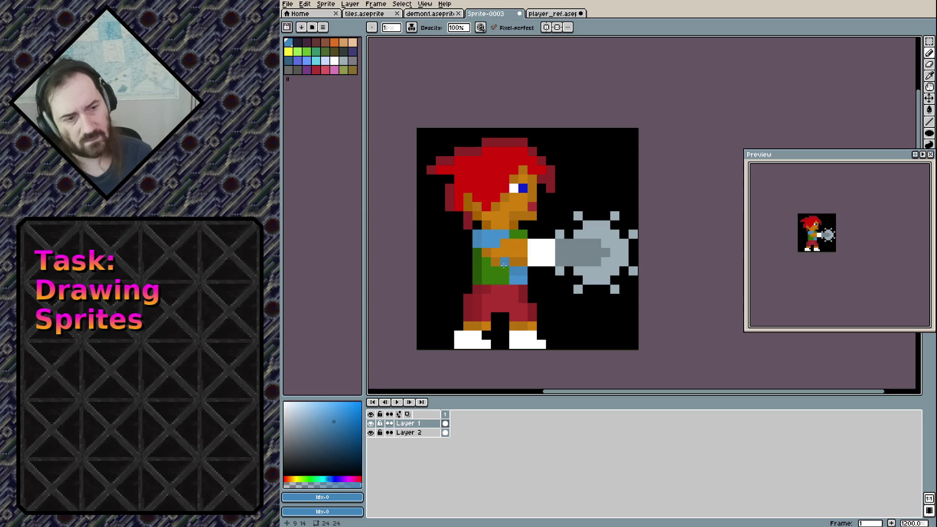
left_click(477, 254, "alt")
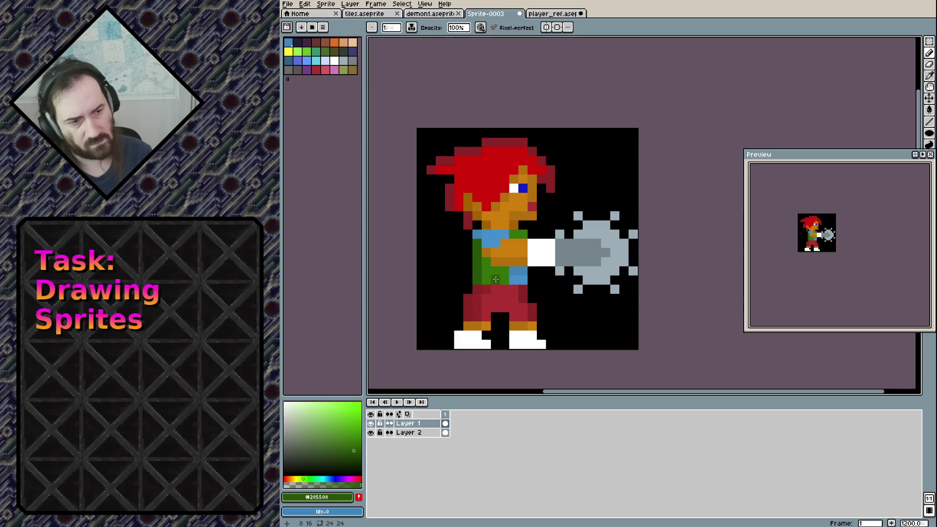
left_click_drag(514, 272, 513, 280)
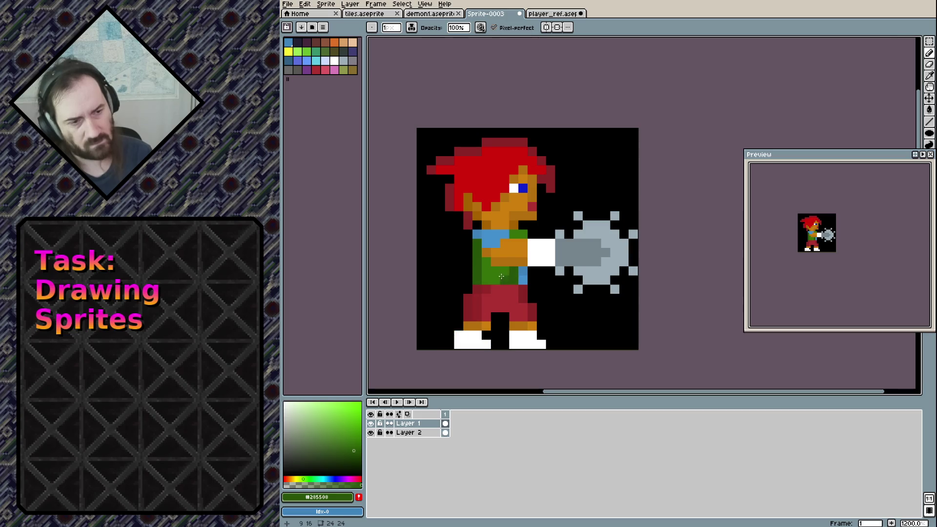
key("ctrl+z")
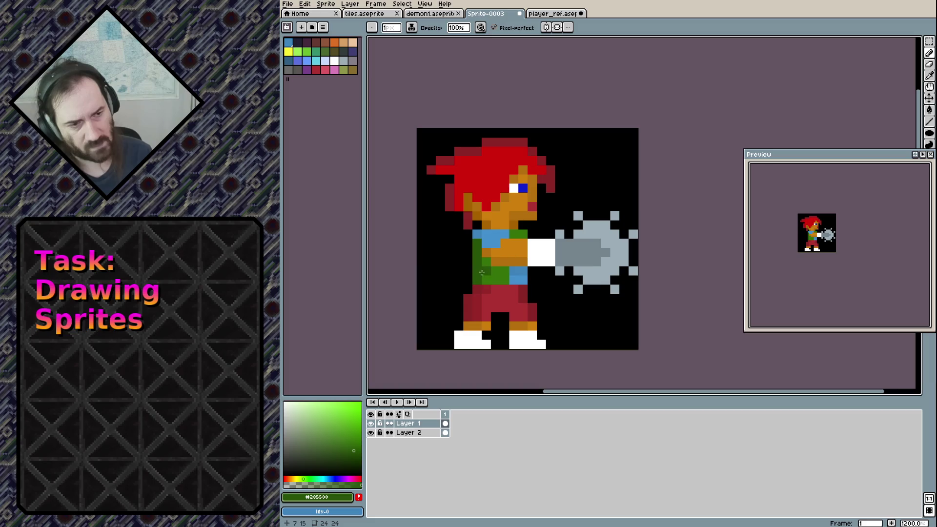
left_click(357, 442)
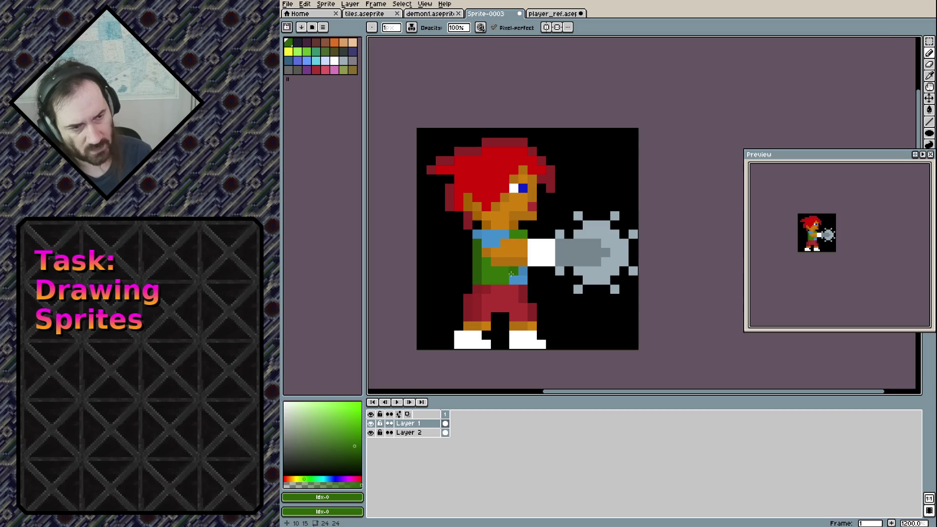
left_click_drag(484, 264, 485, 271)
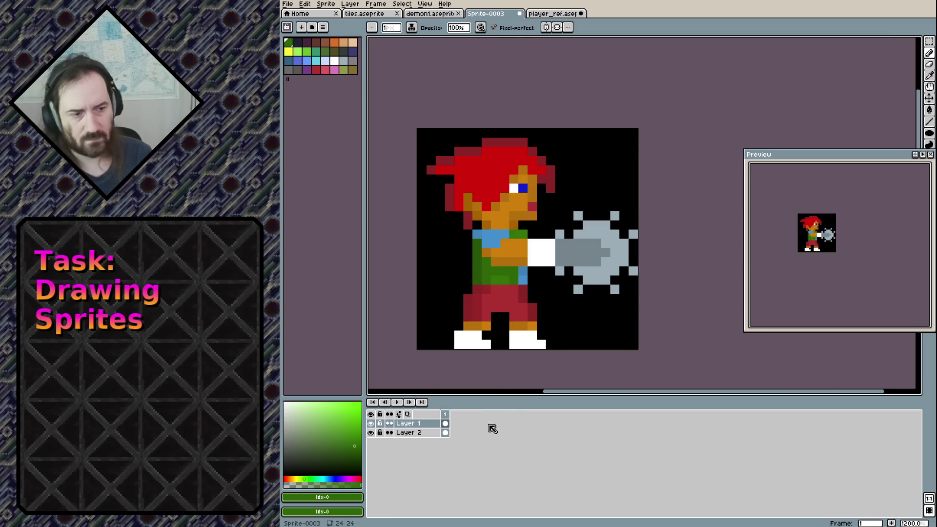
key("ctrl+z")
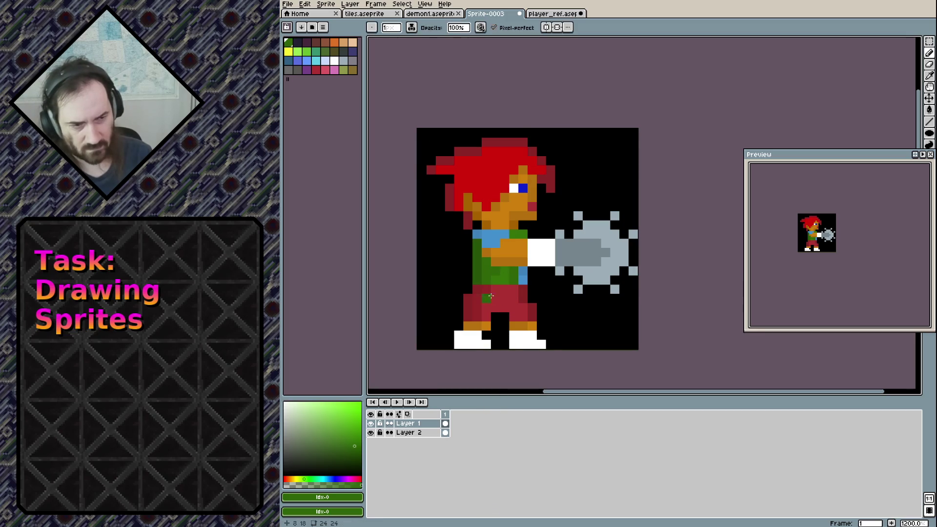
Sample the trouser red, repaint a dark trouser pixel, then undo the change.
left_click(497, 308, "alt")
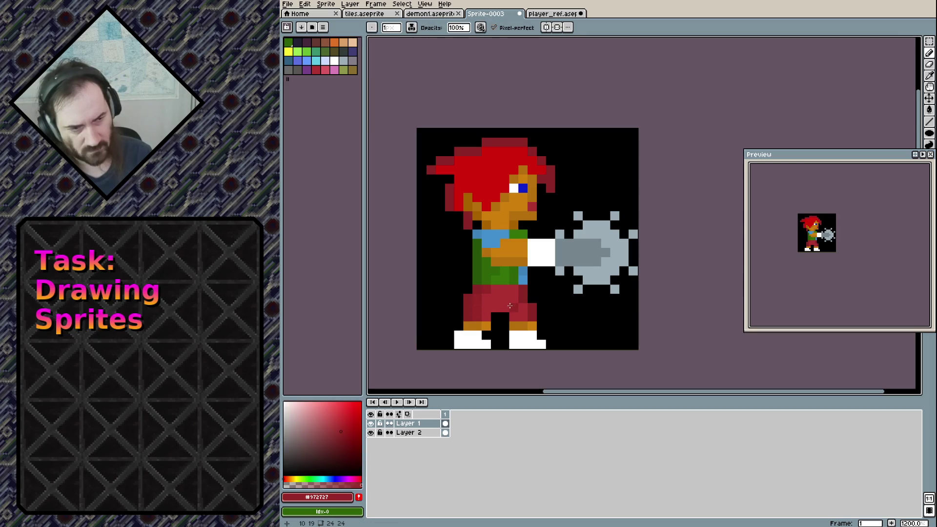
left_click(504, 303)
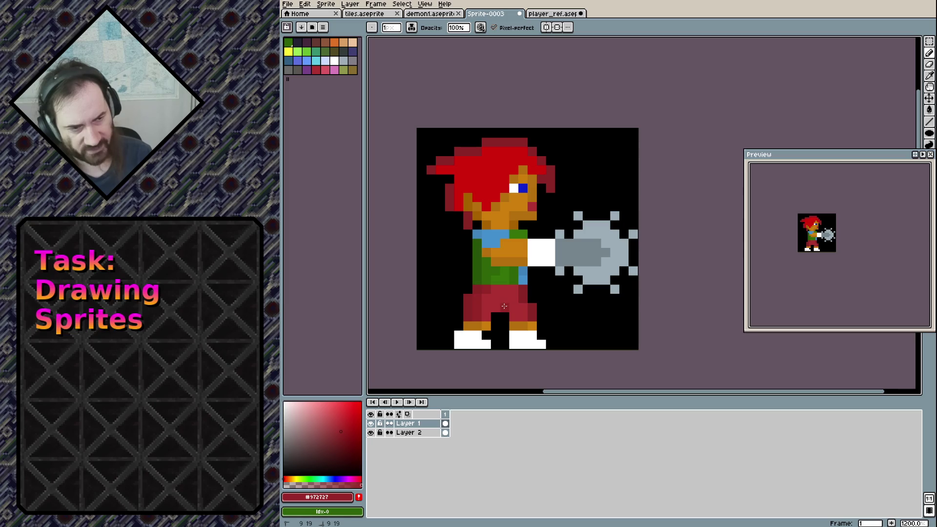
key("ctrl+z")
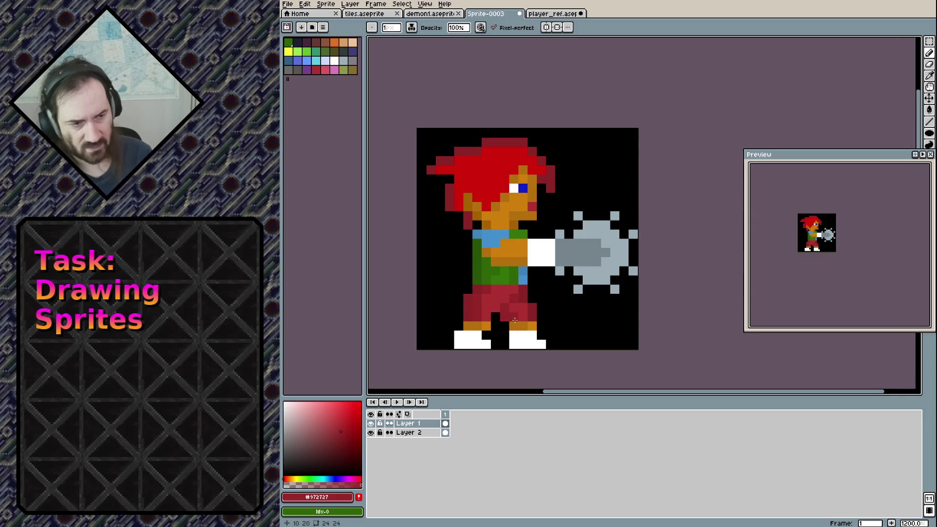
key("ctrl+z")
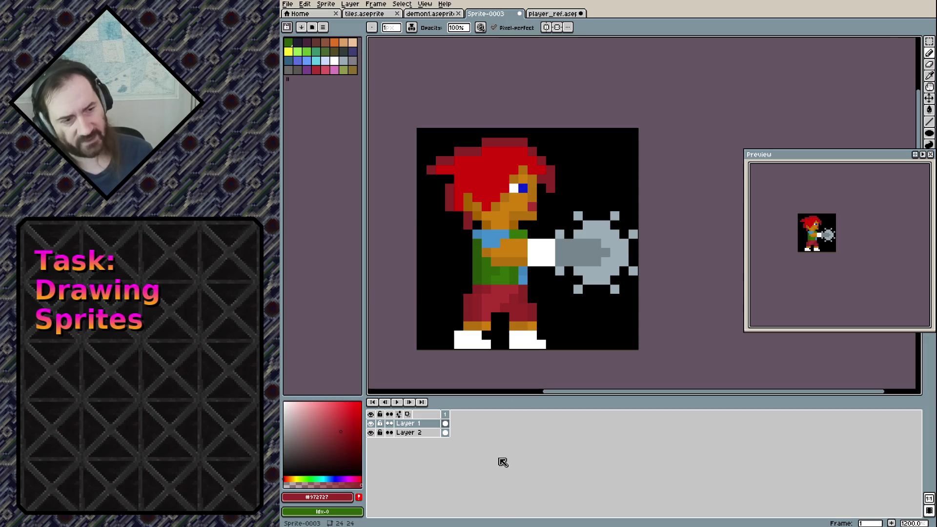
scroll(468, 346, "down", 3)
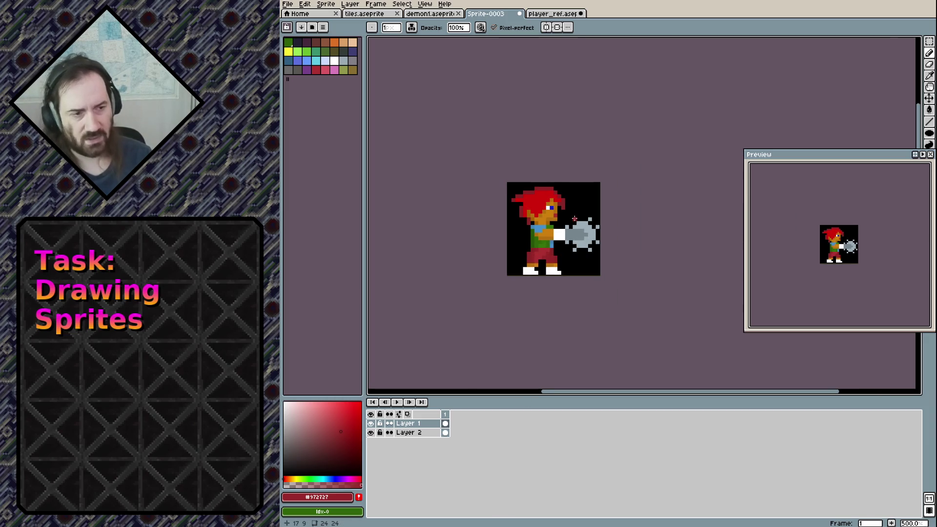
Sample the orange skin colour and try an orange pixel above the left boot, then undo it.
scroll(561, 234, "up", 1)
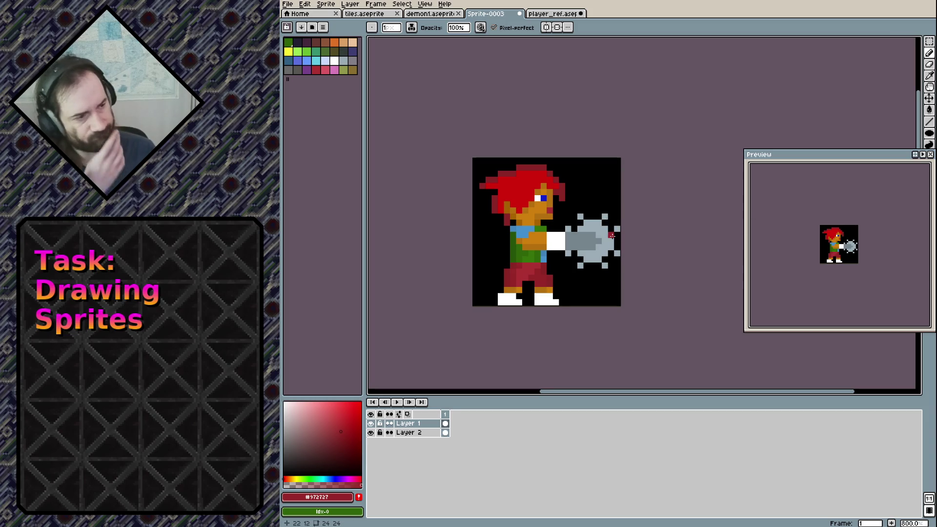
scroll(537, 217, "up", 2)
scroll(538, 237, "down", 1)
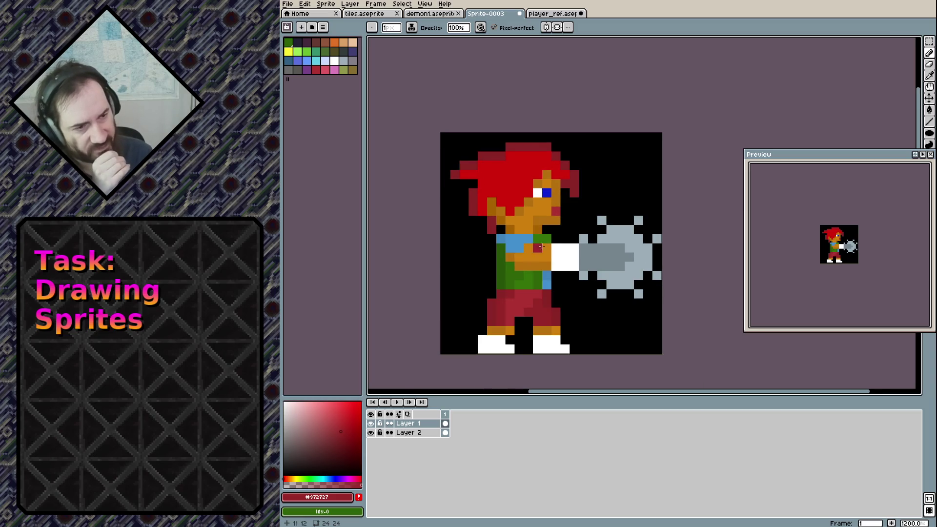
left_click(538, 219, "alt")
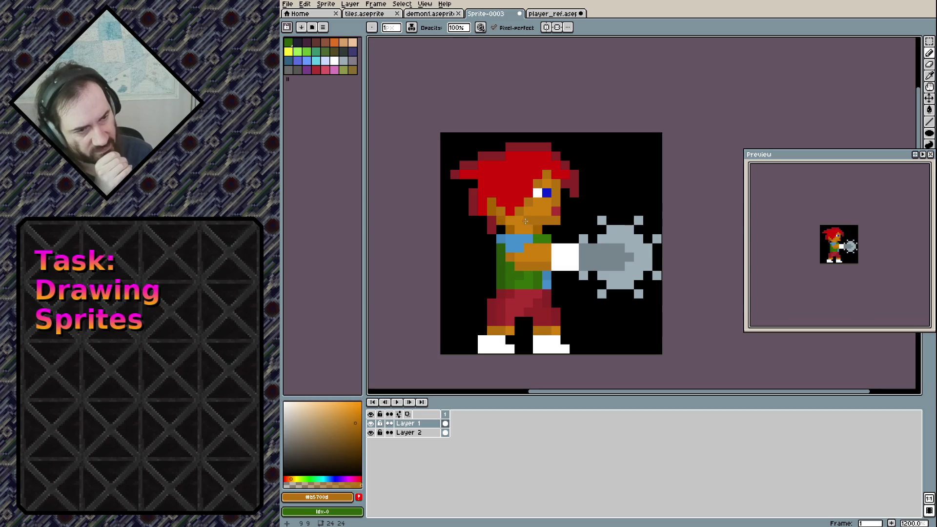
left_click(518, 331)
key("ctrl+z")
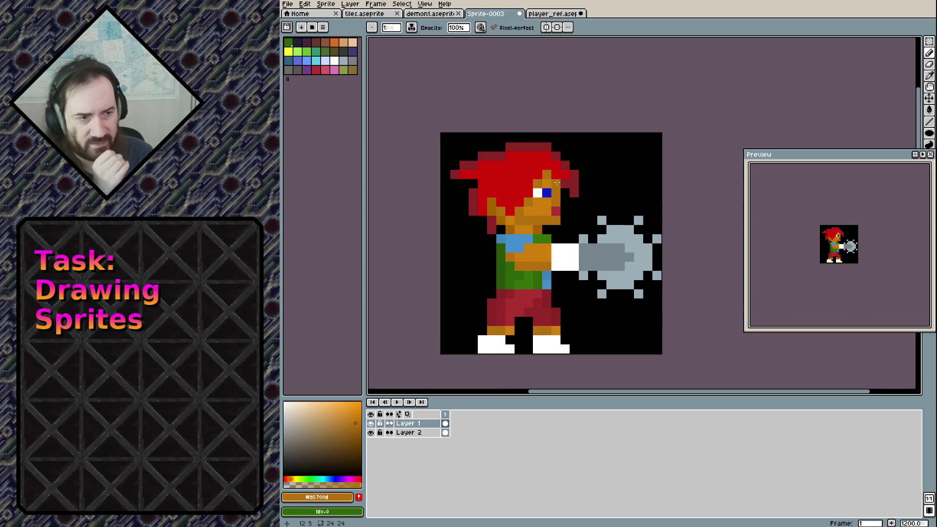
Sample the face orange and hair red, then test red pixels beside and onto the face.
left_click(529, 214, "alt")
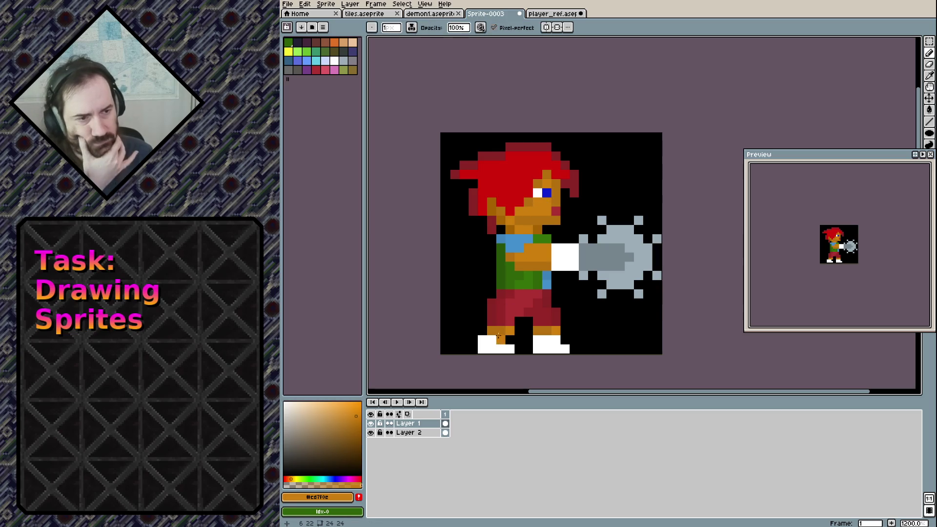
left_click(507, 165, "alt")
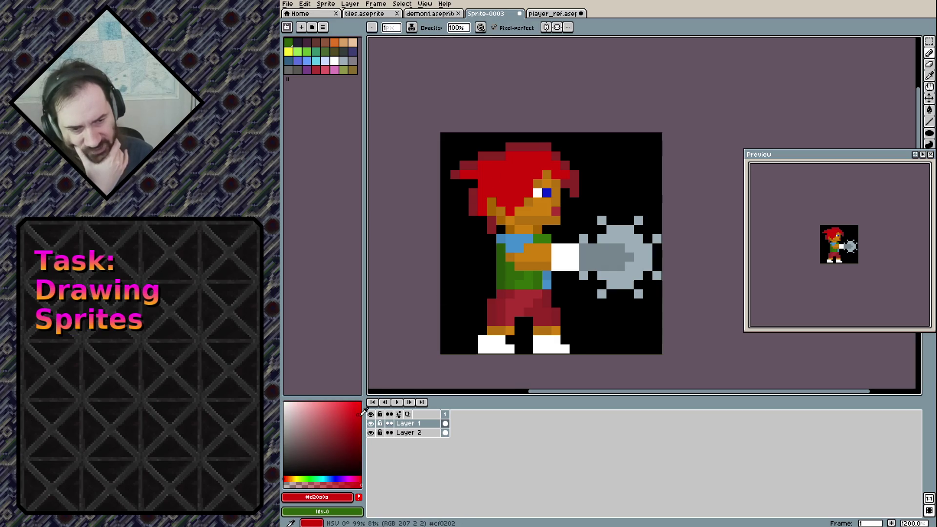
left_click(359, 496)
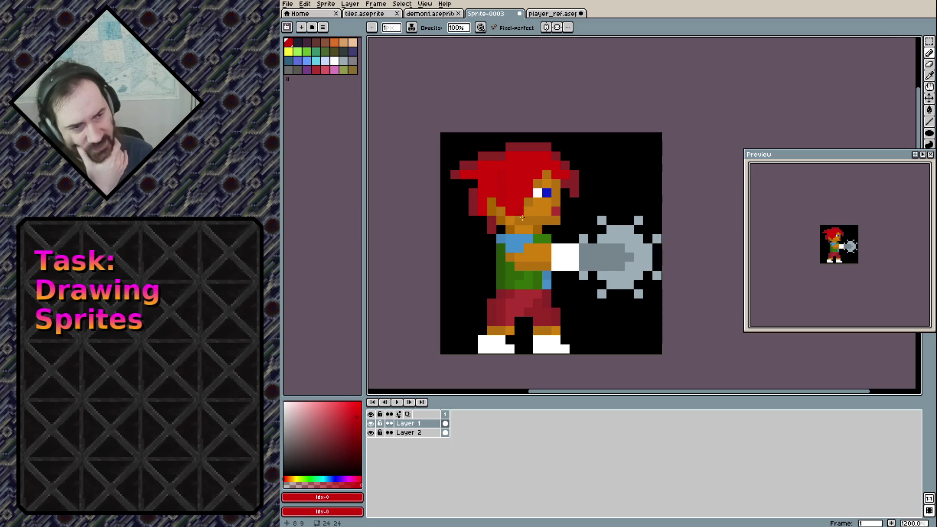
key("ctrl+z")
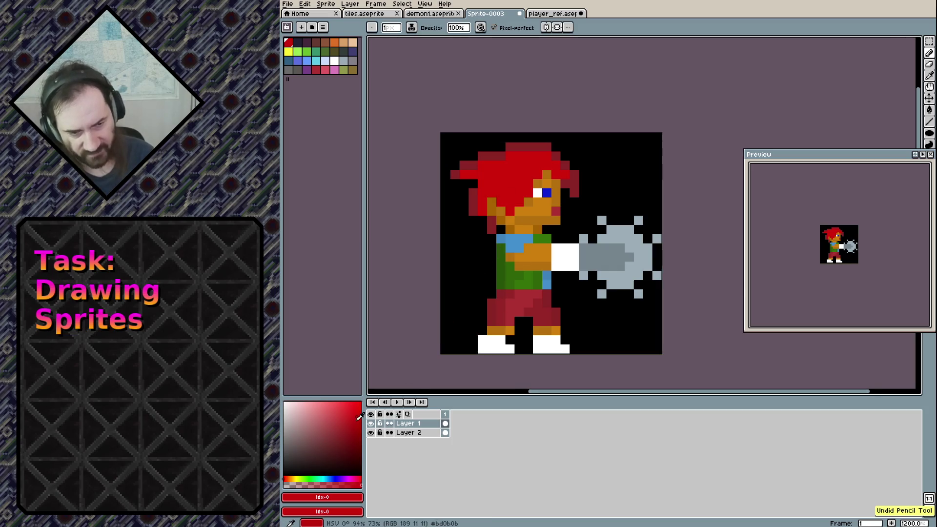
left_click(455, 220)
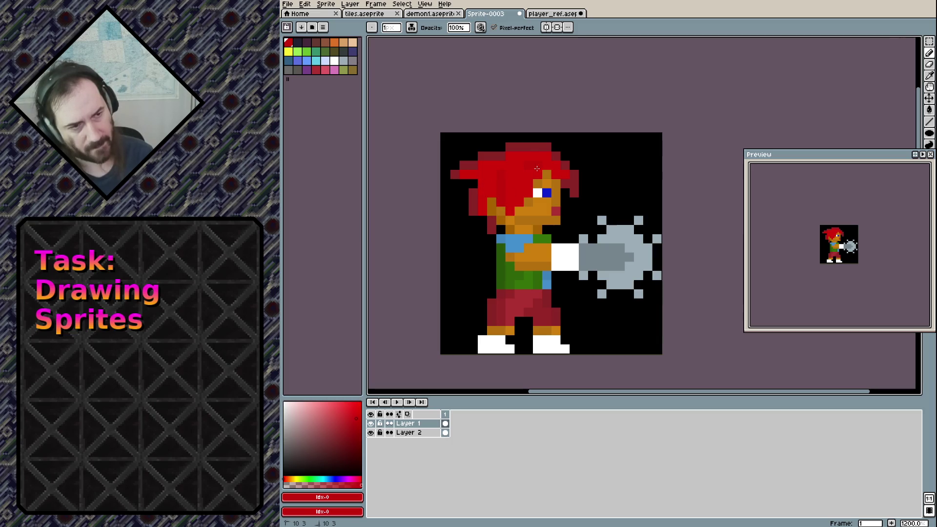
key("ctrl+z")
left_click(536, 211)
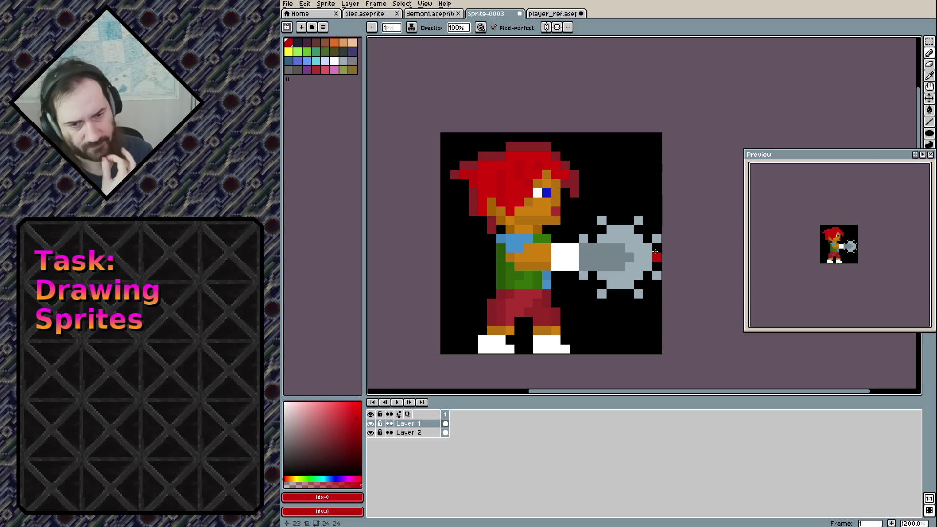
Test white and light grey pixels above the belt, on the trousers and below the arm, undoing each.
left_click(564, 257, "alt")
left_click(509, 285)
key("ctrl+z")
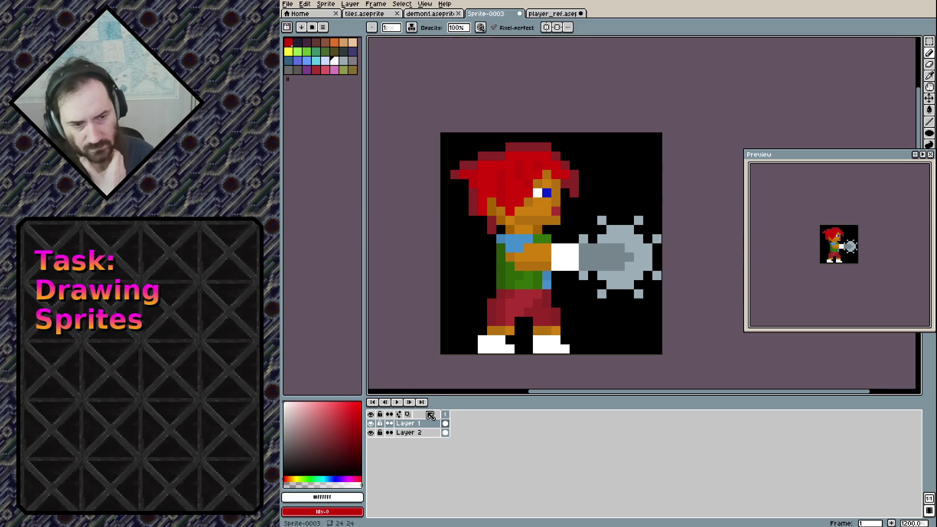
left_click(350, 61)
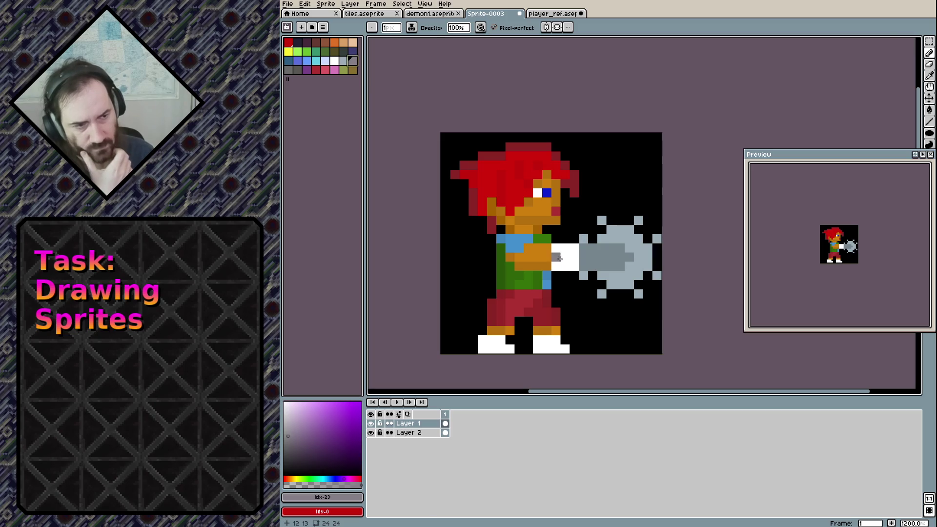
left_click(571, 249, "alt")
left_click(491, 303)
key("ctrl+z")
left_click(334, 60)
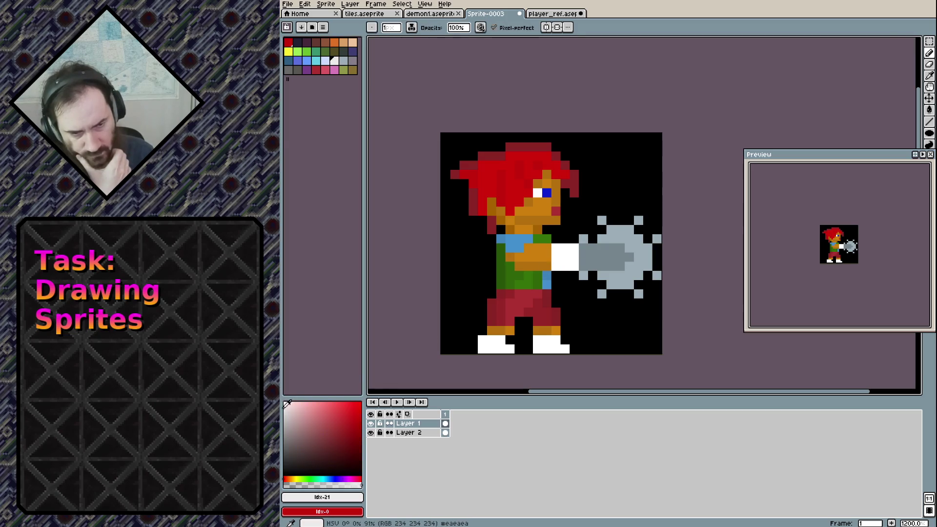
left_click(575, 274)
key("ctrl+z")
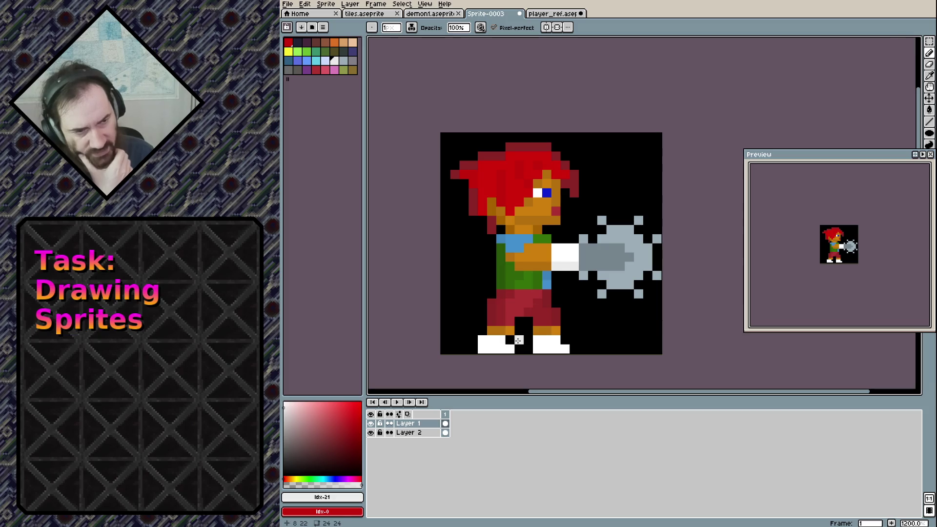
Bucket-fill the white arm light grey, then shade the arm's bottom row and both shoe bottoms.
key("g")
left_click(559, 250)
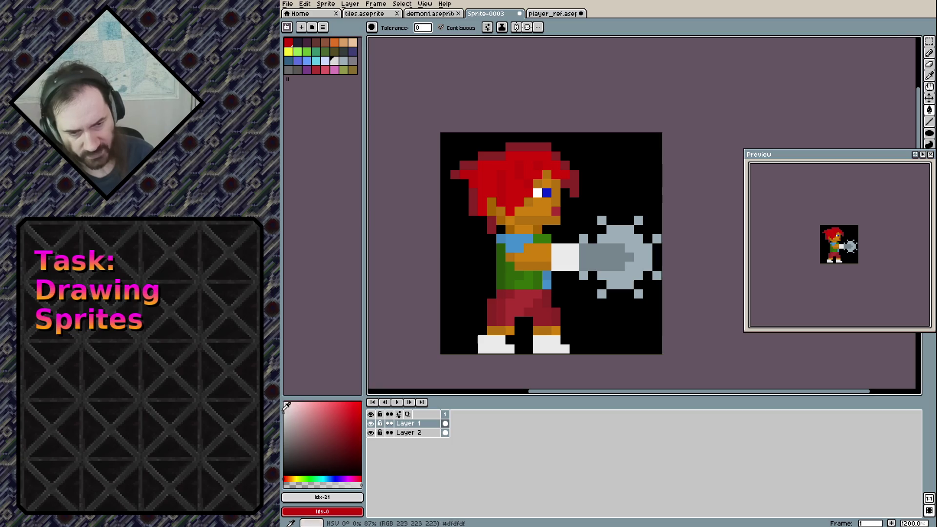
key("v")
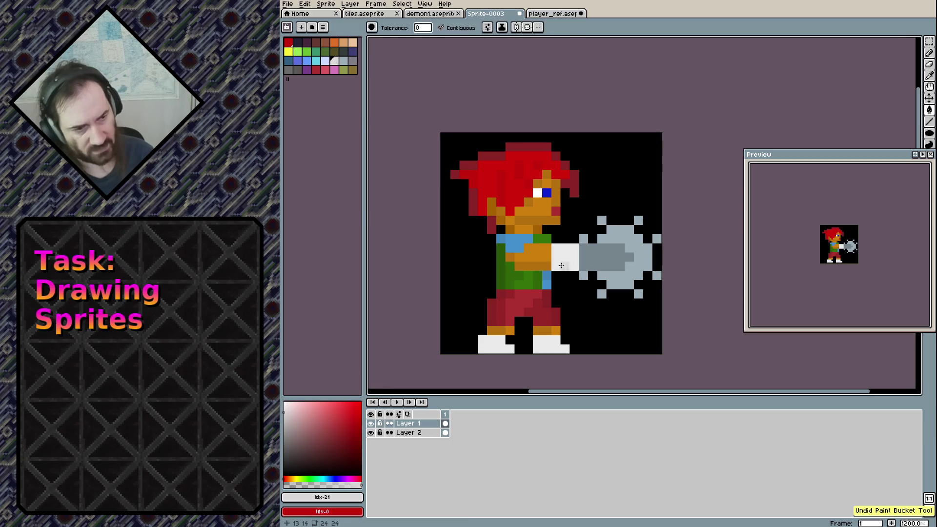
key("b")
left_click_drag(557, 266, 575, 266)
left_click_drag(487, 347, 561, 348)
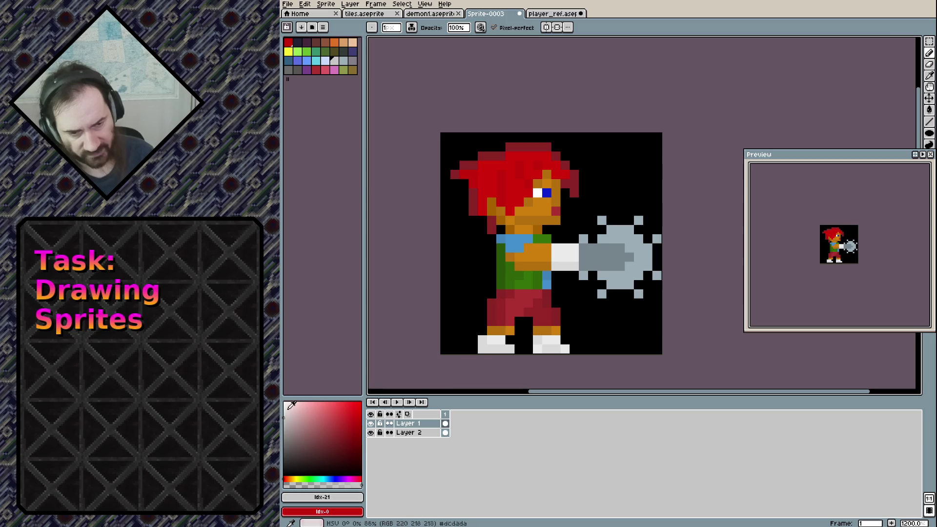
left_click_drag(484, 348, 560, 349)
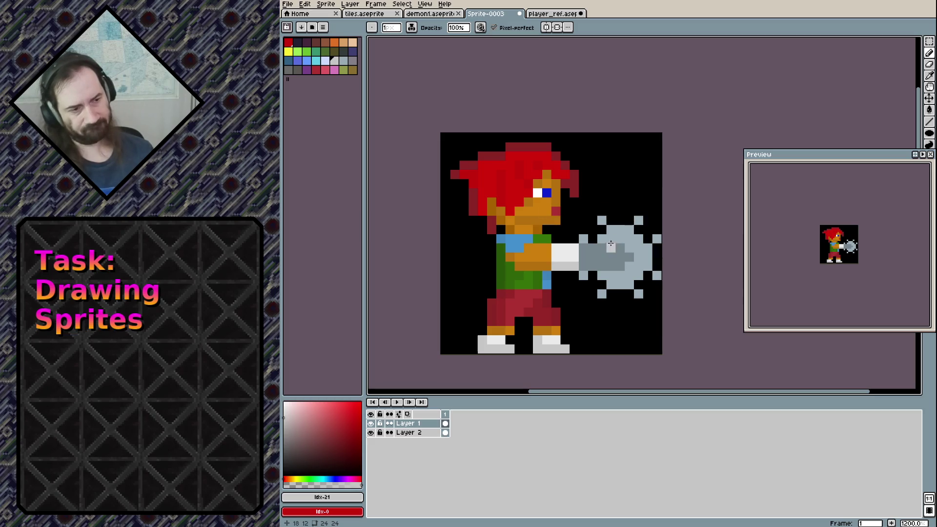
Eyedrop the orange eye of the mace in player_ref.aseprite and return to Sprite-0003.
left_click(543, 13)
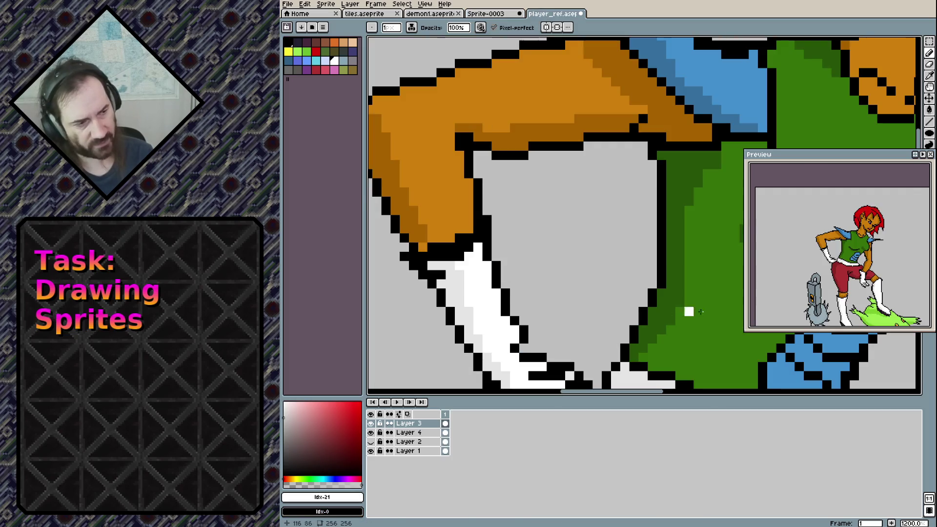
left_click_drag(468, 390, 545, 328)
mouse_move(533, 368)
left_mouse_down()
mouse_move(561, 277)
mouse_move(556, 175)
mouse_move(548, 276)
left_mouse_up()
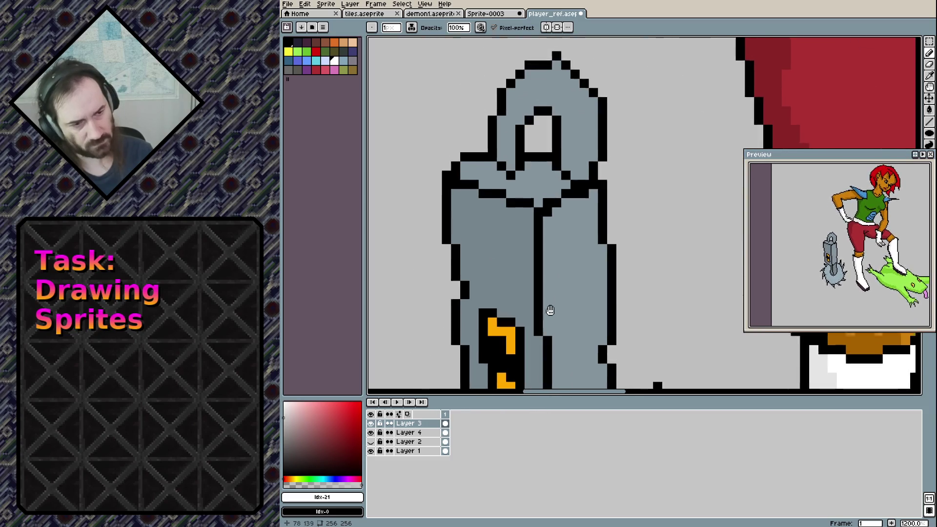
left_click_drag(495, 332, 495, 206)
left_click(496, 206, "alt")
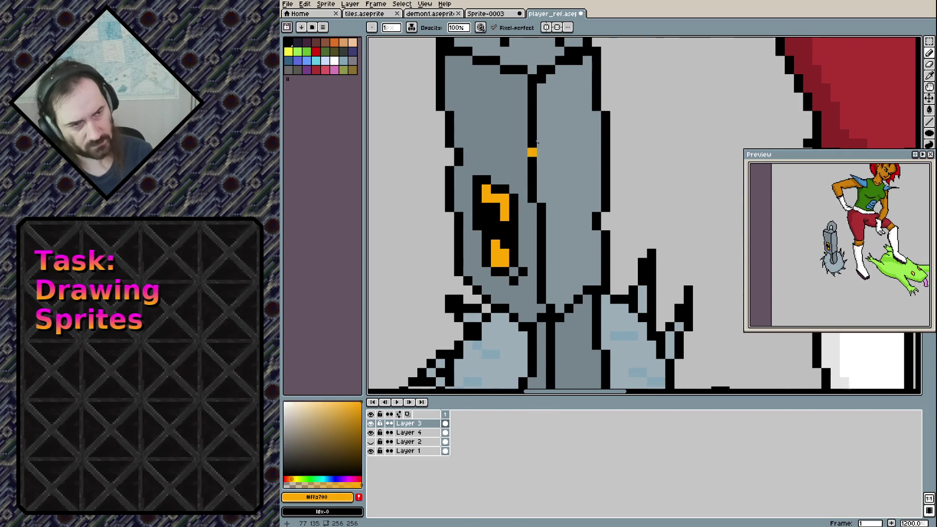
left_click(480, 15)
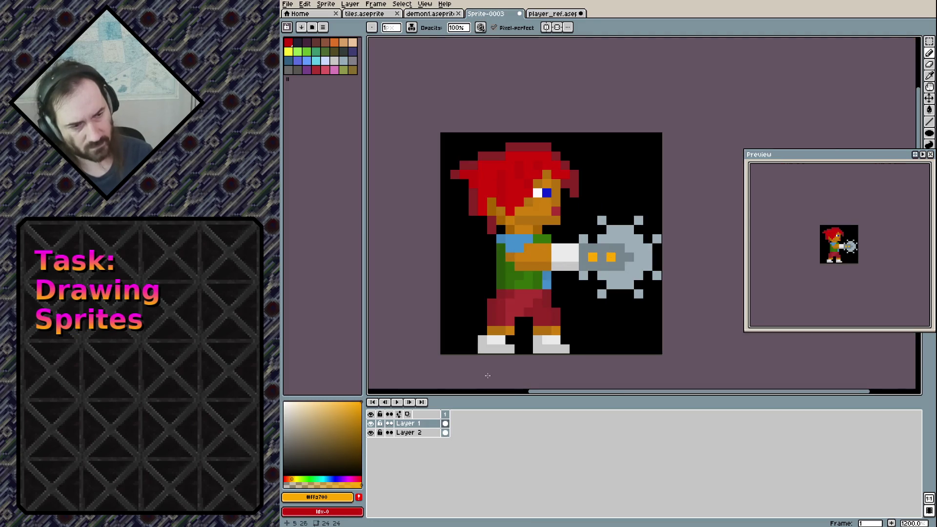
Paint a black pupil between the mace's orange eyes and shade the mace's top darker grey.
left_click(585, 317, "alt")
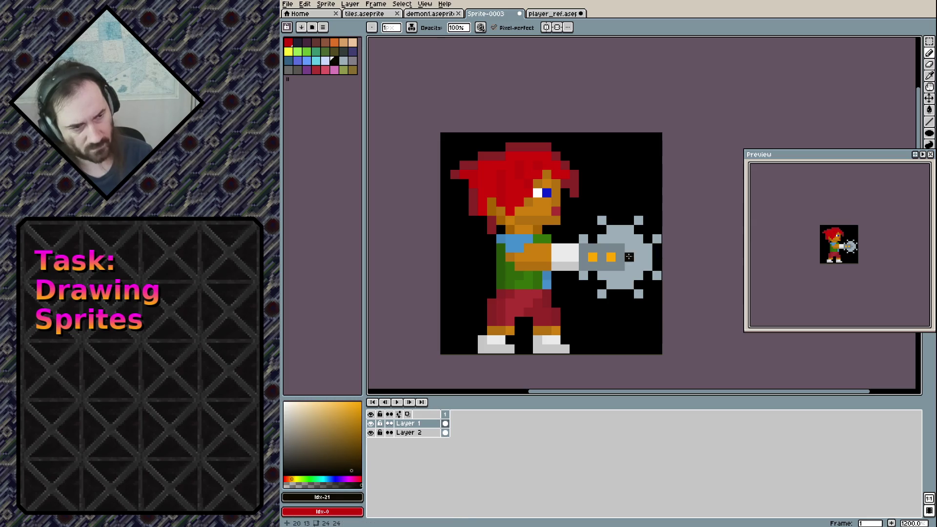
left_click(601, 257)
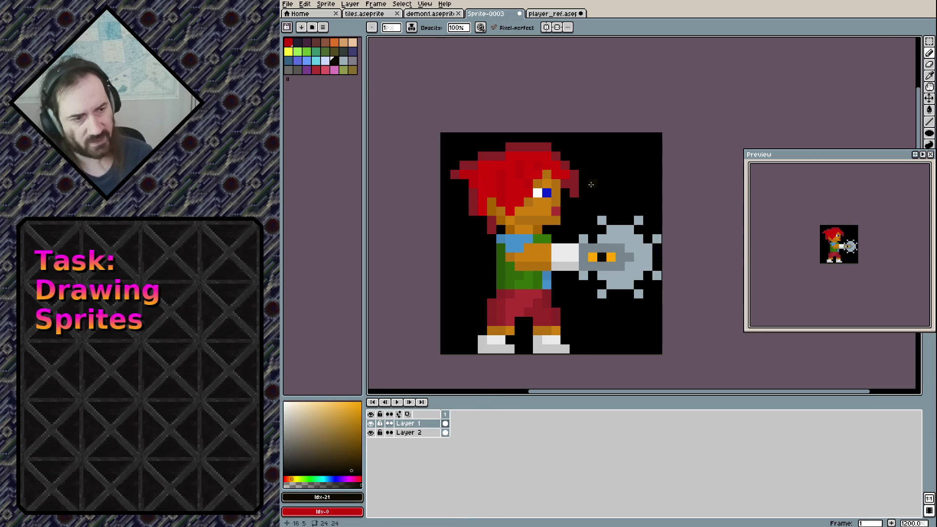
left_click(617, 233, "alt")
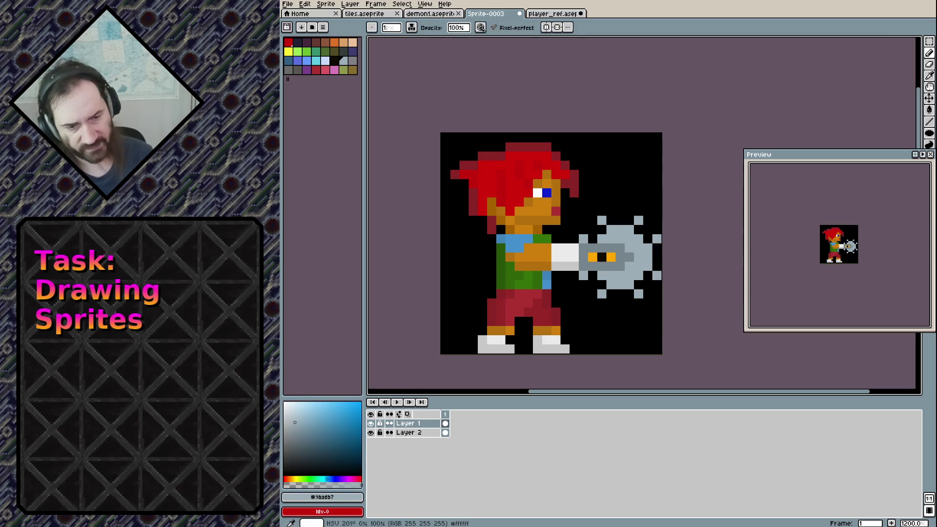
left_click(295, 428)
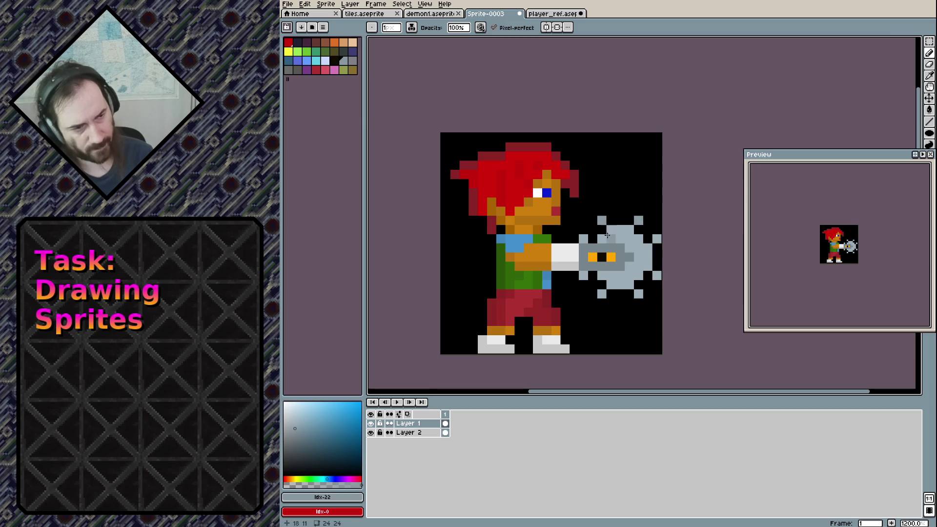
mouse_move(610, 229)
left_mouse_down()
mouse_move(625, 230)
mouse_move(638, 275)
left_mouse_up()
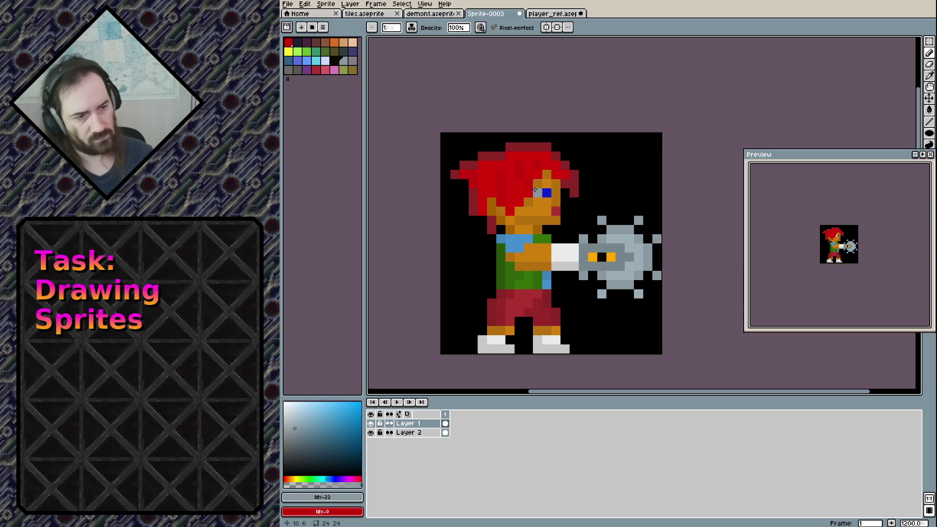
key("e")
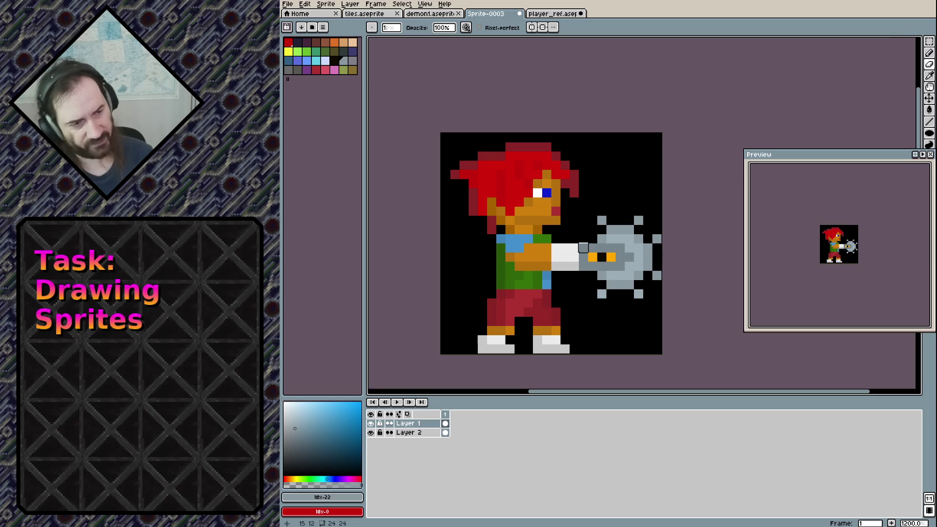
Undo the eraser stroke and paint a column of white pixels where the arm meets the mace.
key("ctrl+z")
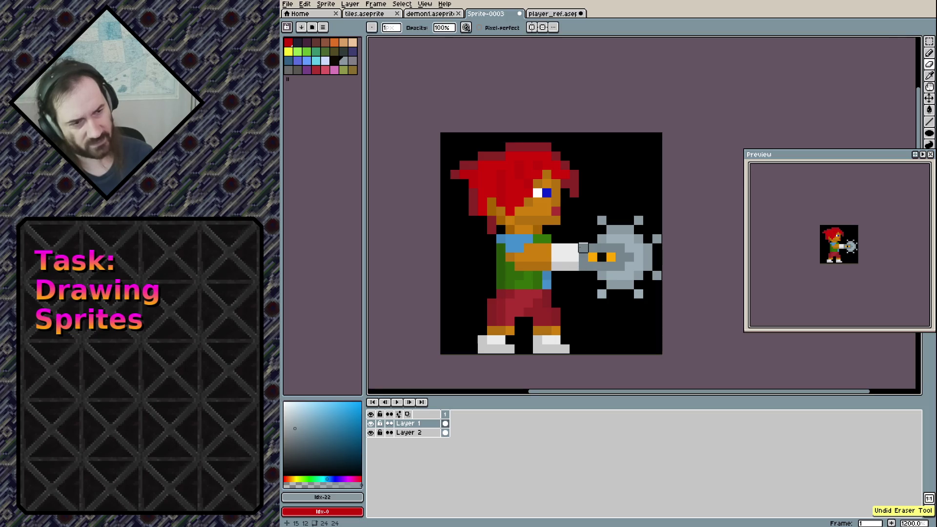
key("b")
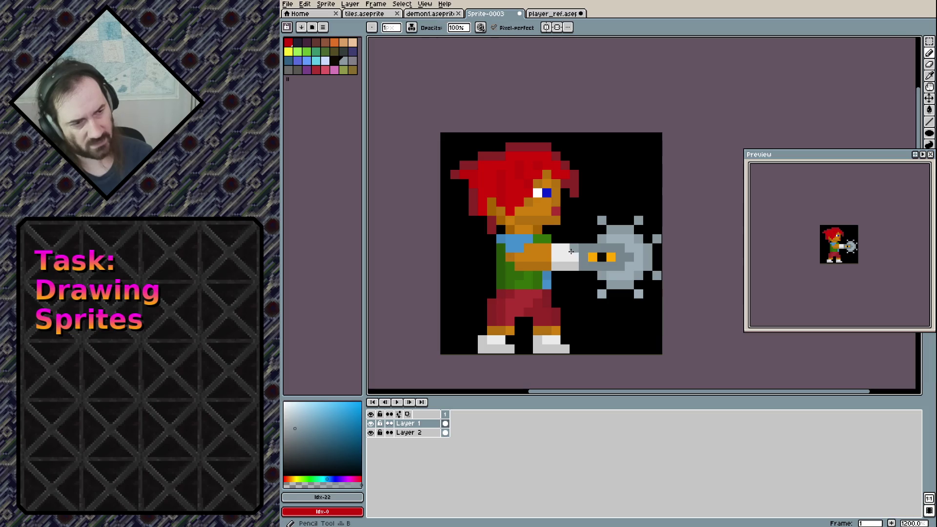
left_click_drag(574, 248, 573, 257)
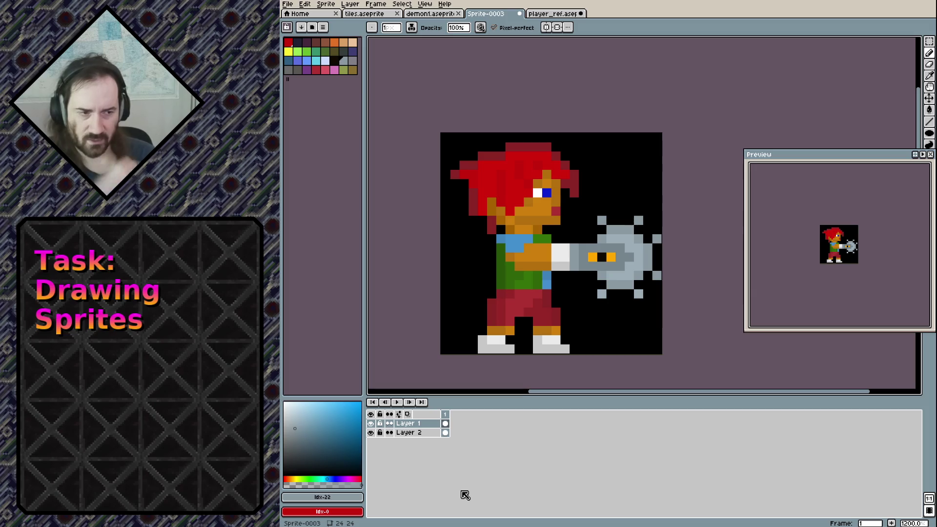
left_click(572, 265, "alt")
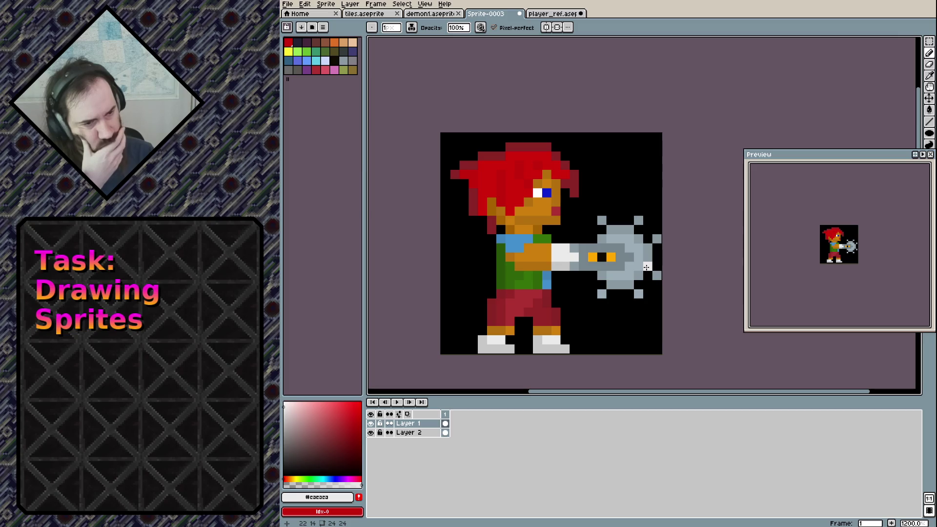
Erase two pixels off the red trousers' left edge.
scroll(508, 282, "up", 1)
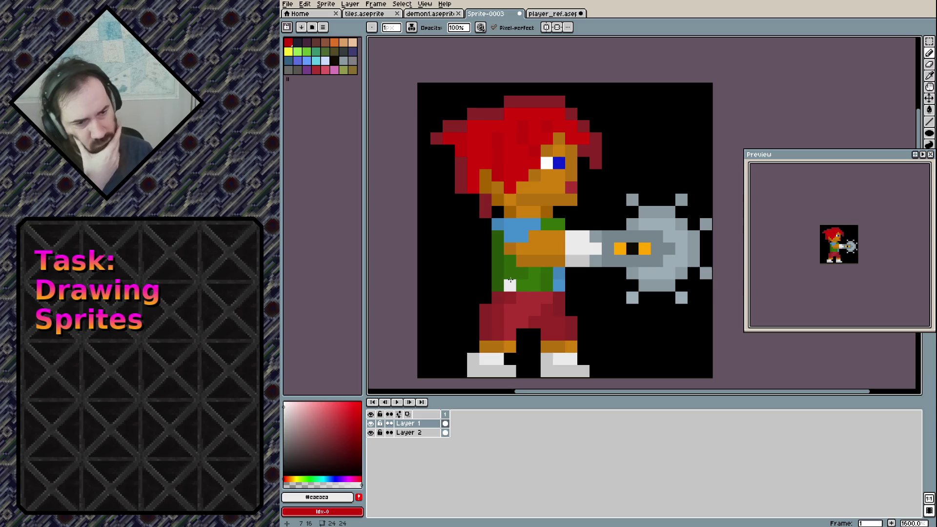
left_click(485, 309, "alt")
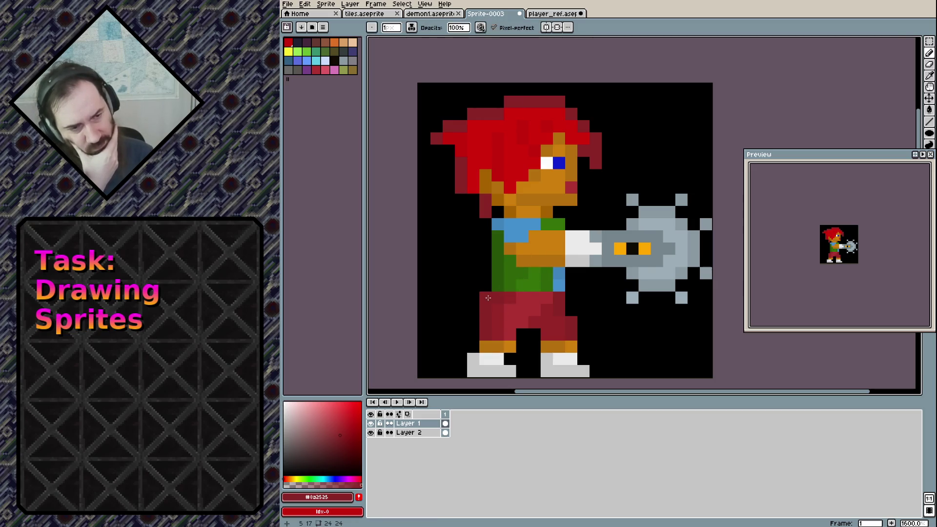
left_click(481, 362)
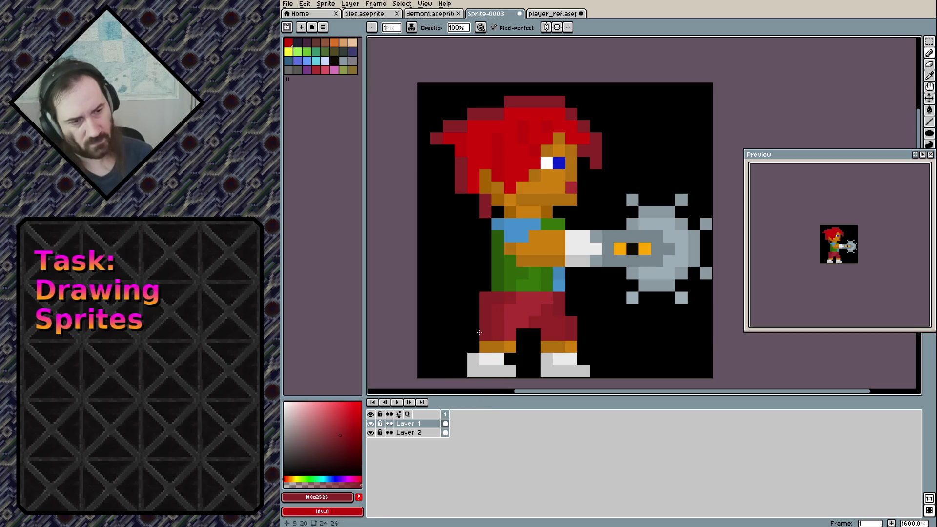
key("e")
left_click_drag(485, 320, 485, 336)
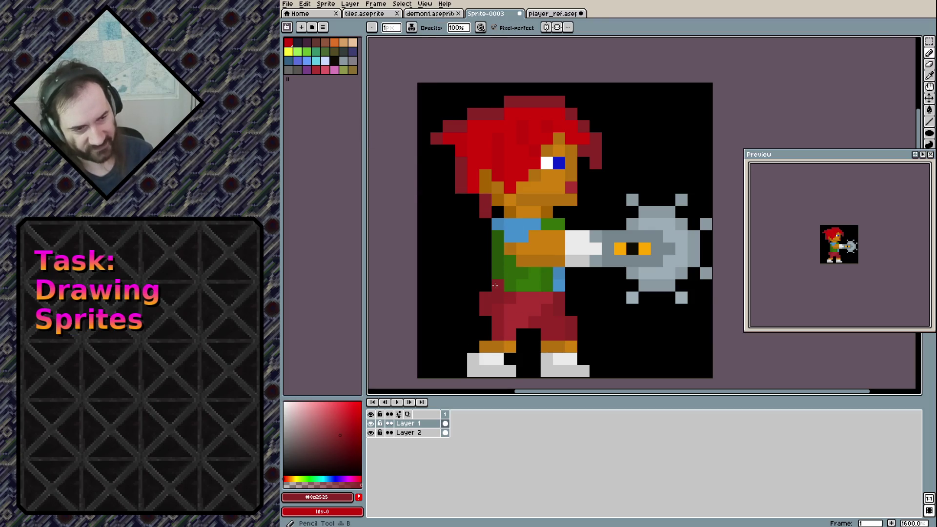
Pencil a light grey belt above the trousers, repainting its right end a slightly darker grey.
key("b")
left_click(492, 359, "alt")
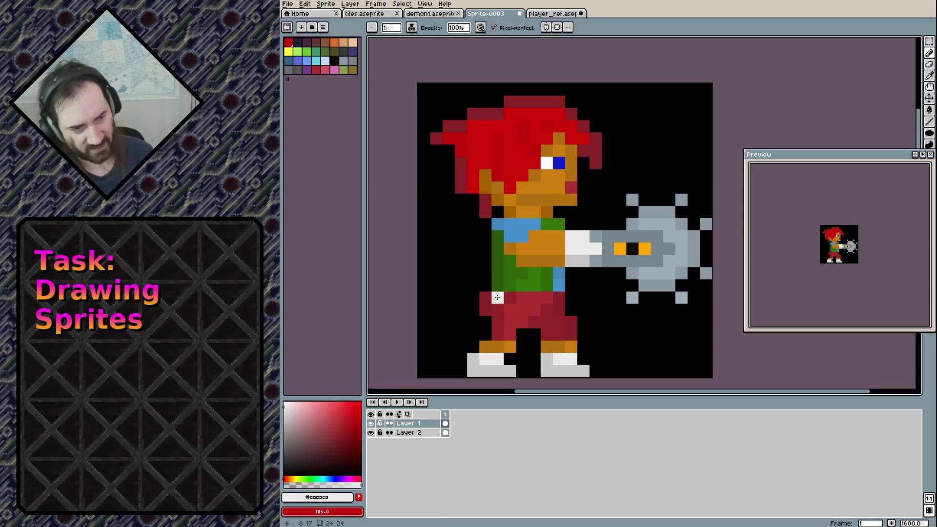
mouse_move(498, 285)
left_mouse_down()
mouse_move(559, 285)
mouse_move(503, 288)
left_mouse_up()
left_click(486, 370)
left_click(488, 369, "alt")
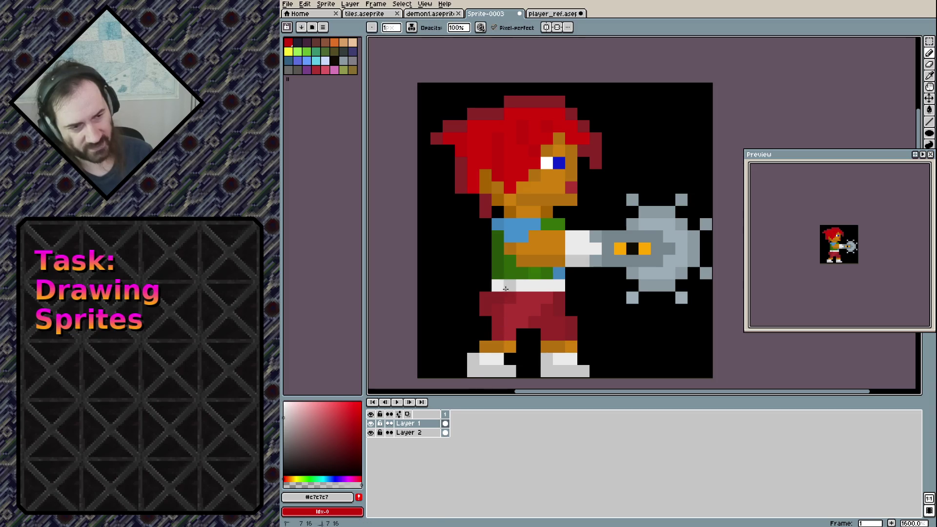
left_click(559, 285)
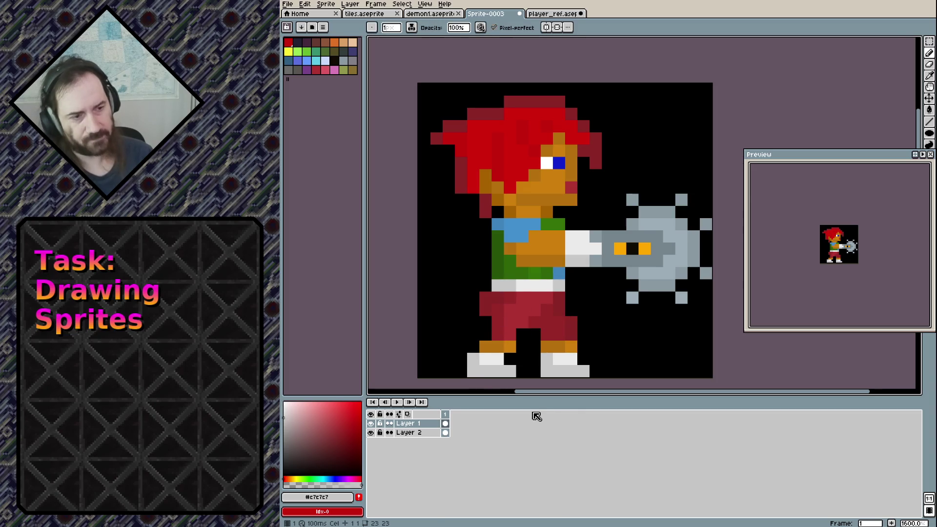
scroll(637, 299, "down", 6)
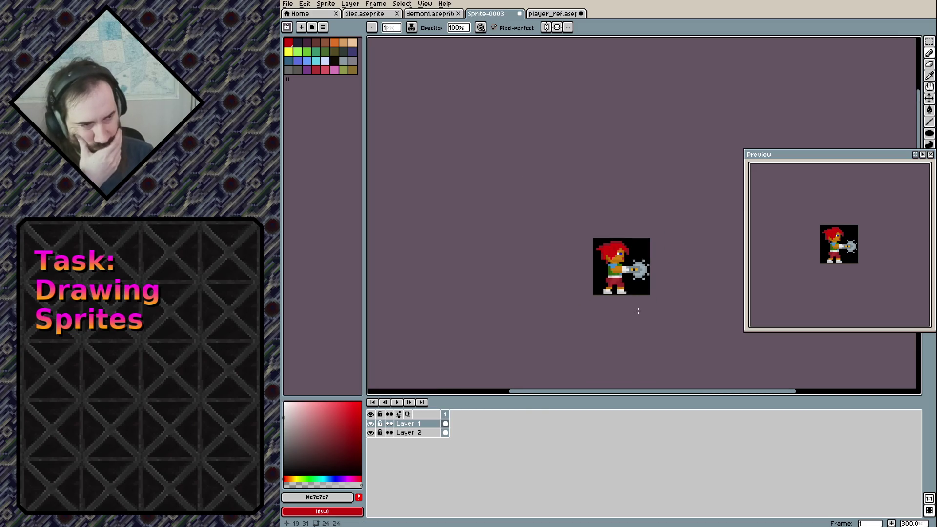
scroll(626, 303, "up", 4)
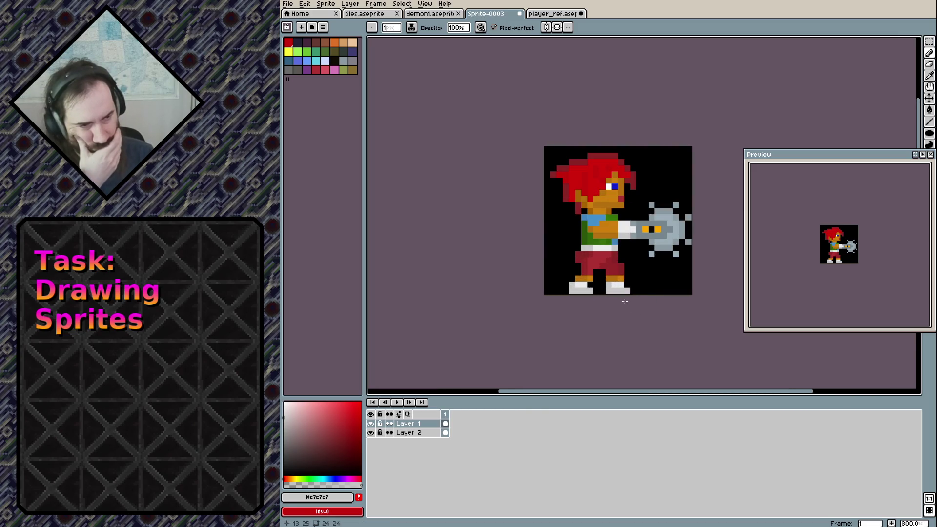
scroll(625, 303, "up", 4)
scroll(630, 309, "down", 2)
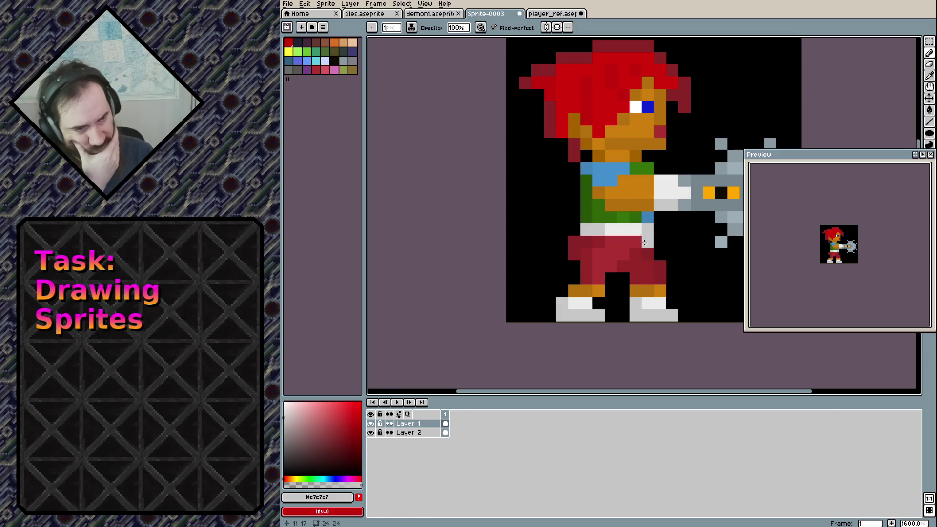
left_click(647, 242, "alt")
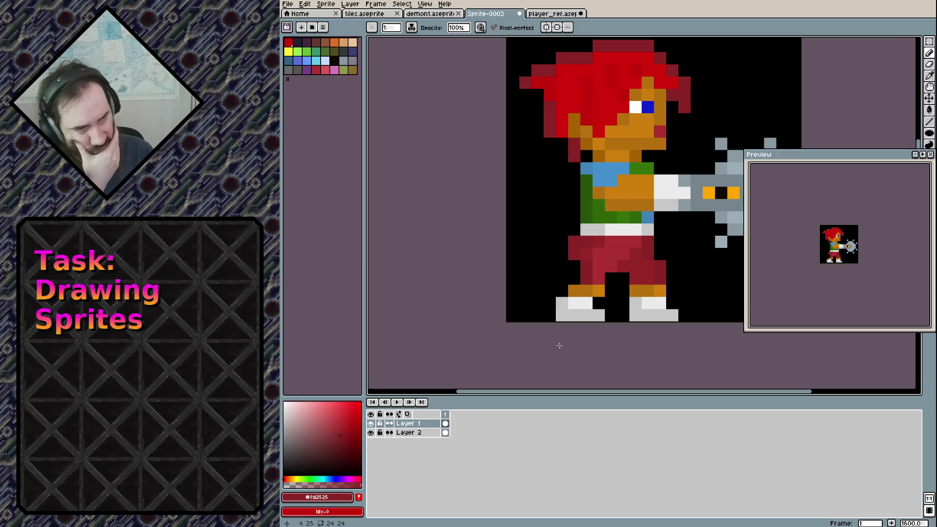
scroll(659, 144, "down", 3)
scroll(666, 166, "up", 2)
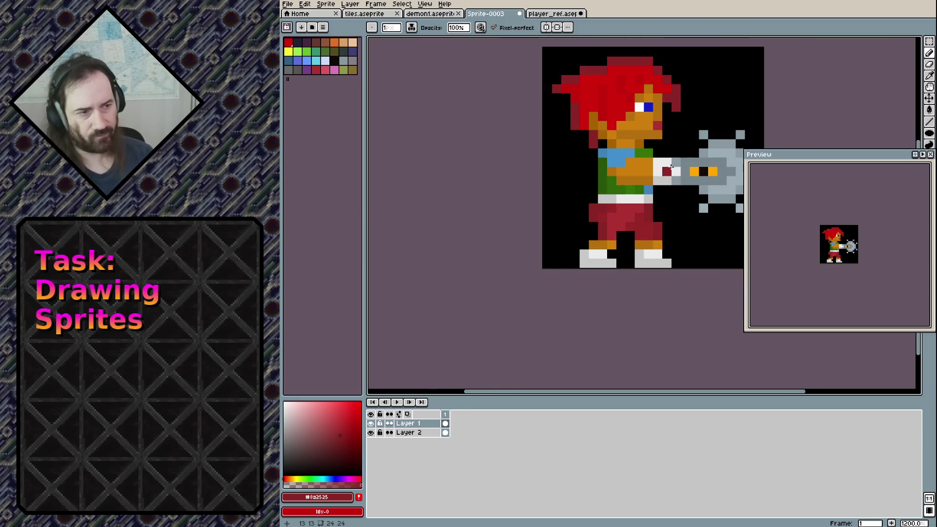
left_click_drag(647, 144, 605, 189)
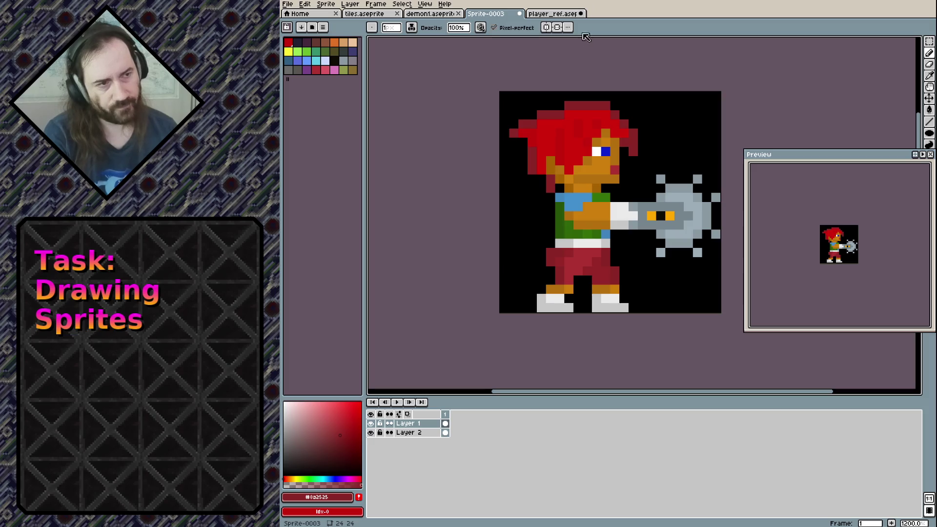
Save the sprite with Ctrl+S under the file name player.aseprite.
key("ctrl+s")
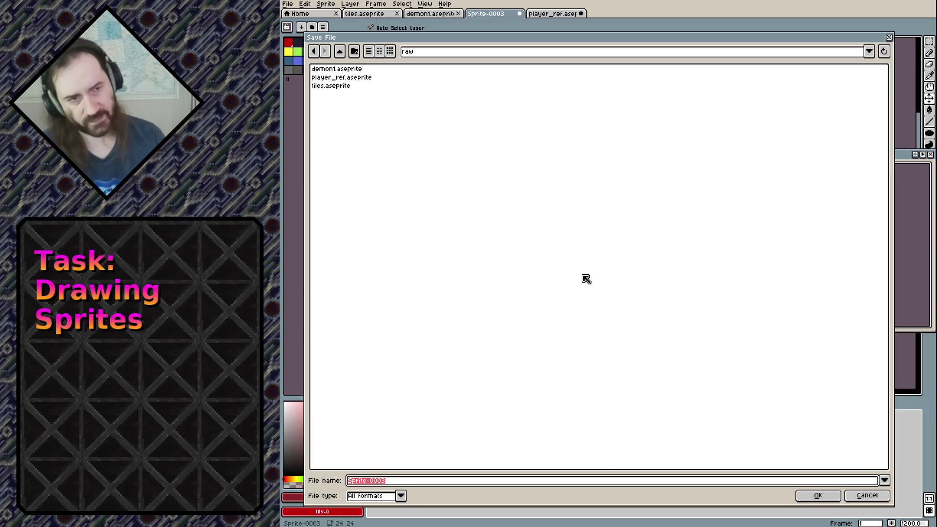
type("play")
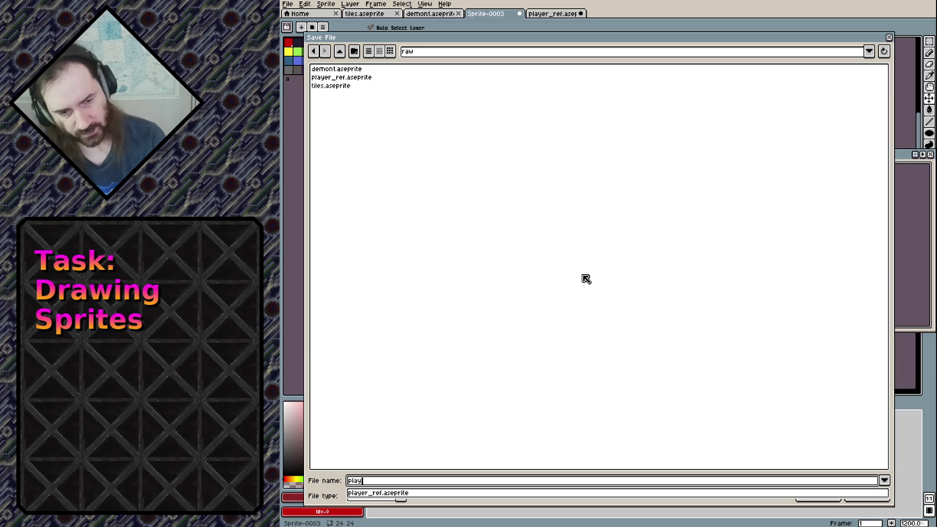
type("er.ase")
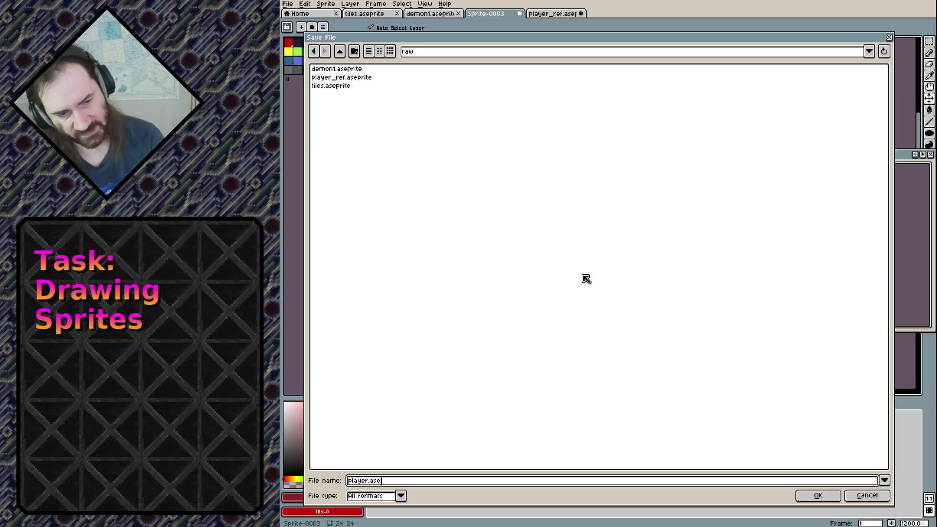
key("BackSpace")
key("ctrl+a")
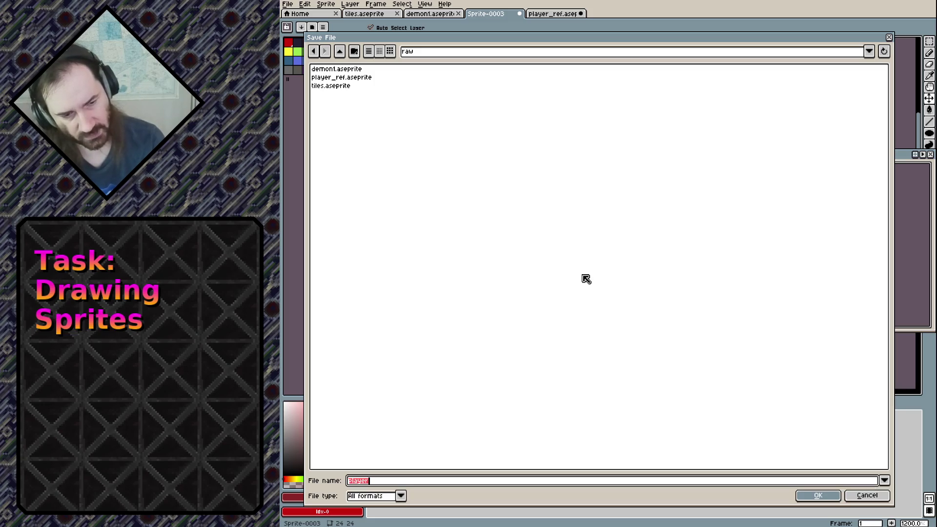
left_click(818, 495)
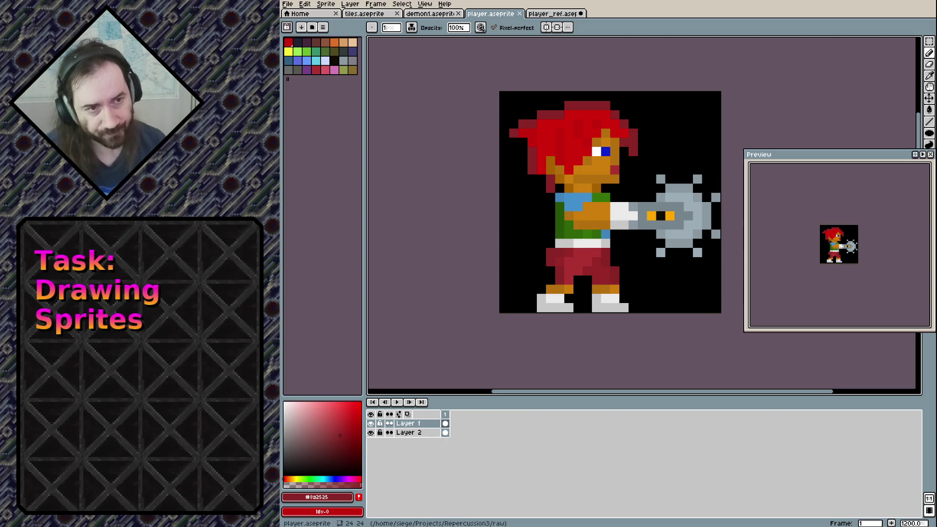
Add a second animation frame with Alt+N and zoom in on the mace.
left_click(385, 5)
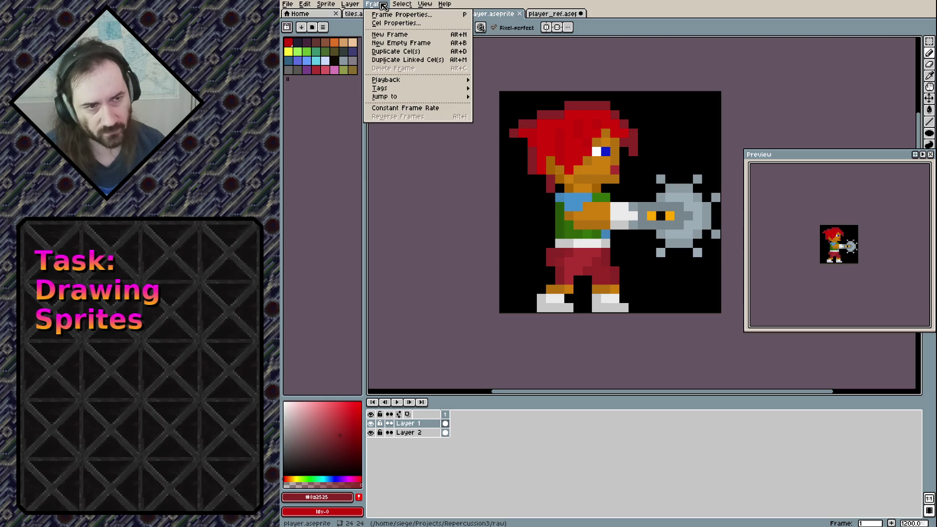
left_click(382, 3)
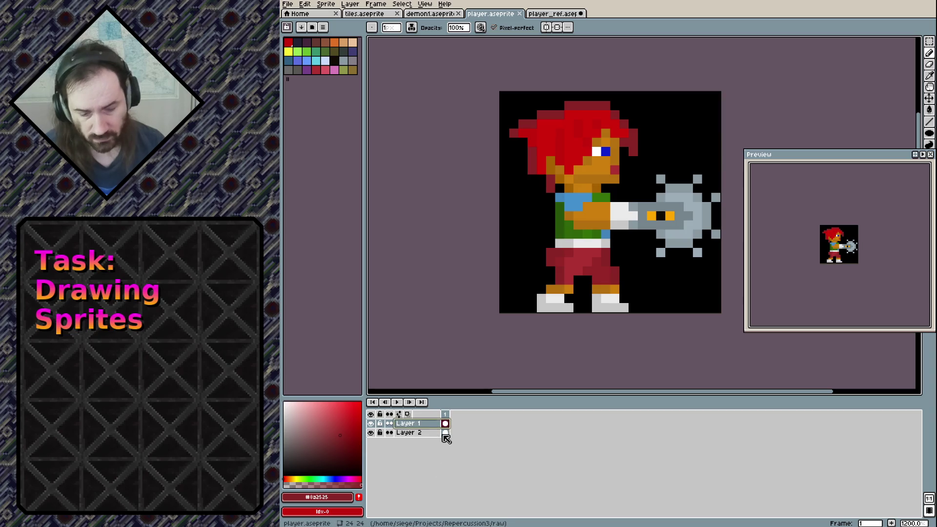
key("alt+n")
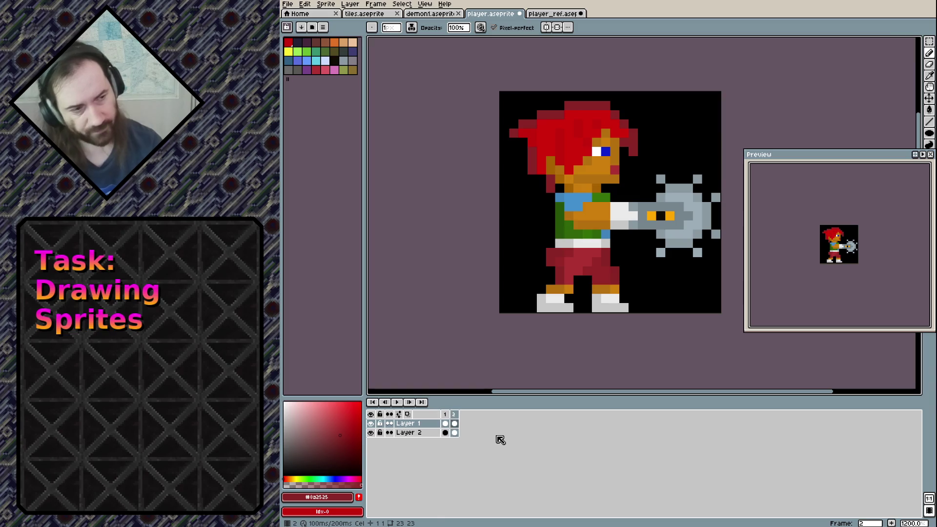
left_click(670, 188)
scroll(672, 188, "up", 1)
scroll(671, 188, "up", 1)
key("ctrl+z")
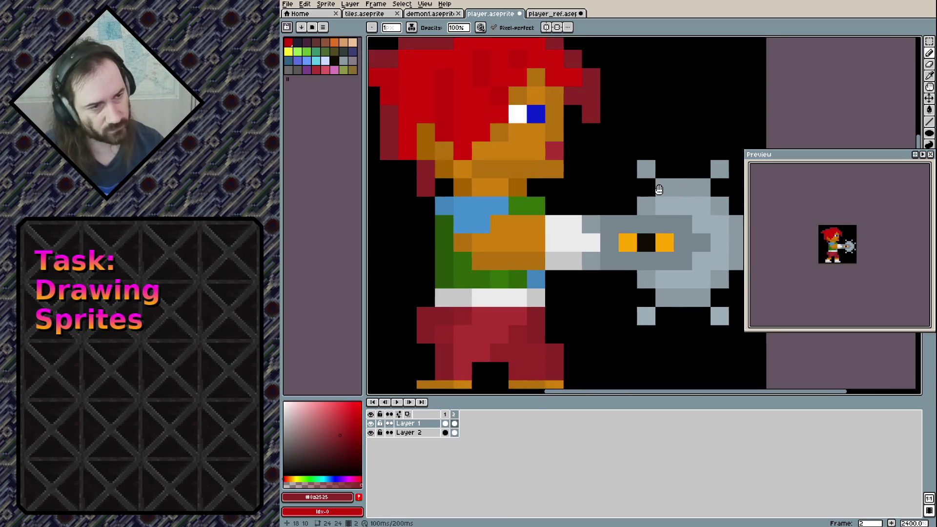
left_click_drag(672, 188, 536, 184)
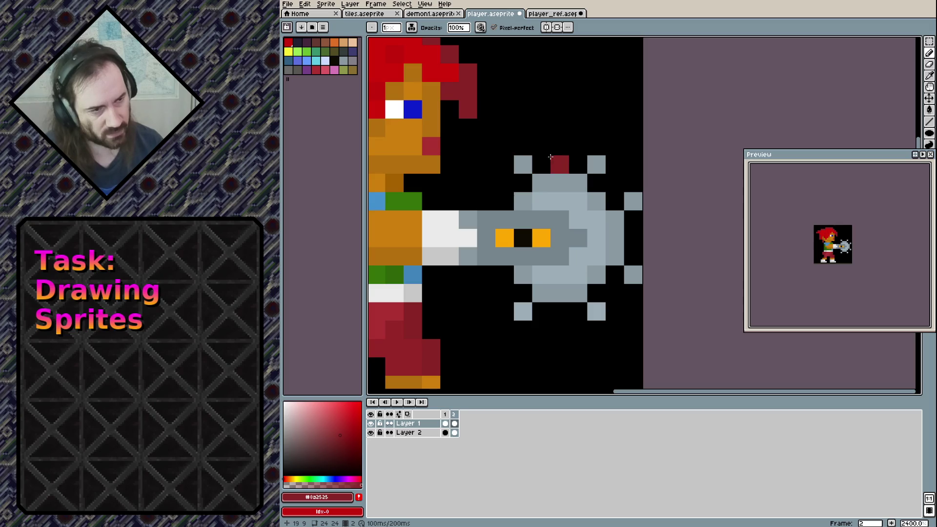
Erase the mace's six existing spikes in the new frame.
key("e")
left_click(522, 165)
left_click(596, 165)
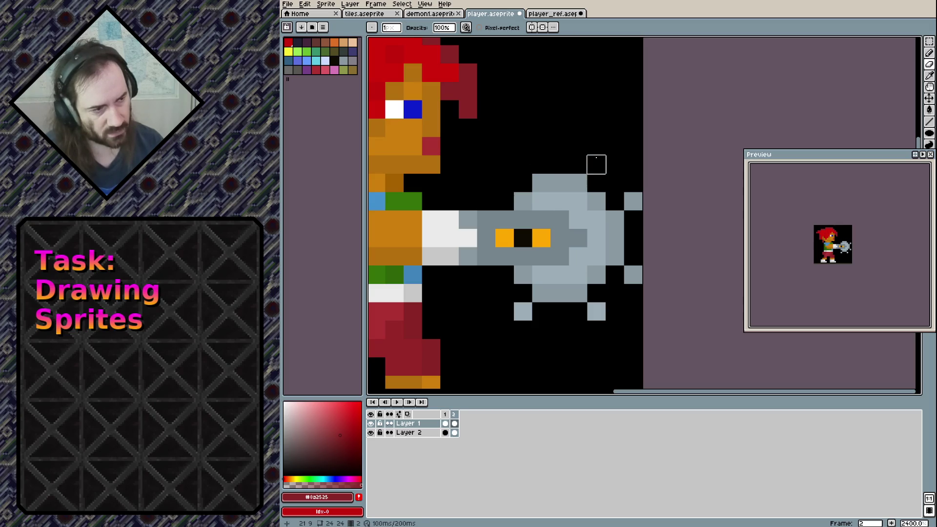
left_click(632, 201)
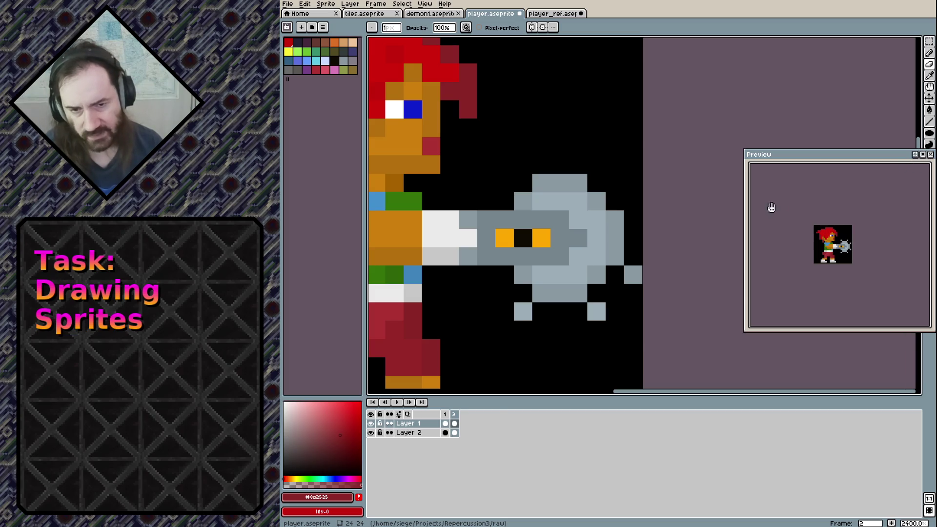
left_click(523, 311)
left_click(596, 310)
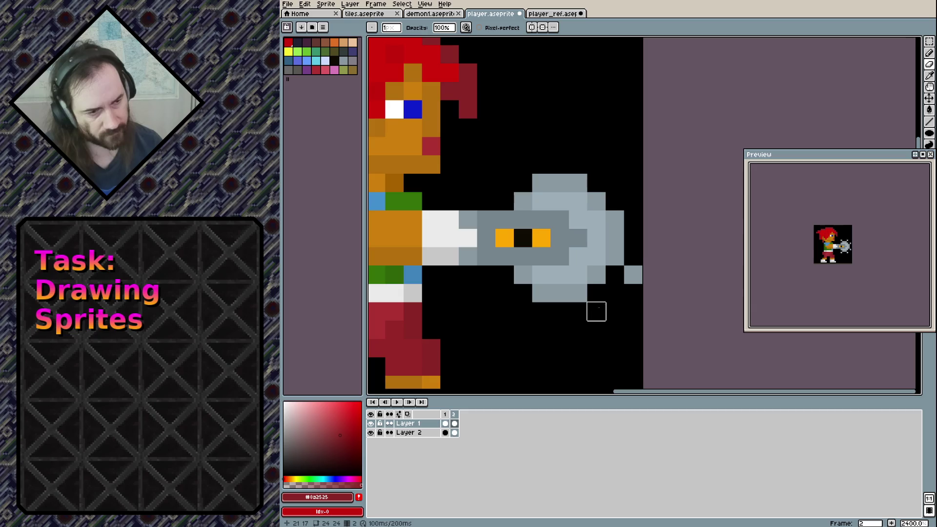
left_click(633, 275)
Redraw grey spikes at the mace's top, bottom, right side and four diagonal corners.
key("b")
left_click(559, 163)
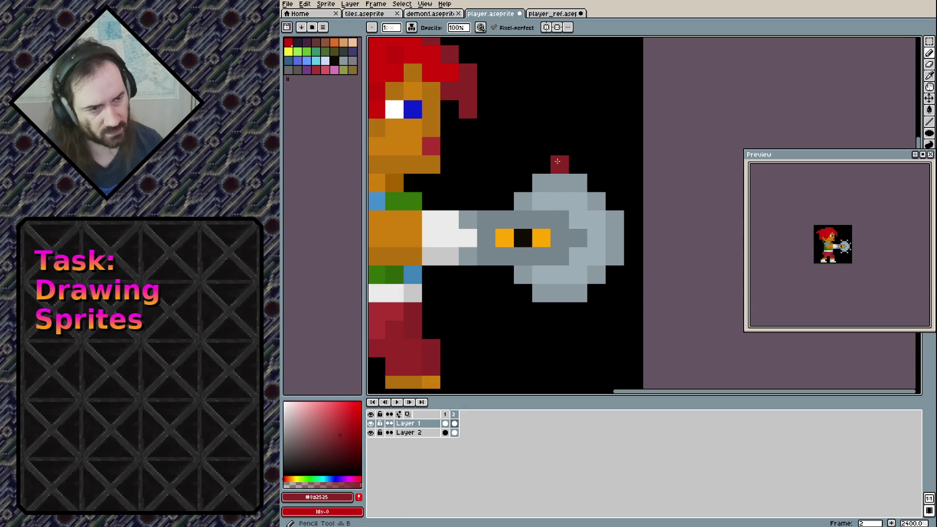
left_click(559, 183, "alt")
left_click(559, 164)
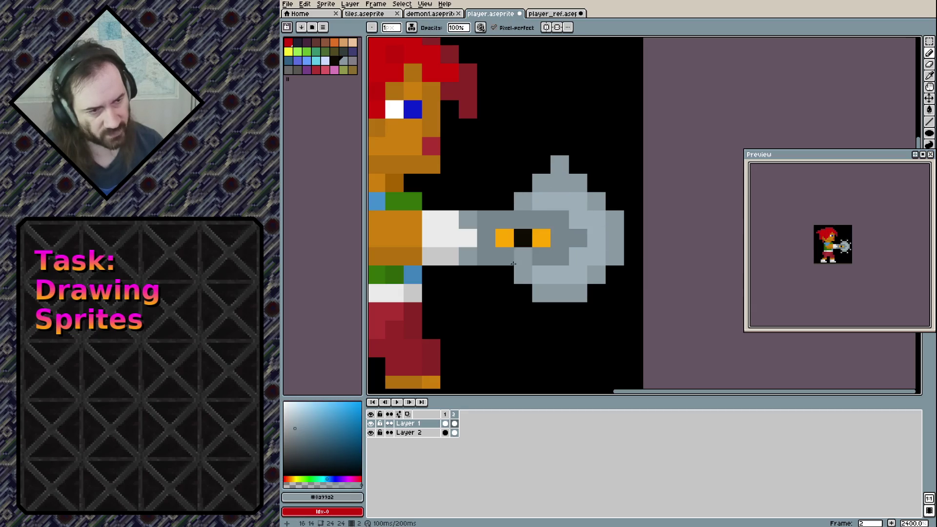
left_click(561, 311)
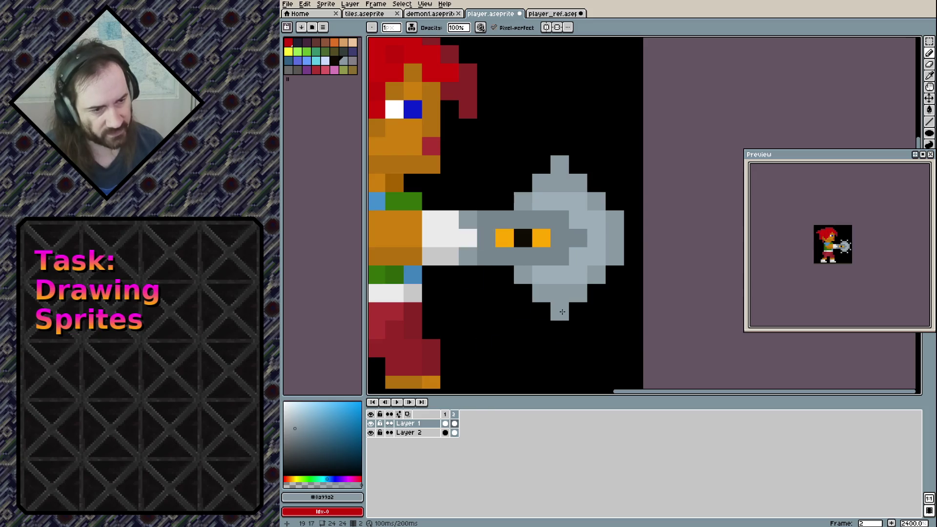
left_click(633, 238)
left_click(610, 325)
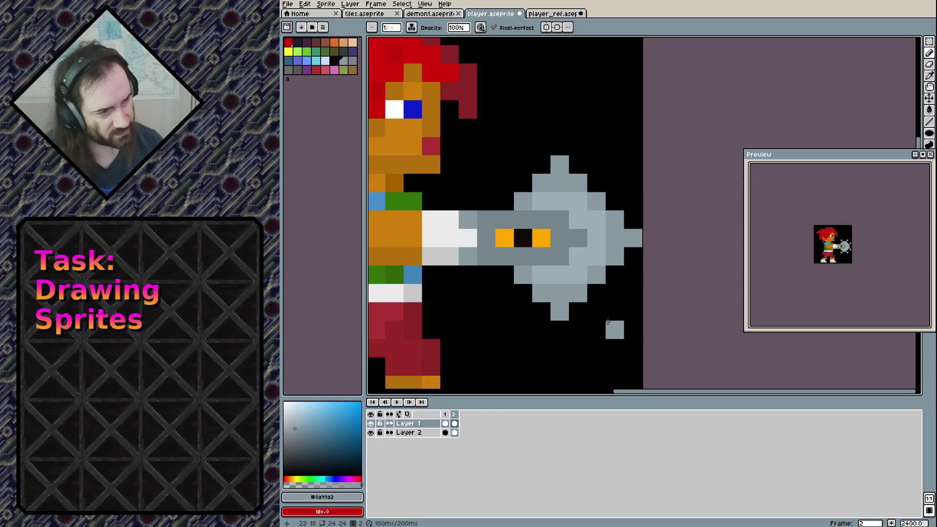
key("ctrl+z")
left_click(614, 182)
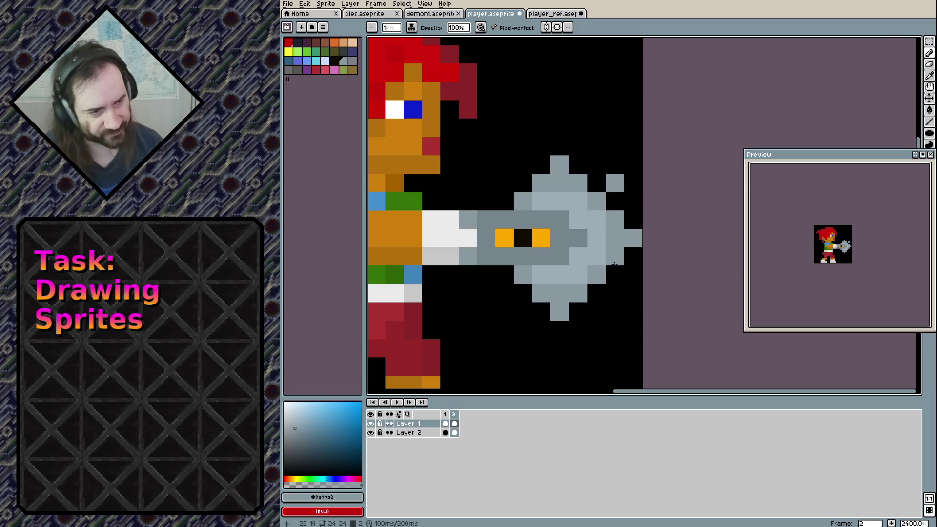
left_click(614, 293)
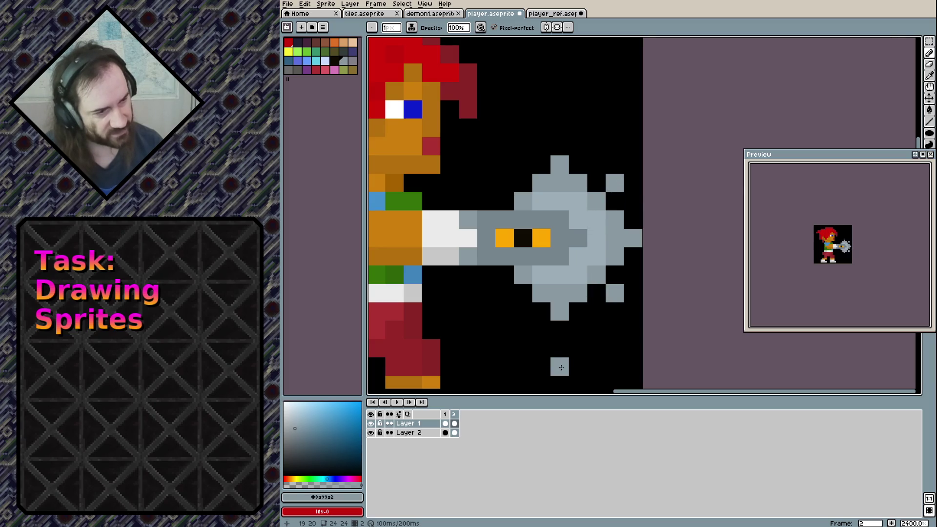
left_click(502, 293)
left_click(505, 182)
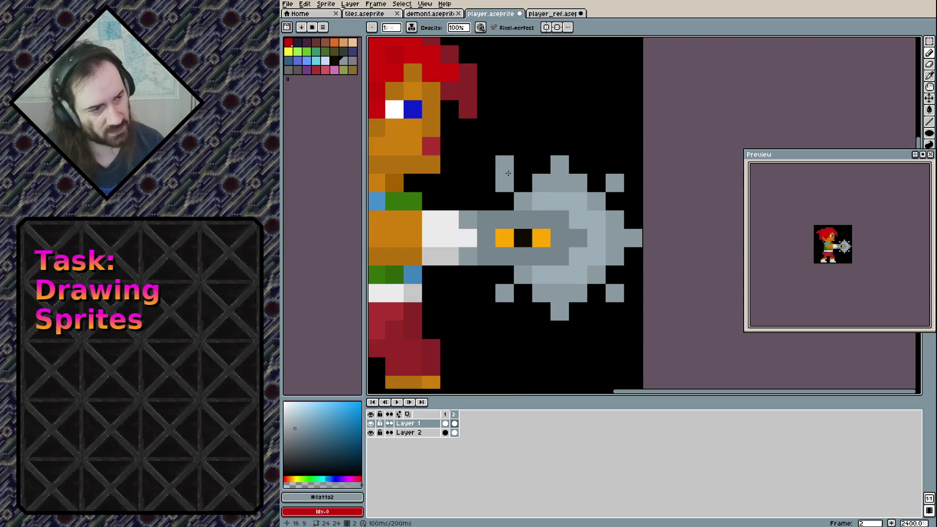
left_click_drag(520, 189, 717, 272)
Reshape the hair's left side with dark-red tip pixels, an erased edge pixel and bright-red fills.
left_click(473, 211)
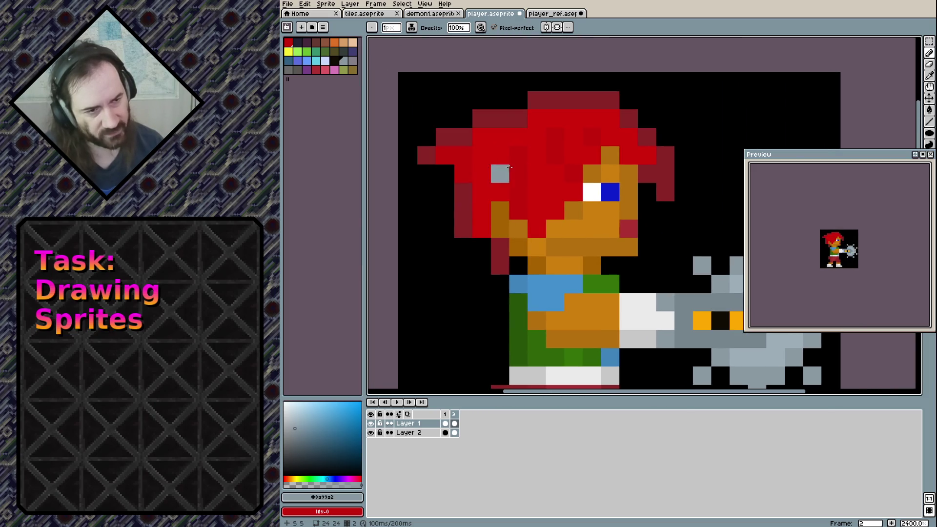
left_click(474, 166, "alt")
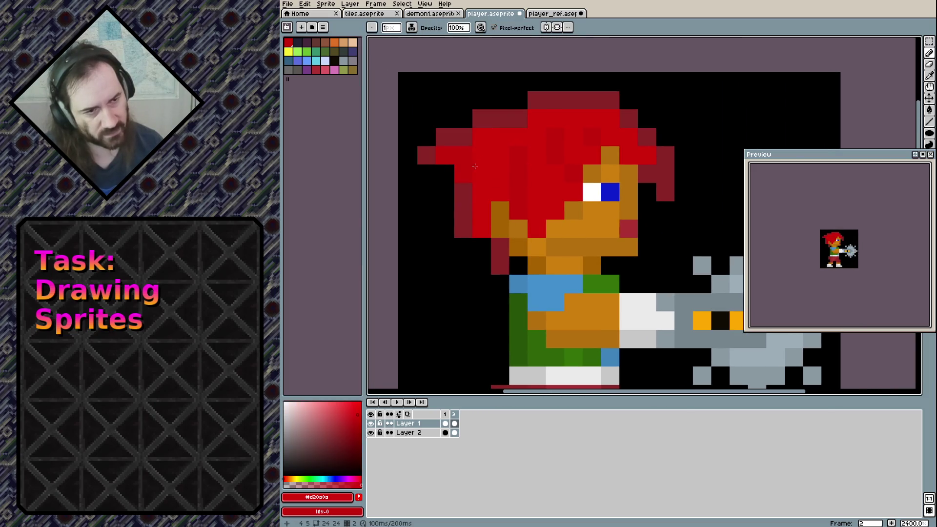
left_click(447, 133, "alt")
left_click(440, 126)
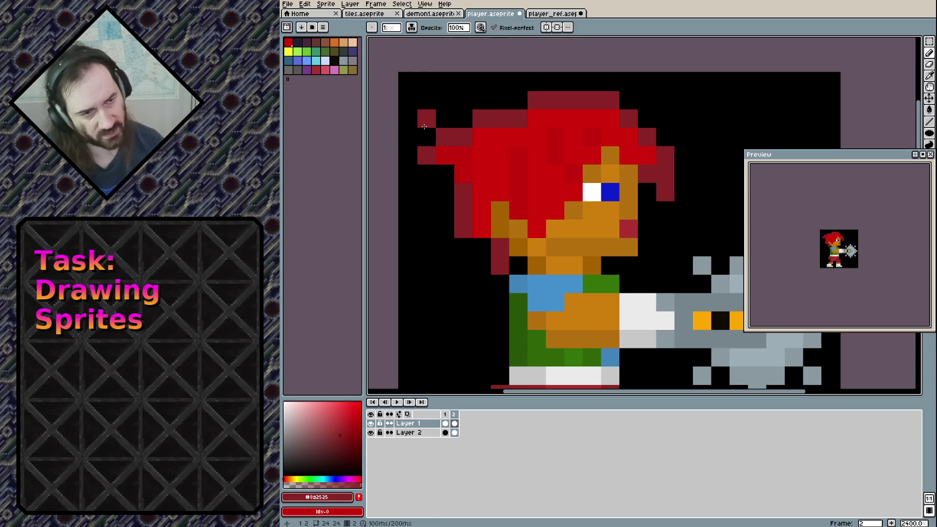
left_click(423, 132)
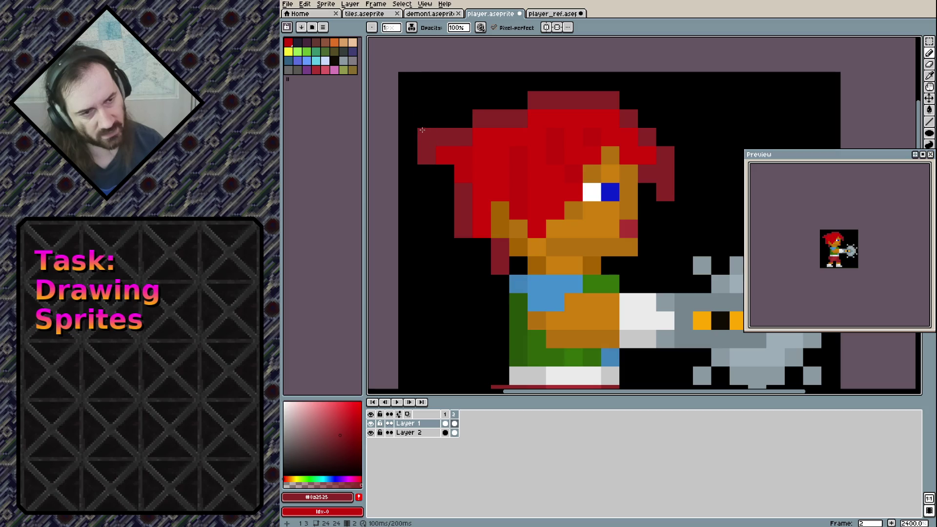
key("e")
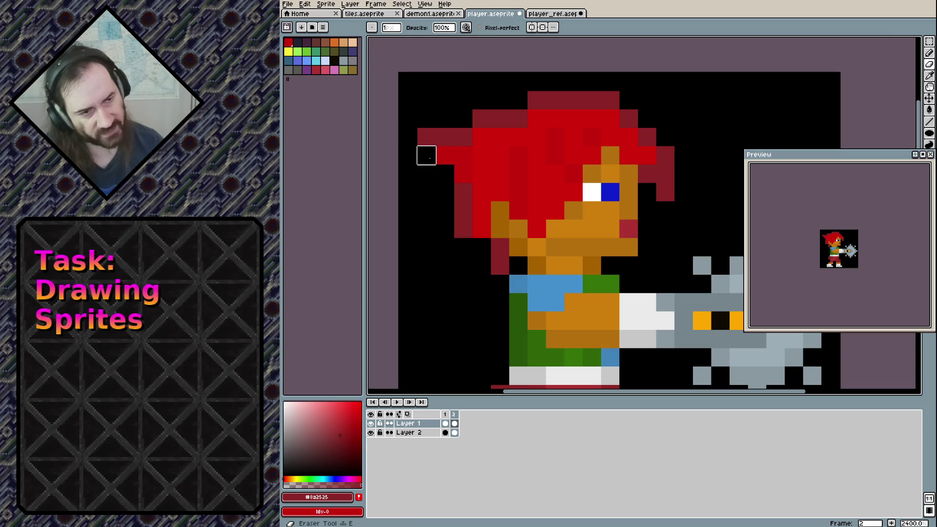
left_click(444, 157)
key("b")
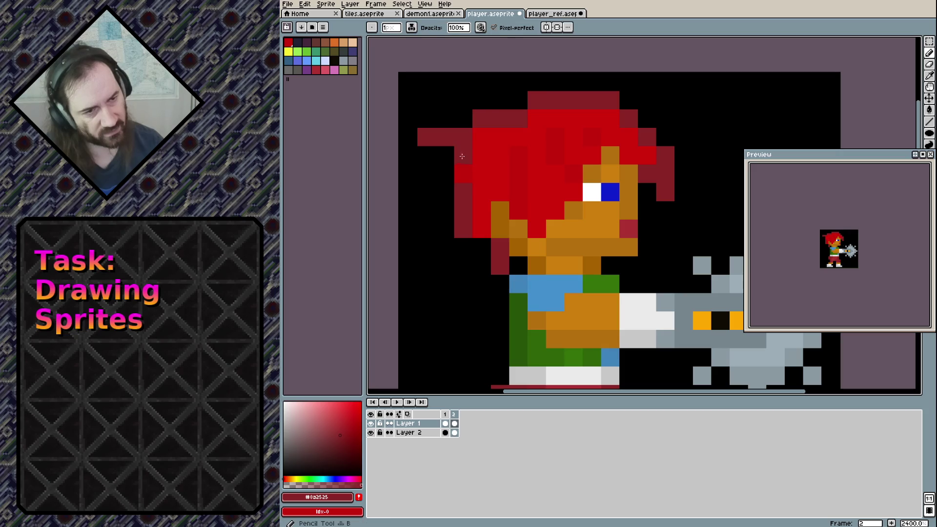
left_click(463, 155, "alt")
left_click(444, 155)
left_click(453, 173)
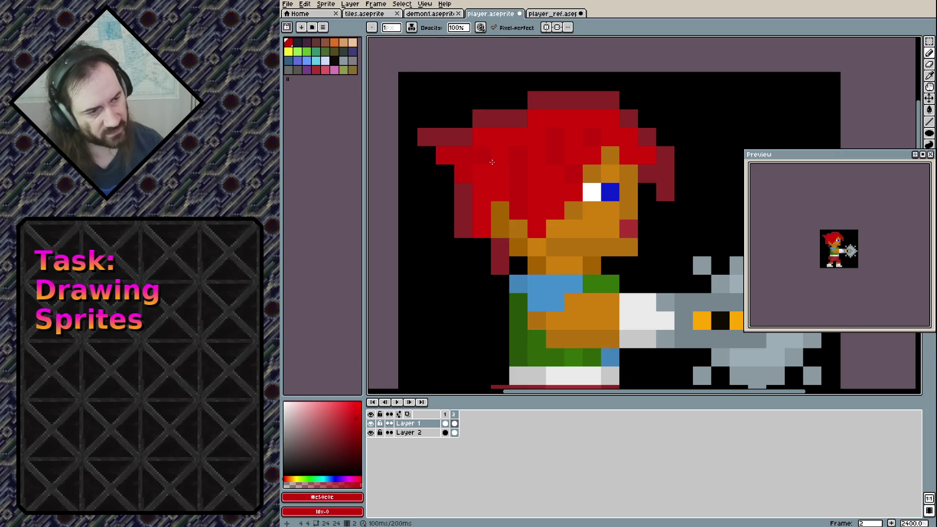
scroll(481, 142, "right", 3)
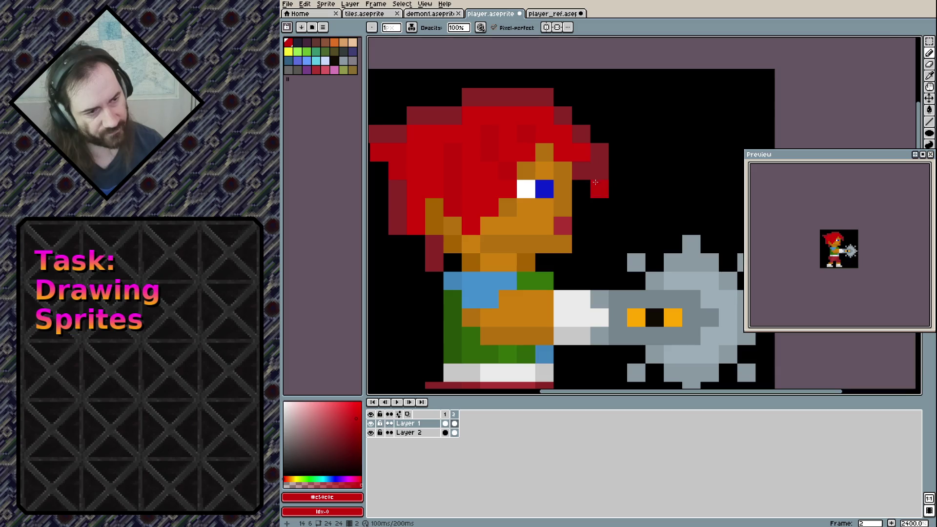
Add a dark-red pixel on the hair's right and erase one from the hair tip.
left_click(595, 177, "alt")
left_click(615, 185)
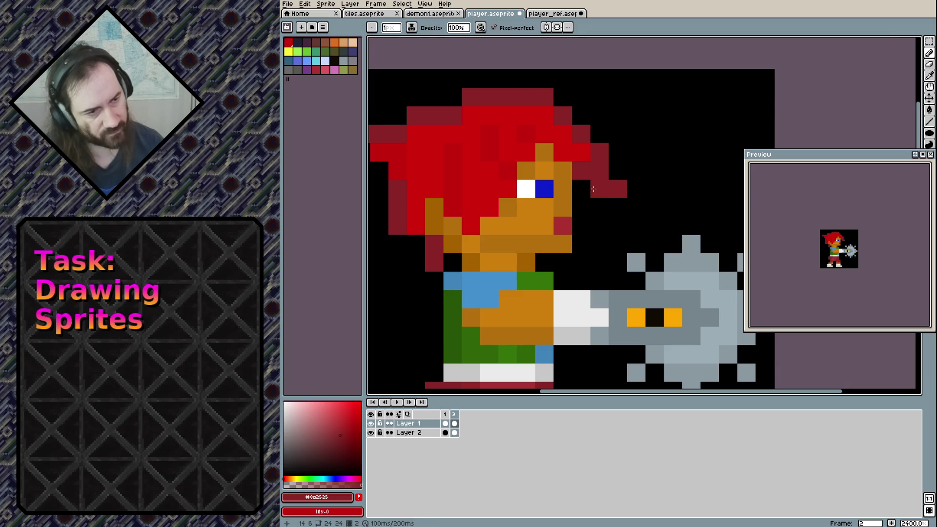
key("e")
left_click(593, 188)
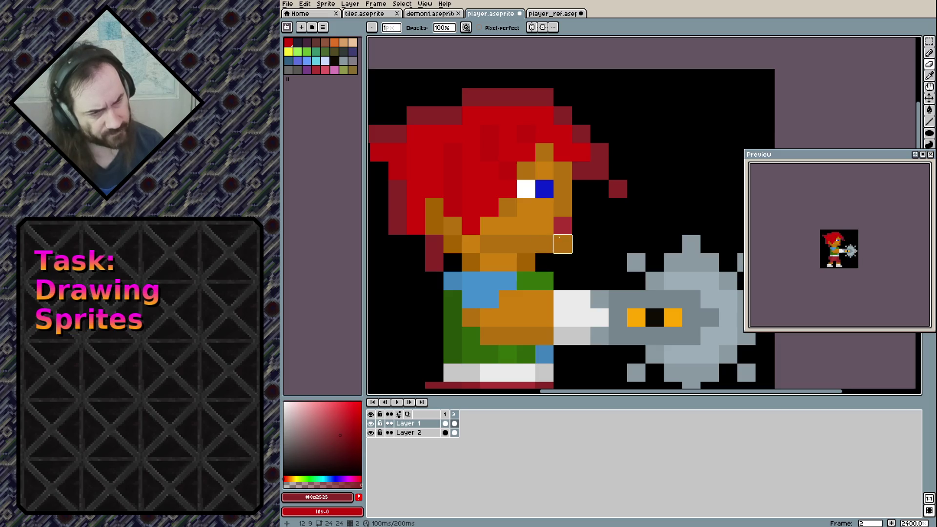
Paint a white tooth pixel at the mouth using the eye's white, undoing the dark-red mouth pixel.
key("b")
left_click(545, 226)
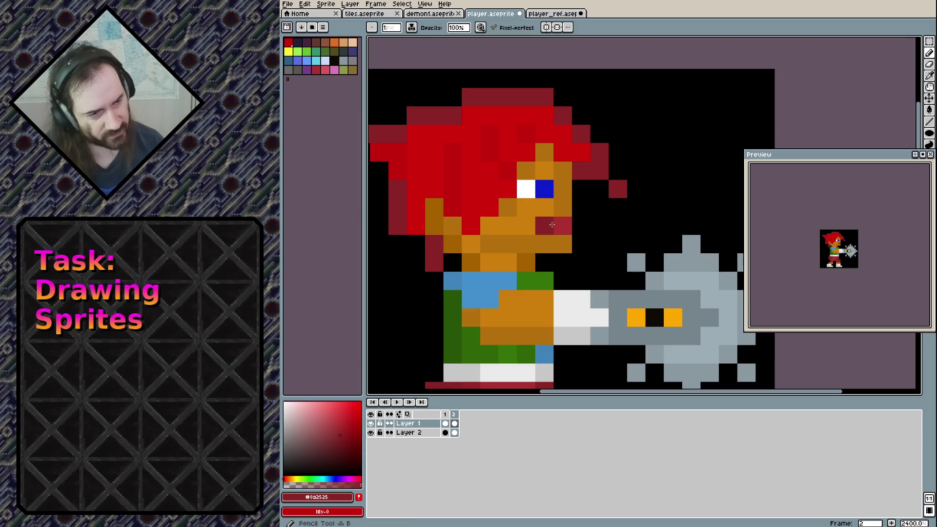
left_click(557, 226, "alt")
left_click(557, 226)
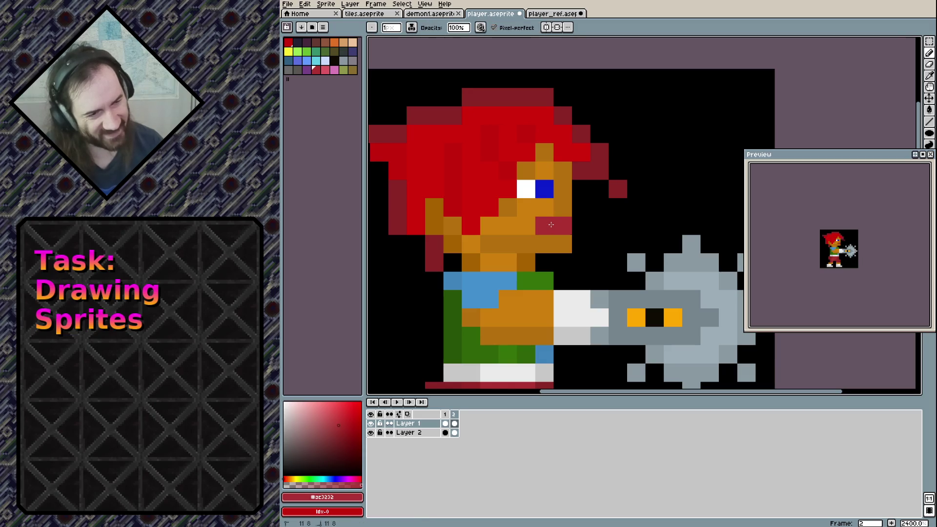
left_click(535, 190, "alt")
left_click(563, 226)
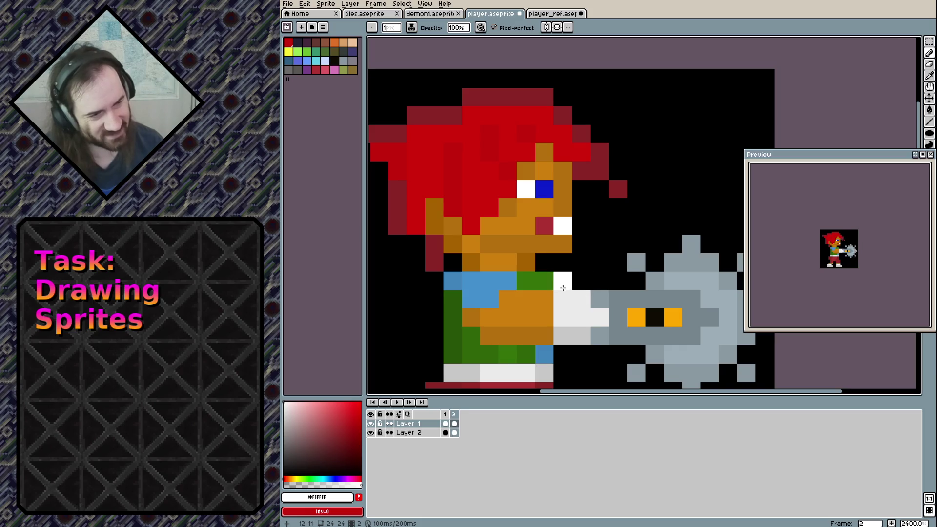
key("ctrl+z")
key("ctrl+y")
key("ctrl+z")
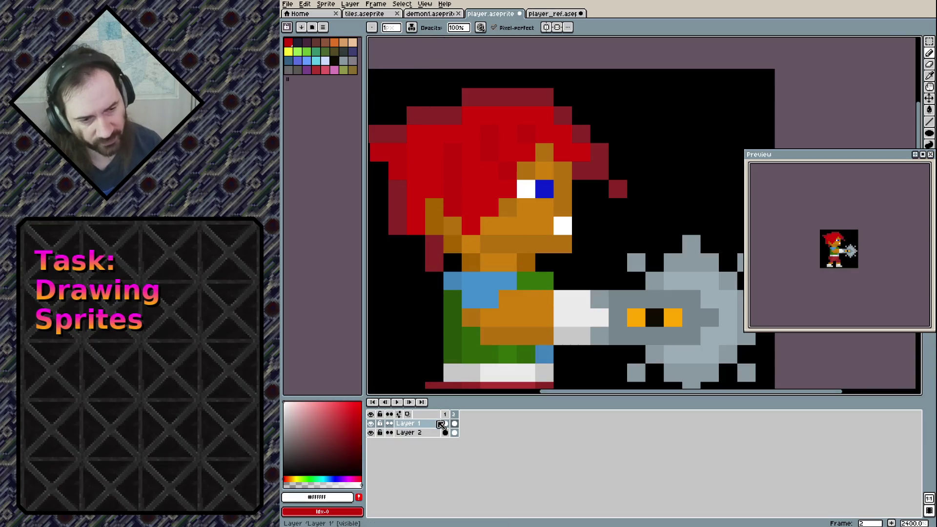
left_click(444, 423)
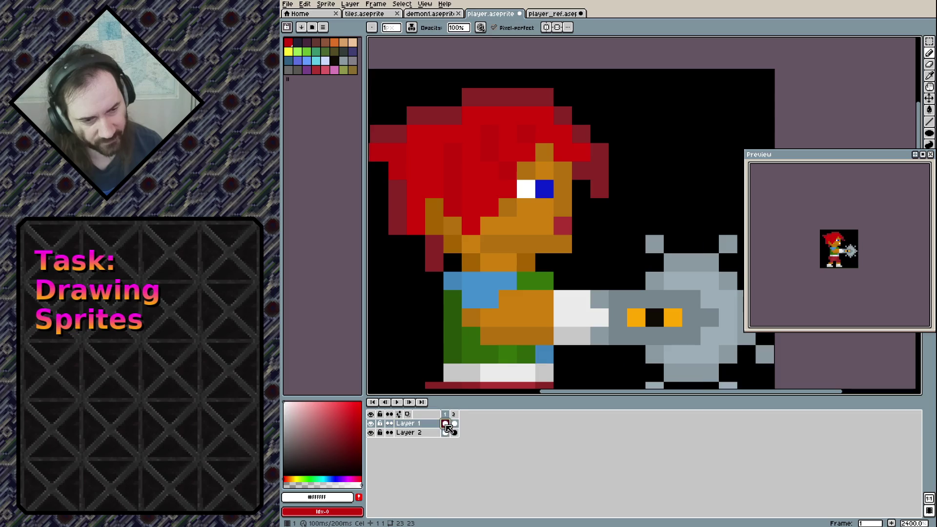
left_click(454, 423)
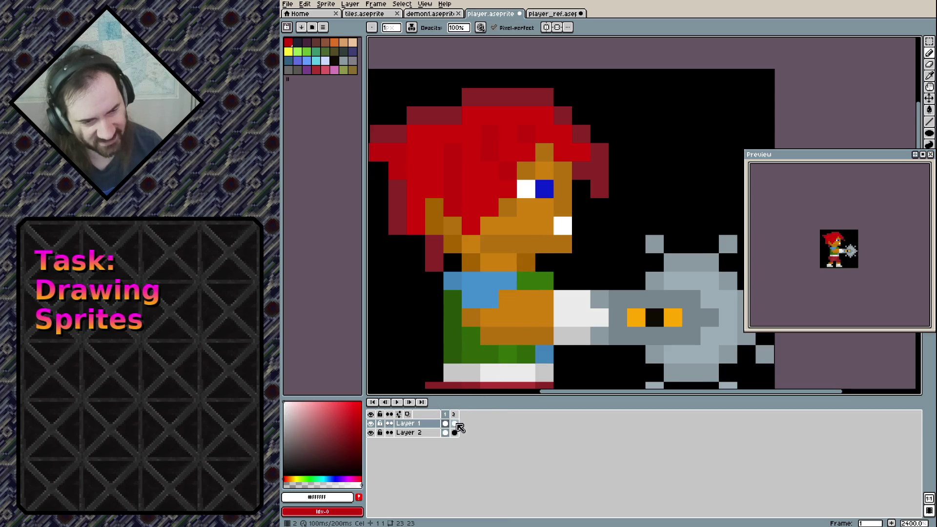
left_click(456, 424)
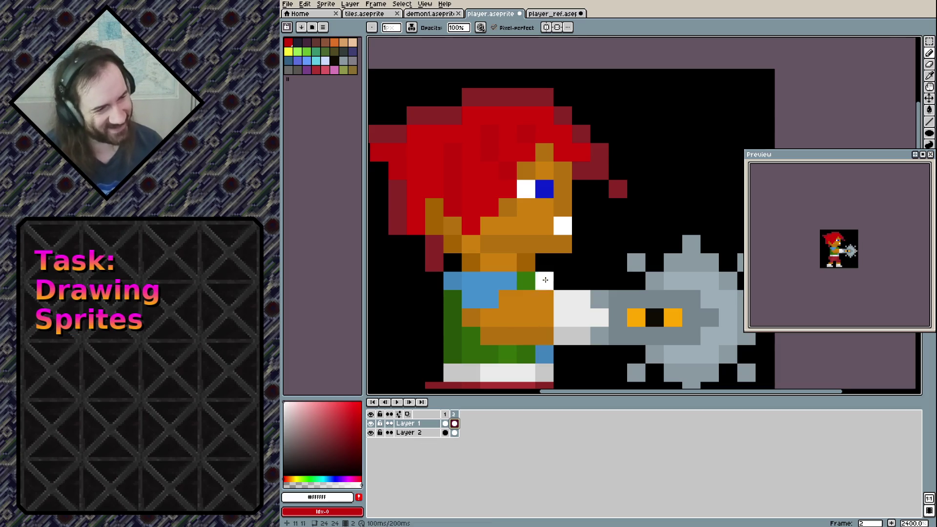
mouse_move(571, 267)
left_mouse_down()
mouse_move(580, 244)
mouse_move(571, 192)
left_mouse_up()
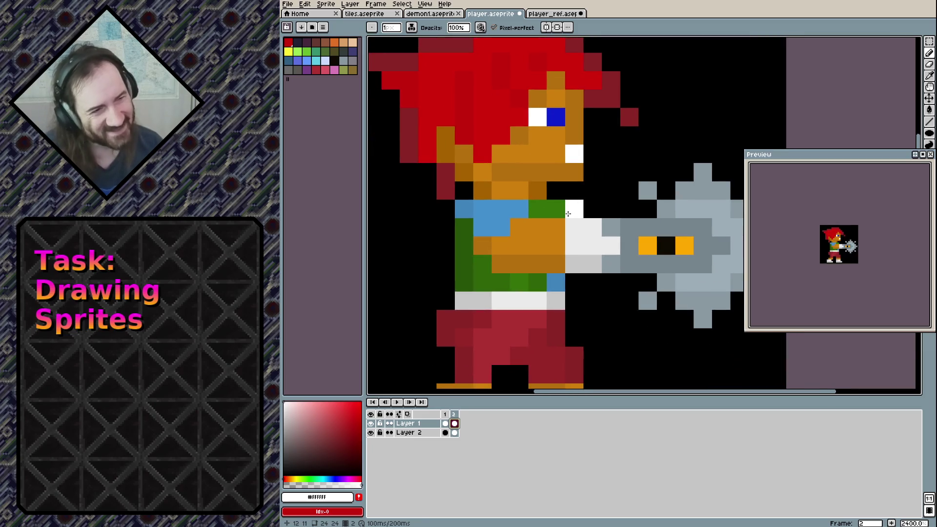
mouse_move(474, 301)
left_mouse_down()
mouse_move(504, 270)
mouse_move(522, 176)
left_mouse_up()
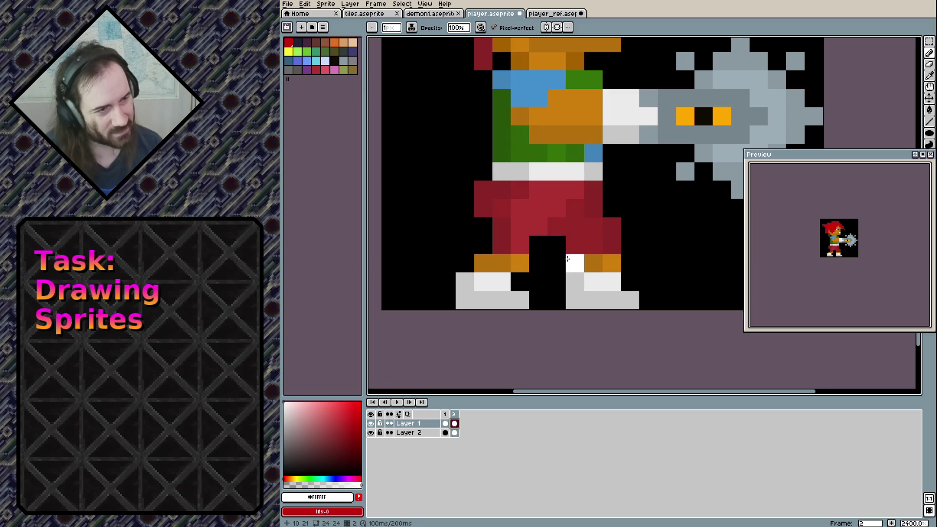
left_click_drag(625, 169, 562, 316)
key("ctrl+z")
scroll(610, 219, "left", 2)
scroll(629, 205, "left", 2)
left_click(659, 240)
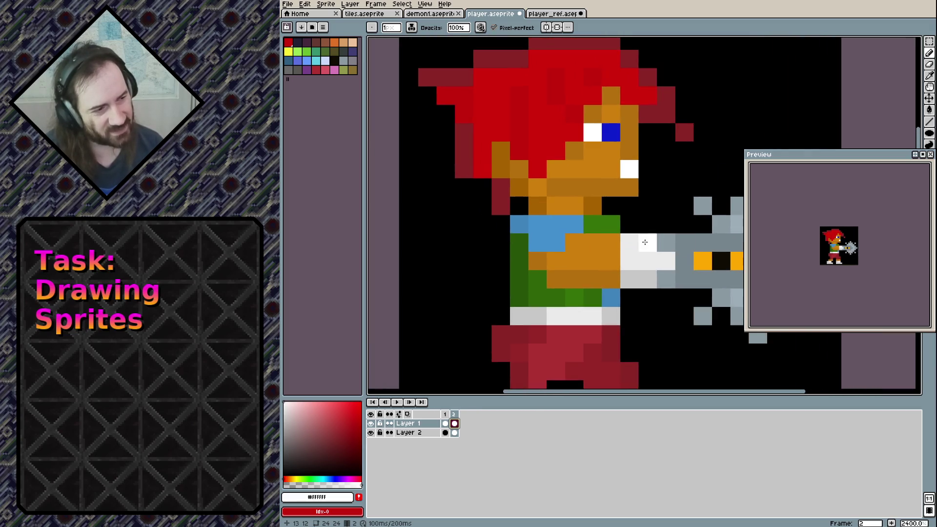
Erase a stray dark-red pixel below the hair in frame 2.
left_click(495, 209, "alt")
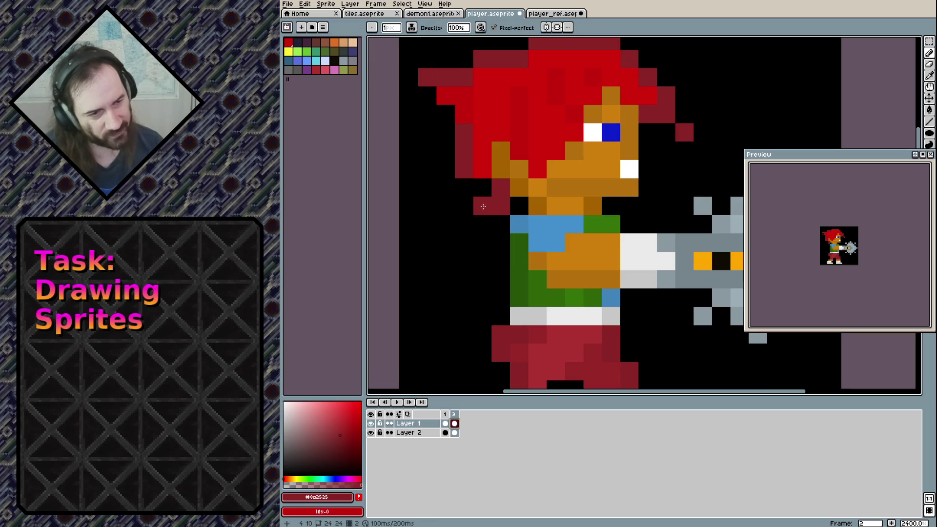
key("e")
left_click(501, 205)
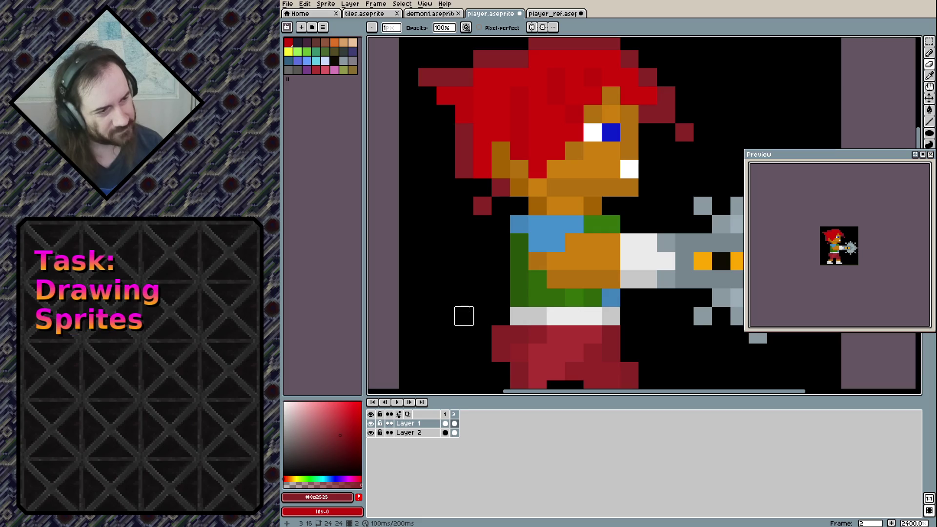
scroll(501, 242, "up", 2)
scroll(501, 242, "right", 1)
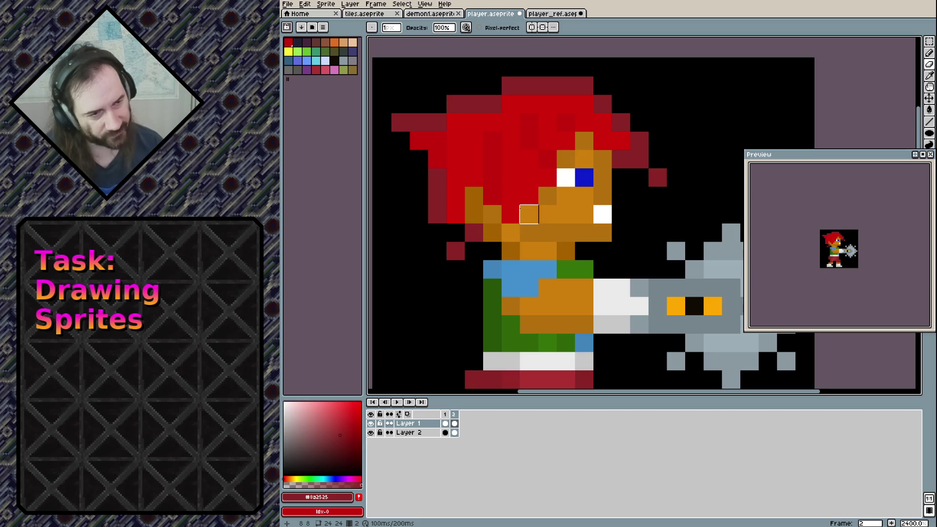
Repaint a face pixel under the hair red, and a hair and a shirt pixel skin orange.
left_click(544, 195, "alt")
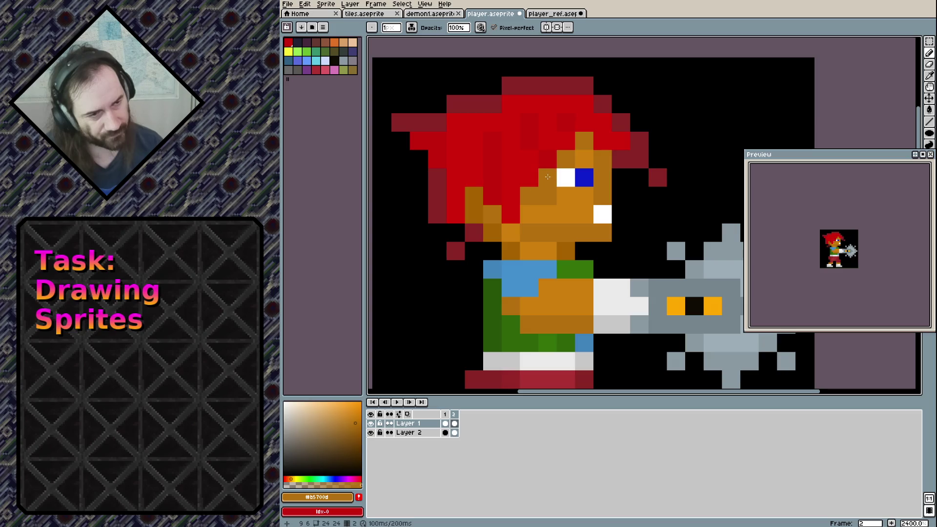
left_click(510, 214, "alt")
left_click(492, 214)
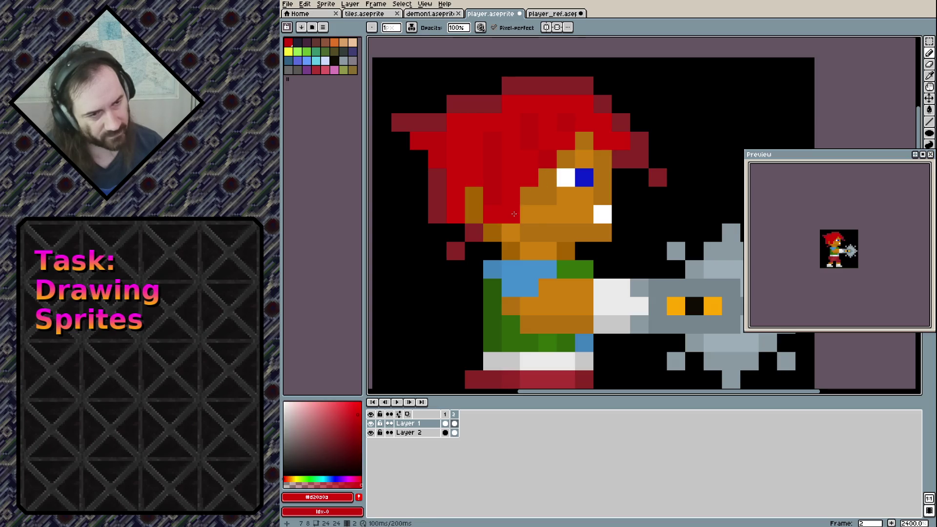
left_click(529, 215, "alt")
left_click(511, 214)
left_click(516, 278)
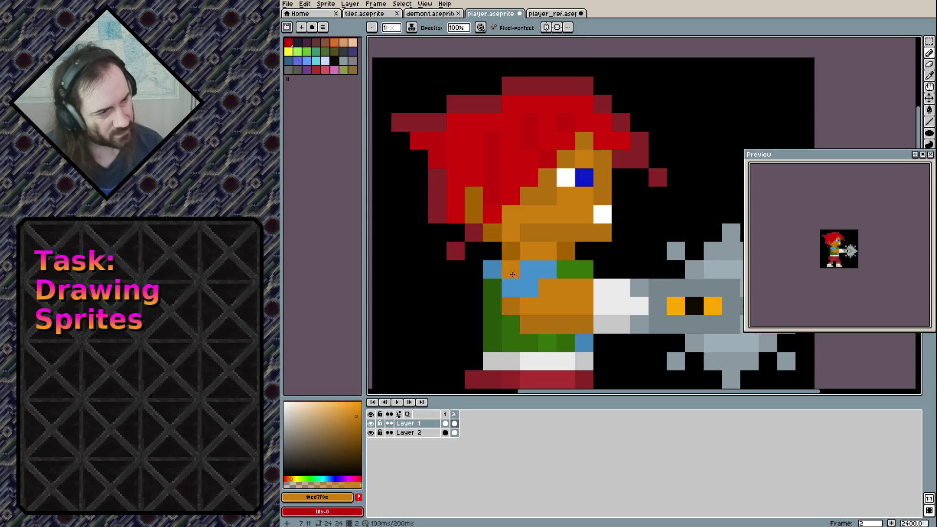
Add a dark-red pixel at the hair top and two bright-red hair pixels, undoing a stray one.
left_click(508, 84, "alt")
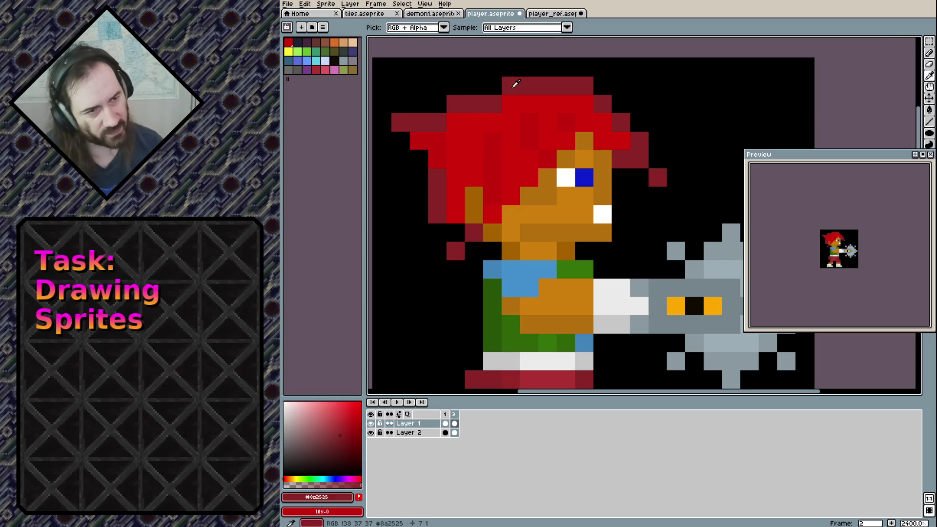
left_click(485, 85)
left_click(474, 85)
left_click(508, 103, "alt")
left_click(485, 102)
left_click(472, 201)
key("ctrl+z")
Erase the top-left pixel and another pixel from the hair's top row.
left_click(492, 113, "alt")
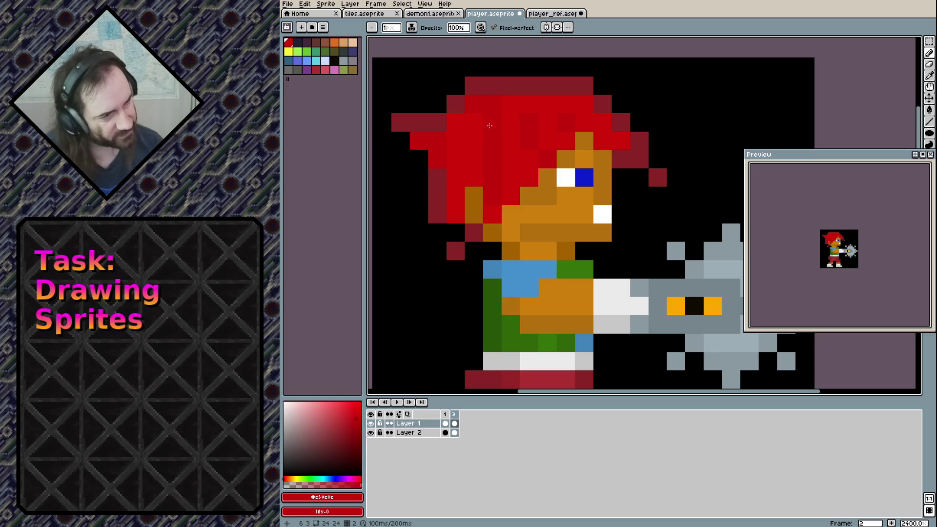
key("e")
left_click(473, 86)
left_click(492, 86)
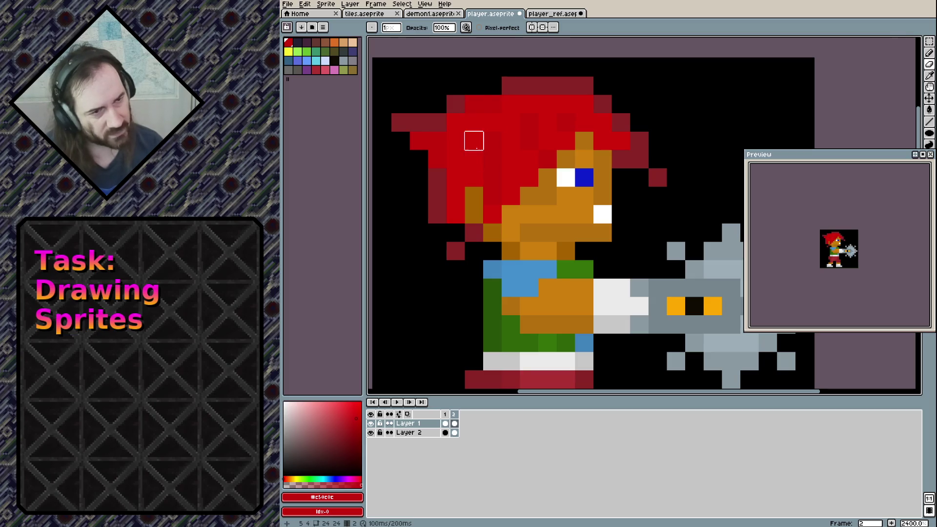
Flip between frames 1 and 2 to compare the hair, ending on frame 2.
key("comma")
key("period")
key("comma")
key("period")
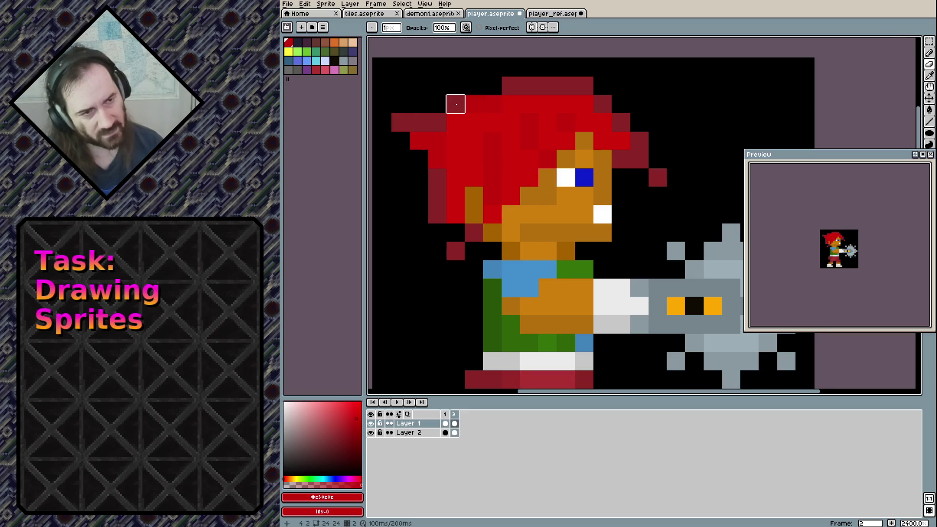
key("comma")
key("period")
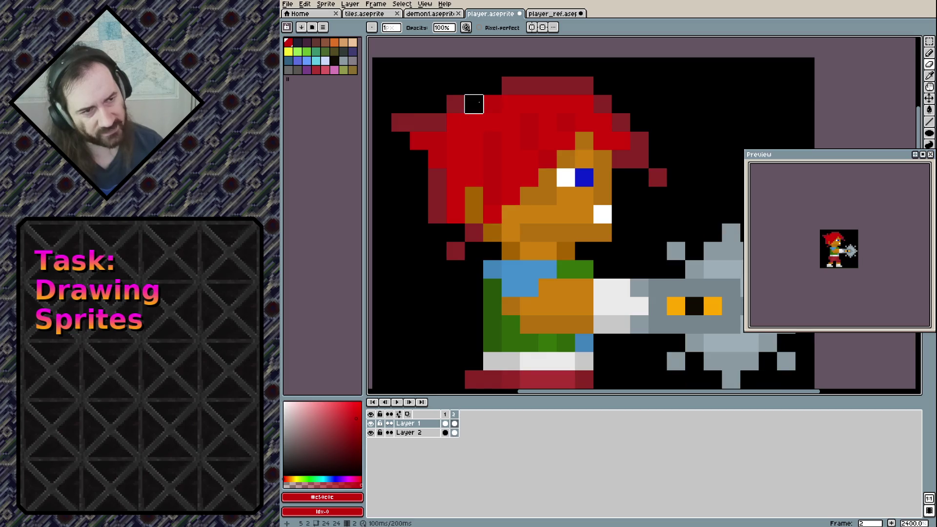
Fill the black gap in the hair and darken hair pixels to dark red, undoing the last edits.
key("b")
left_click(474, 104)
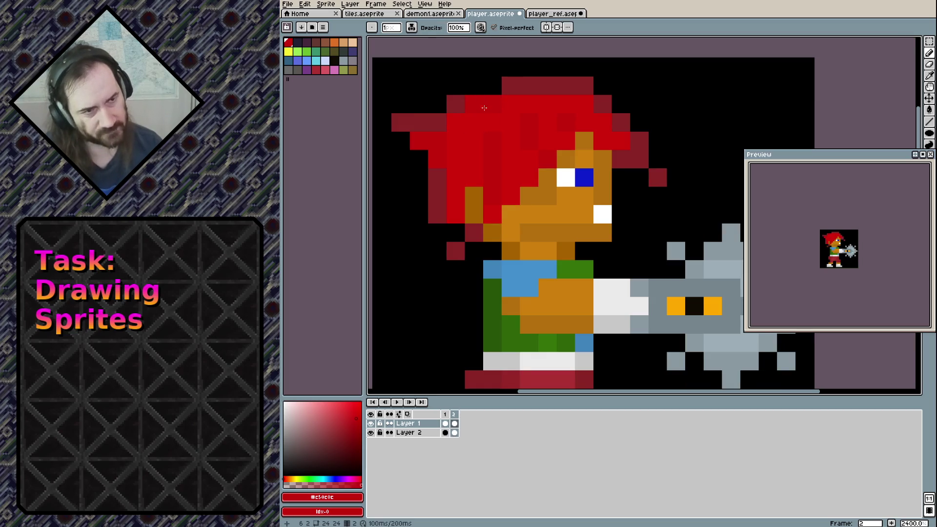
left_click(456, 378)
key("ctrl+z")
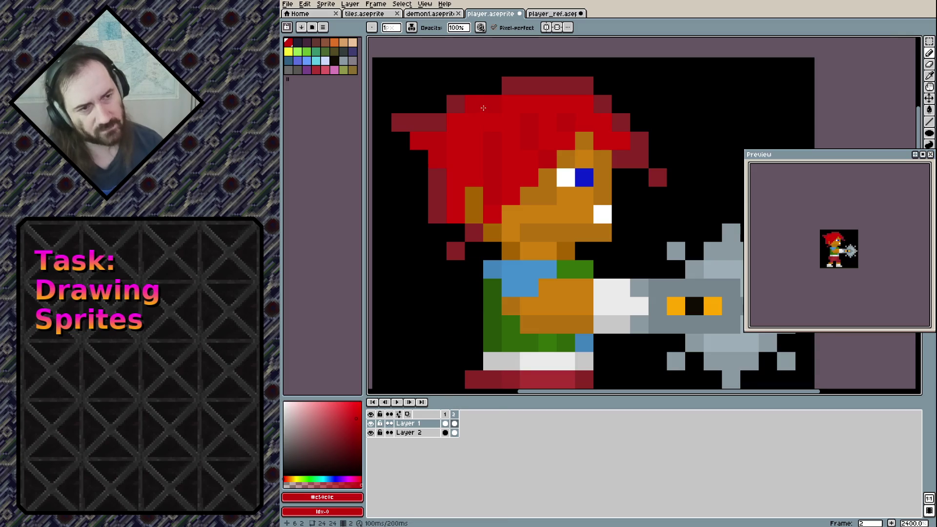
left_click(461, 104, "alt")
left_click(473, 104)
left_click(484, 167)
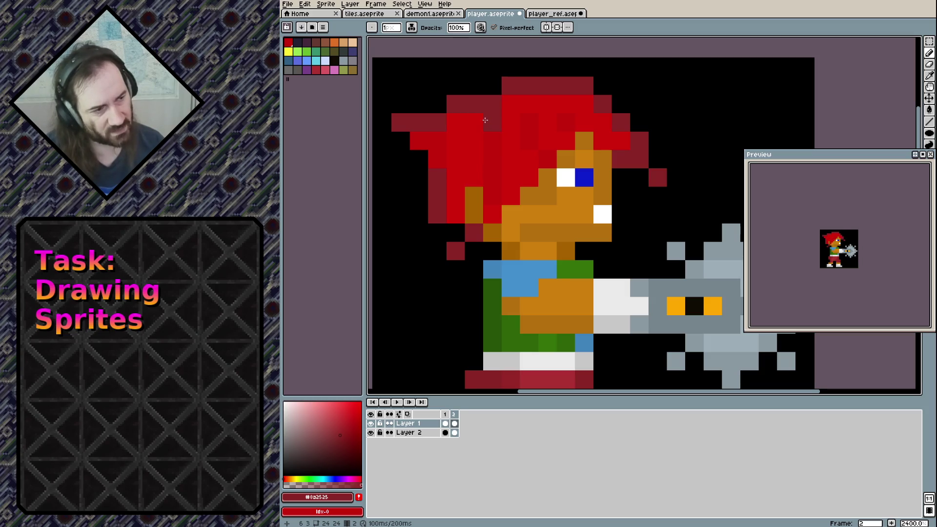
left_click(493, 86)
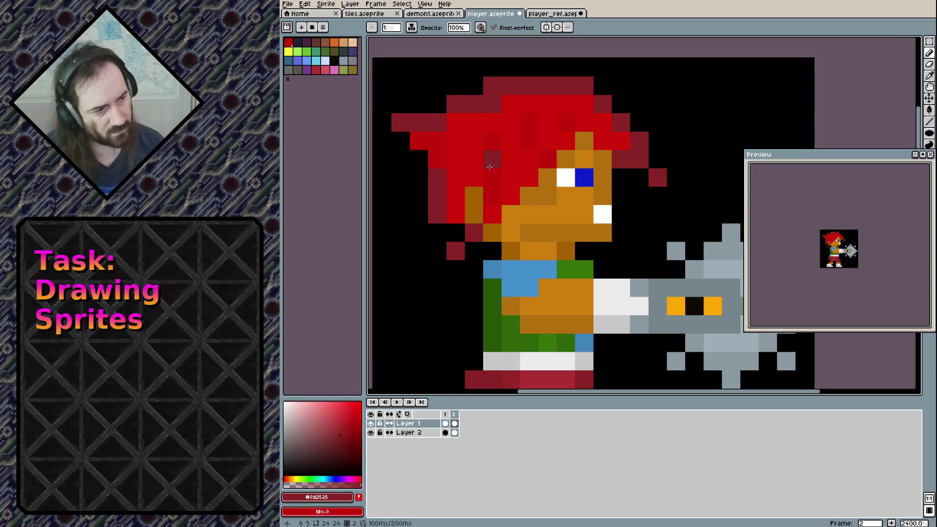
key("ctrl+z")
key("ctrl+z")
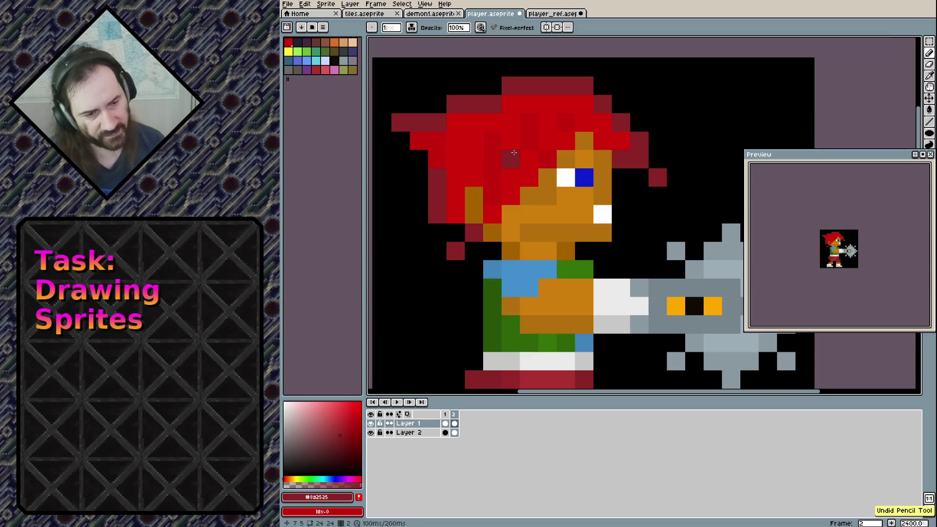
In frame 1, paint two dark hair pixels bright red.
key("Left")
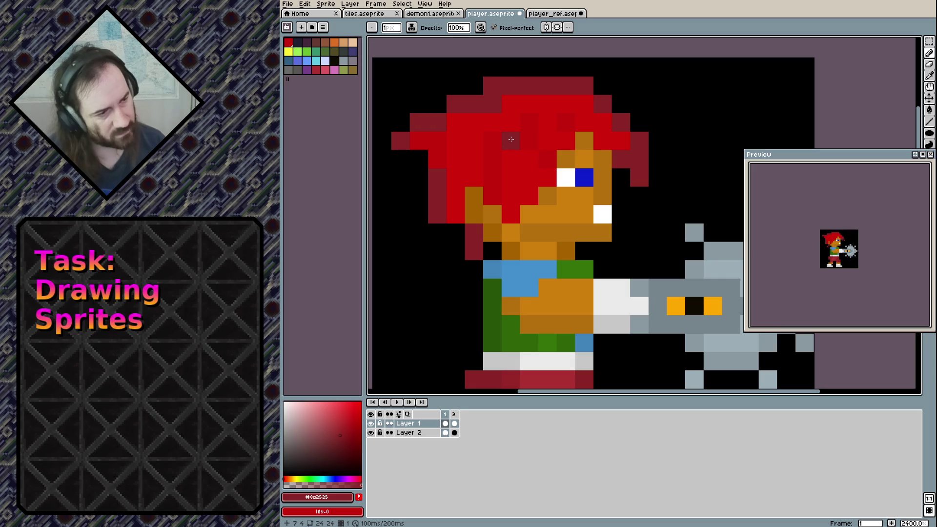
left_click(525, 99, "alt")
left_click_drag(511, 104, 491, 104)
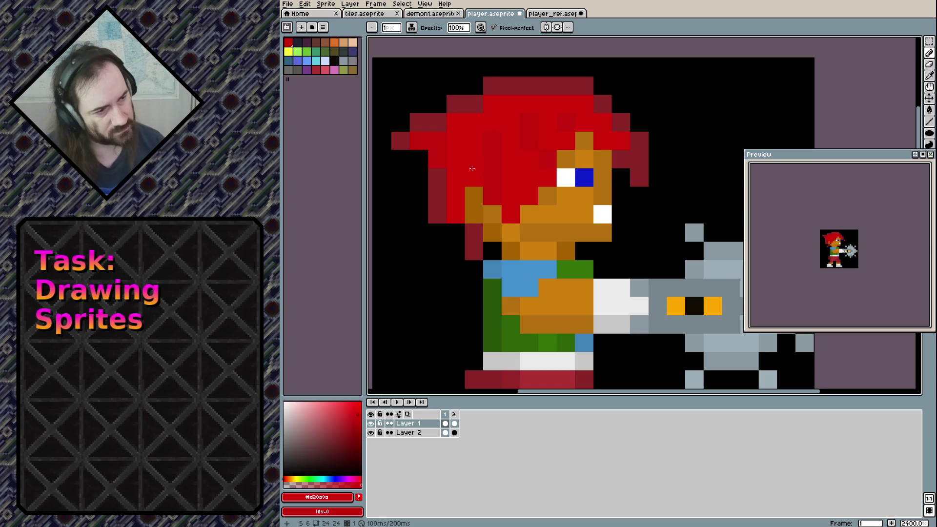
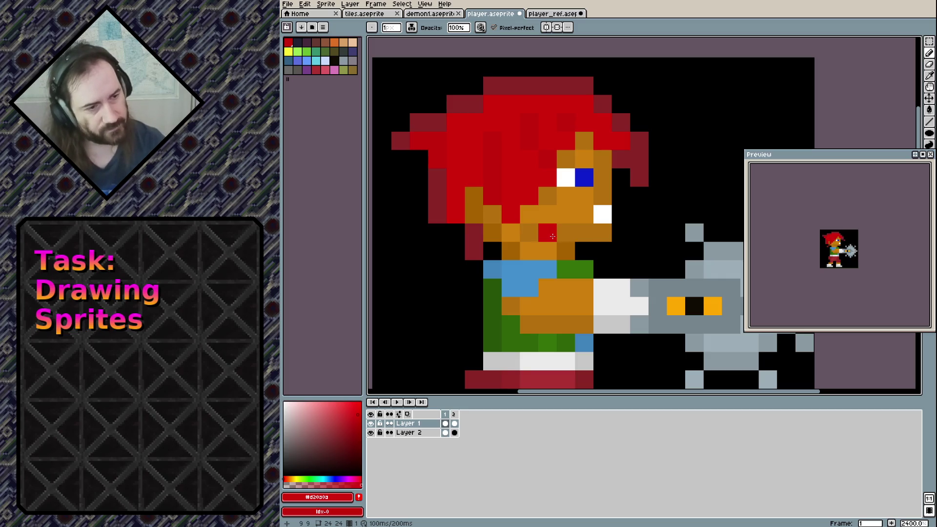
Zoom out on the sprite and save player.aseprite.
scroll(551, 236, "down", 1)
scroll(551, 238, "down", 1)
scroll(554, 241, "down", 1)
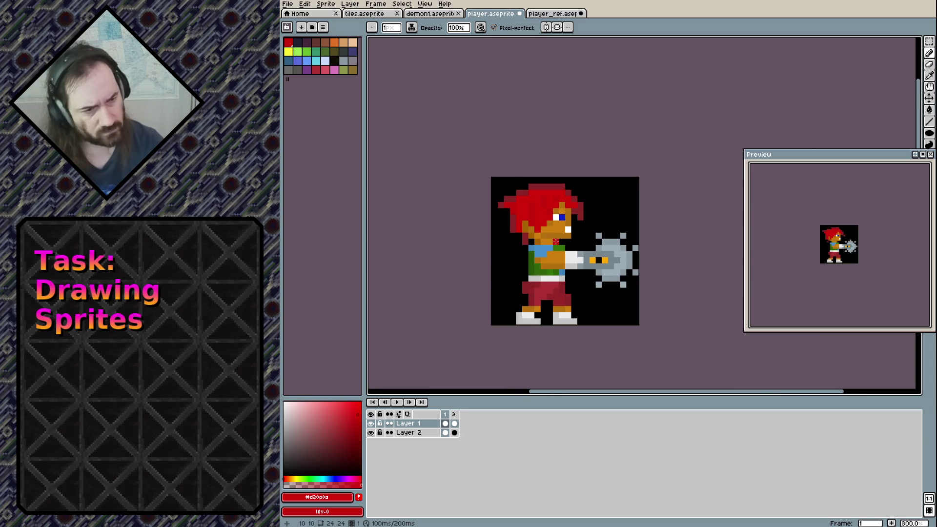
scroll(598, 262, "up", 1)
key("ctrl+s")
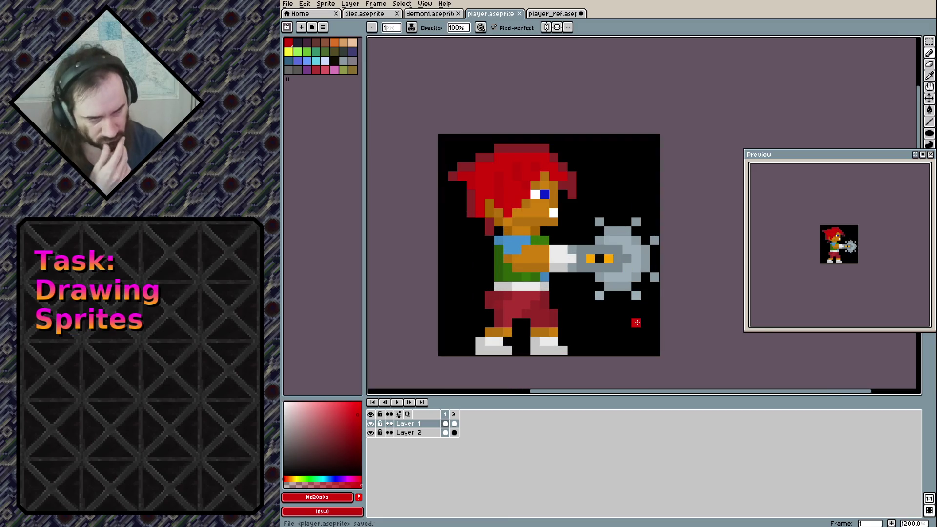
Flip between frames 1 and 2 to compare the poses, ending on frame 1.
left_click(451, 423)
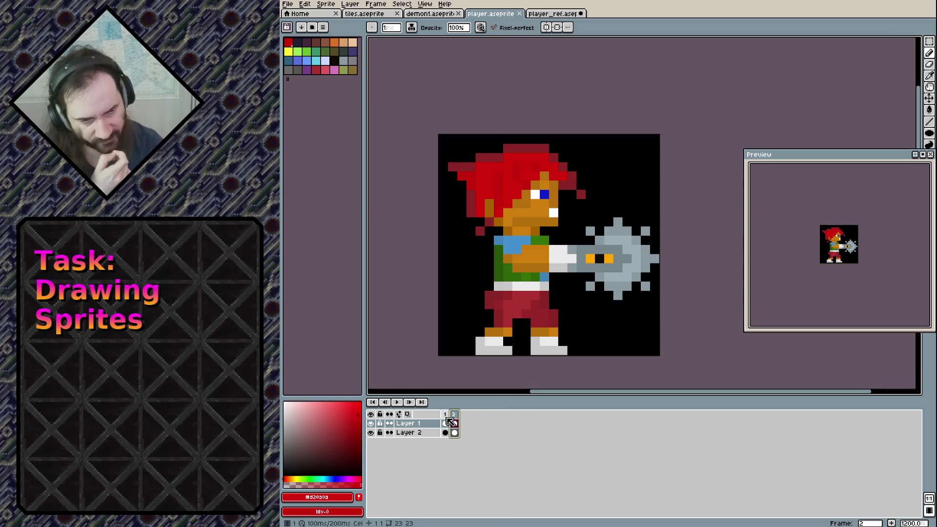
left_click(447, 423)
left_click(451, 415)
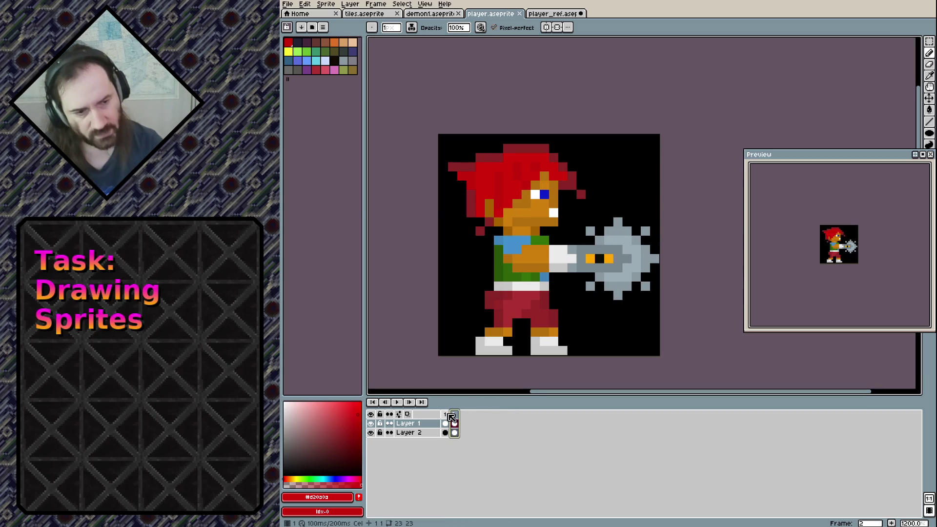
left_click(445, 415)
Duplicate the two frames' cels into new frames 3 and 4.
right_click(458, 415)
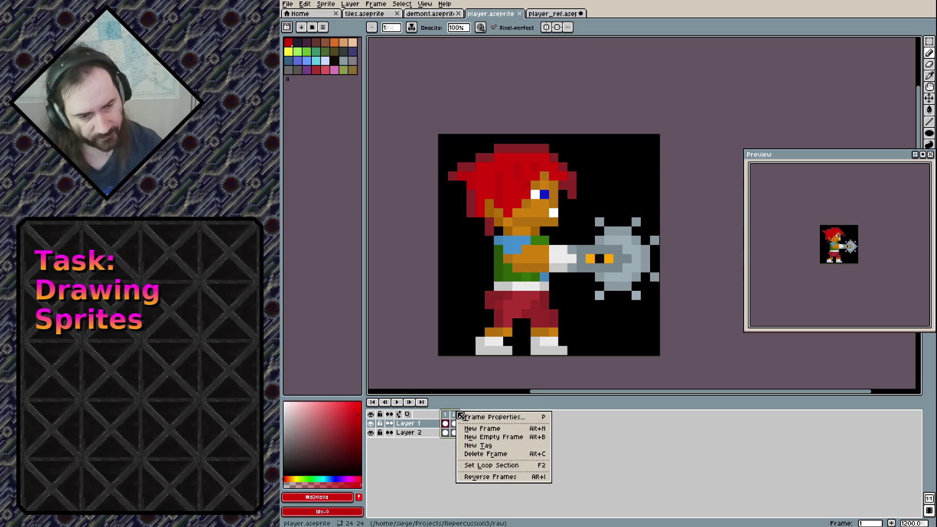
left_click(386, 5)
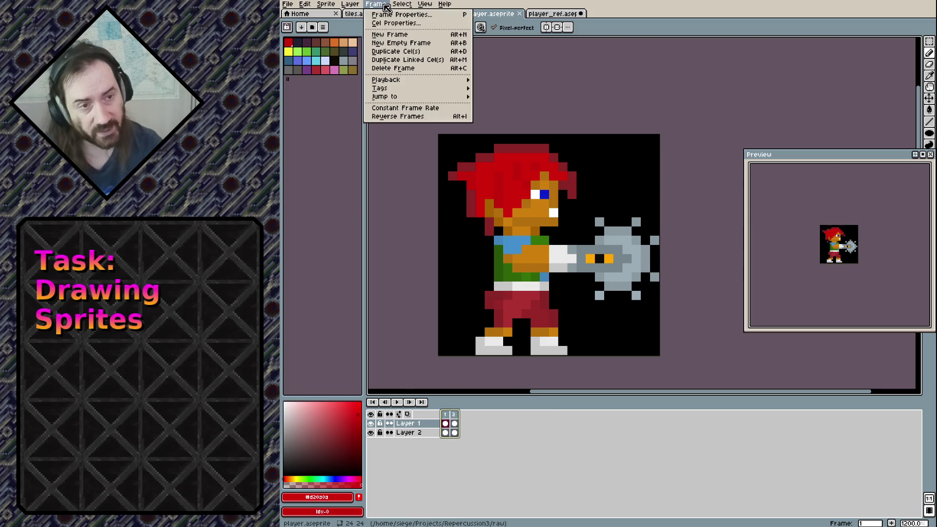
left_click(385, 5)
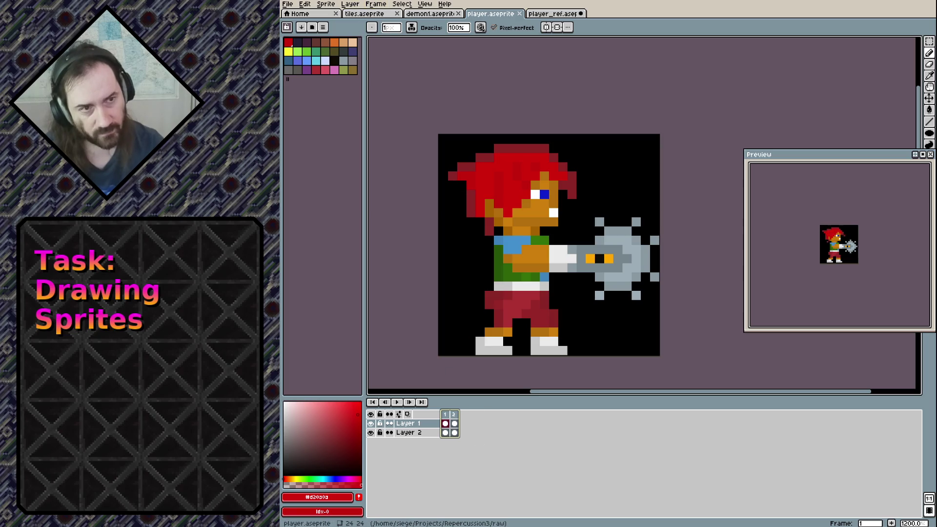
left_click(380, 5)
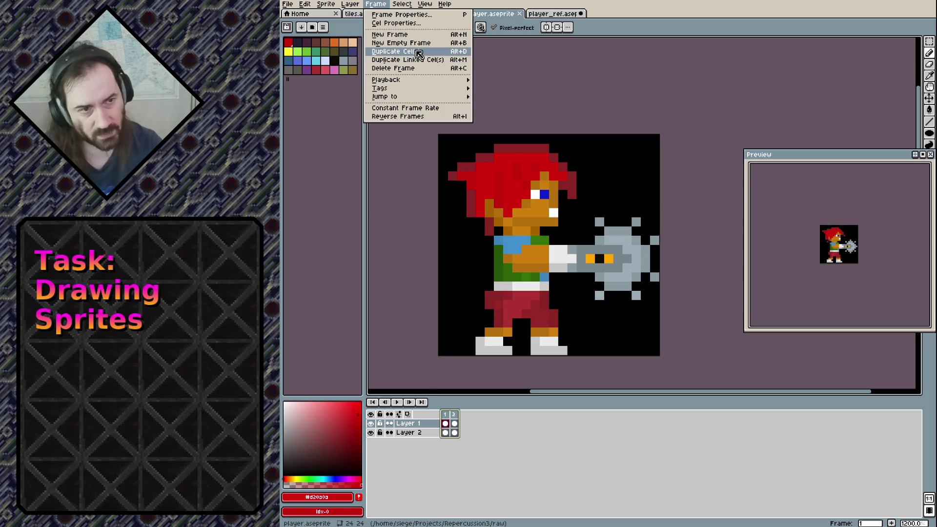
left_click(415, 51)
Tag frames 1–2 as 'DrillRight'.
left_click(445, 414)
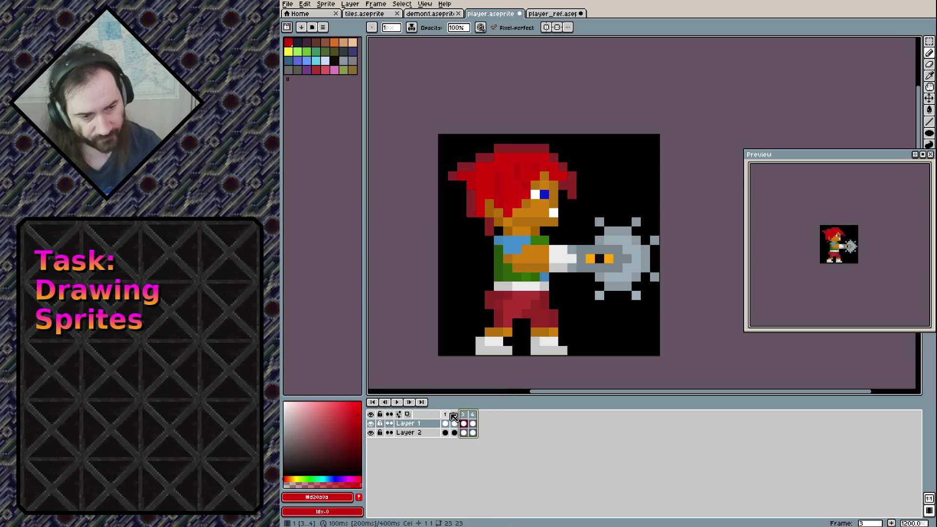
left_click(457, 415, "shift")
right_click(457, 415)
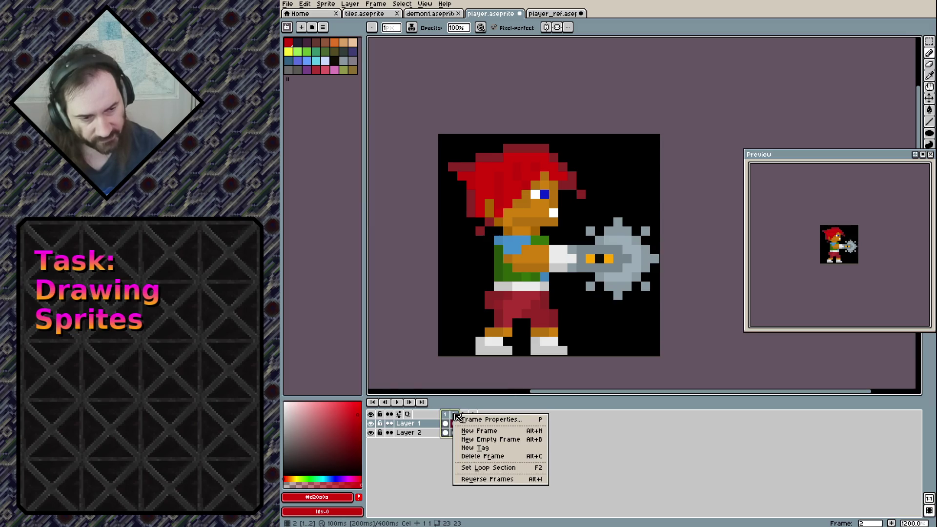
left_click(467, 447)
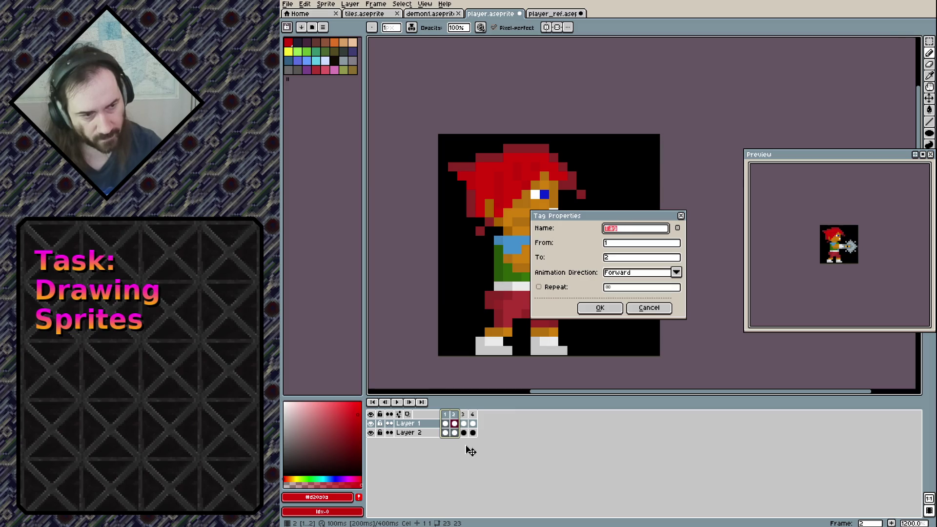
type("DrillRight")
key("Return")
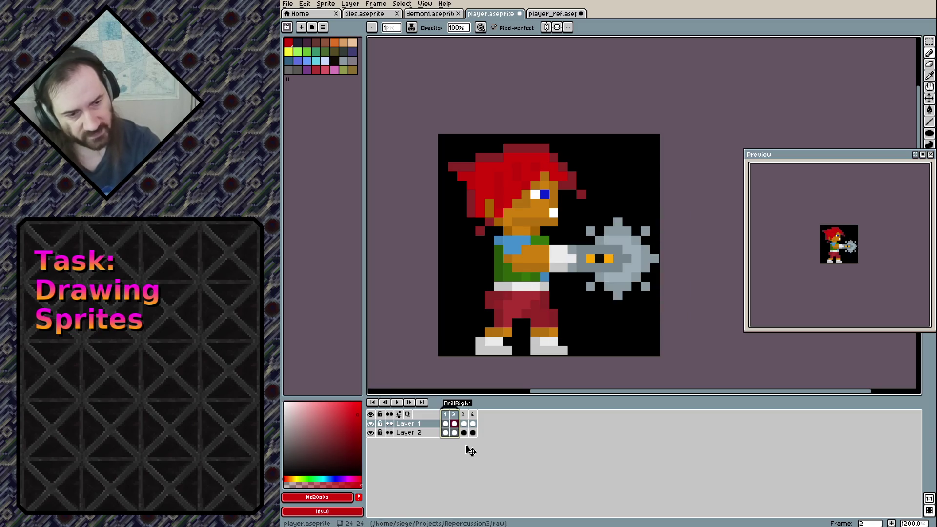
Tag frames 3–4 as 'DrillLeft'.
left_click_drag(462, 414, 472, 414)
right_click(473, 414)
left_click(493, 448)
type("DrillLeft")
key("Return")
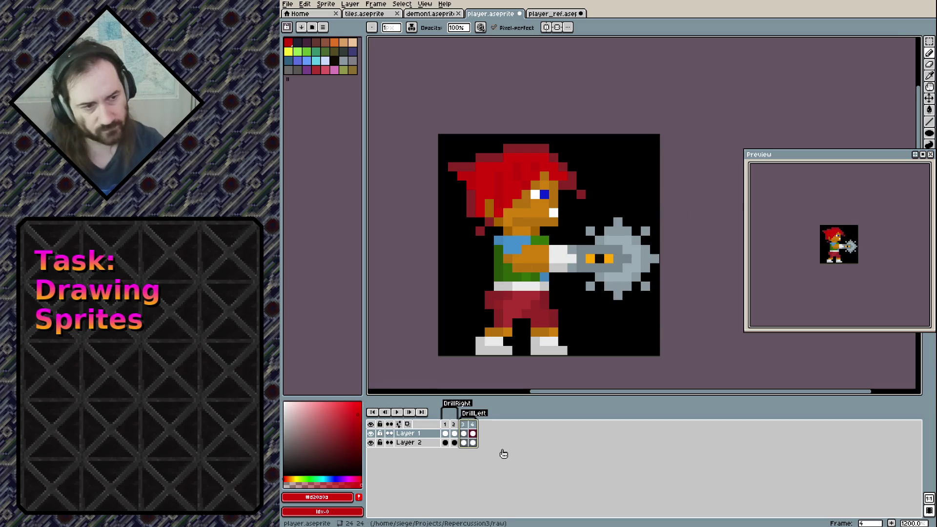
left_click(464, 433)
left_click(376, 4)
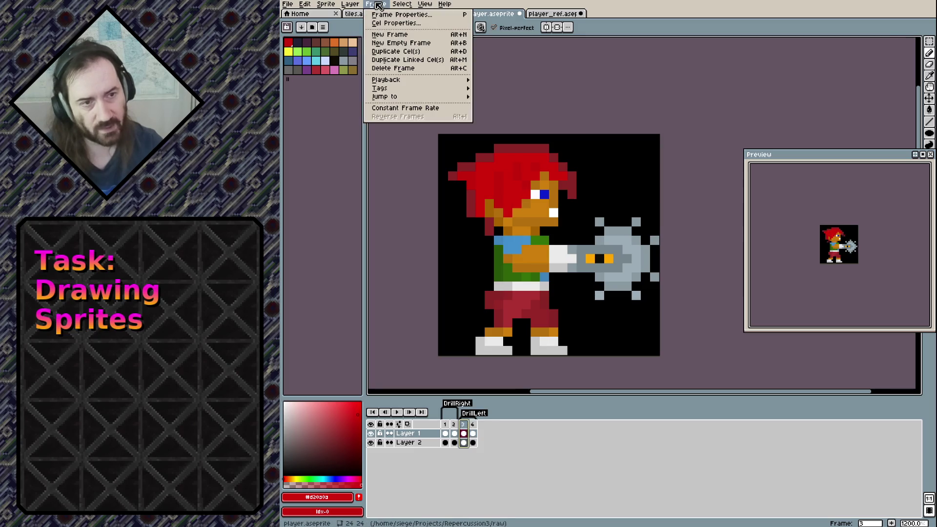
mouse_move(360, 6)
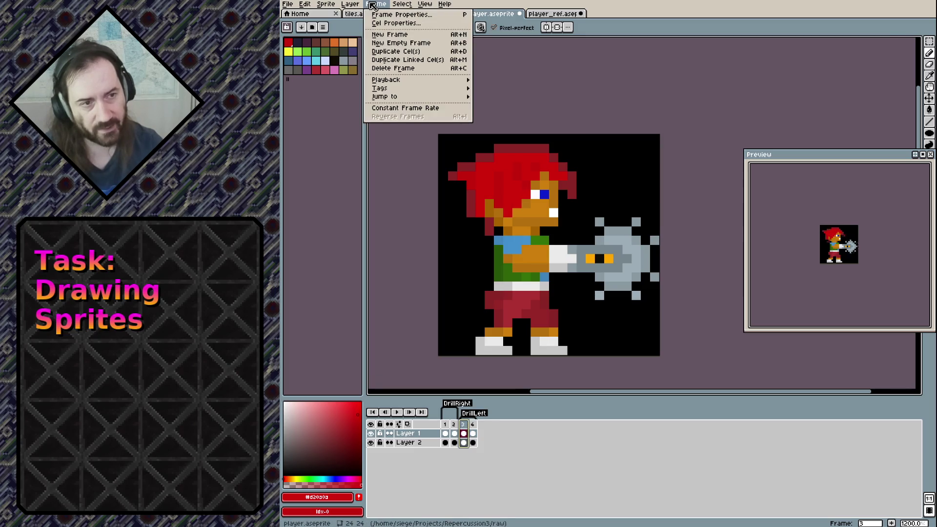
mouse_move(328, 4)
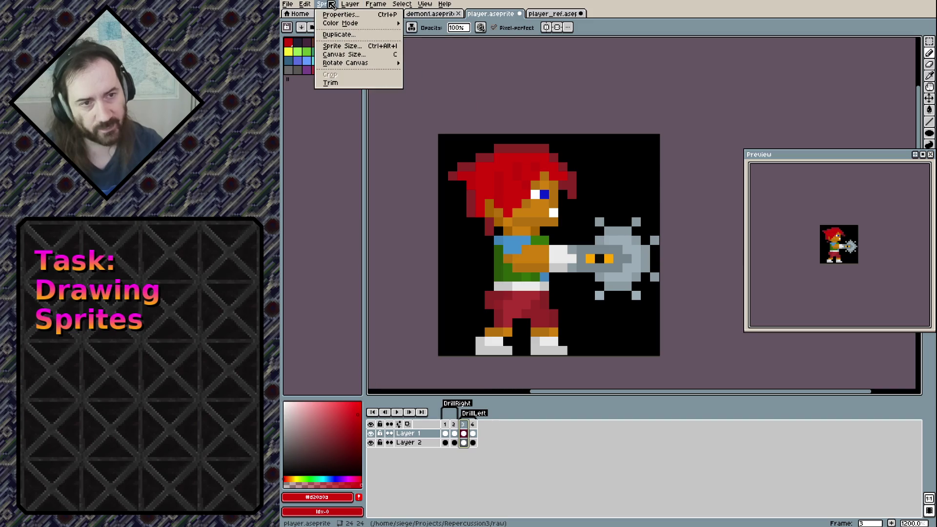
left_click(326, 5)
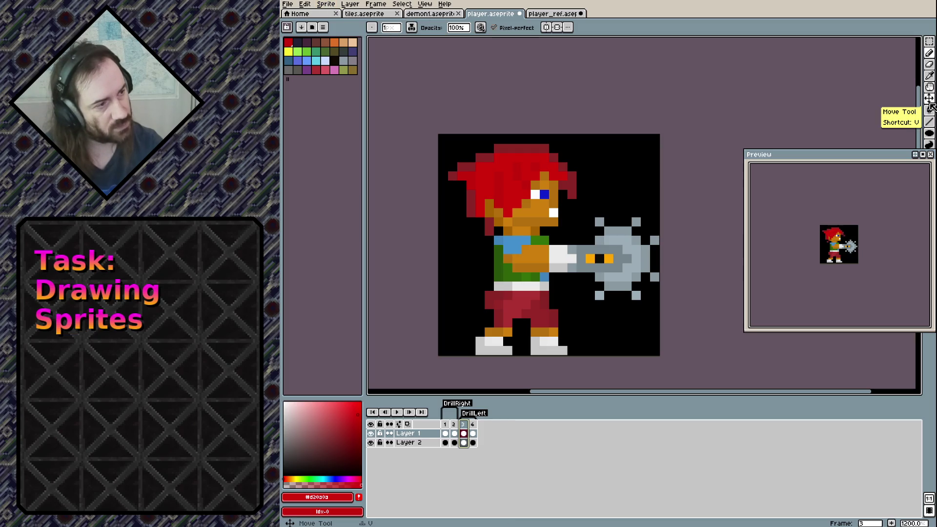
left_click(929, 103)
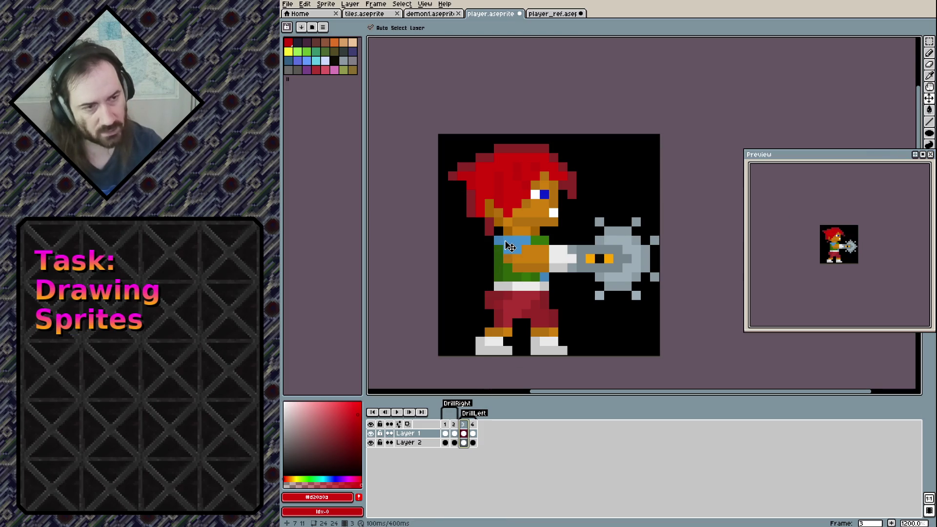
key("h")
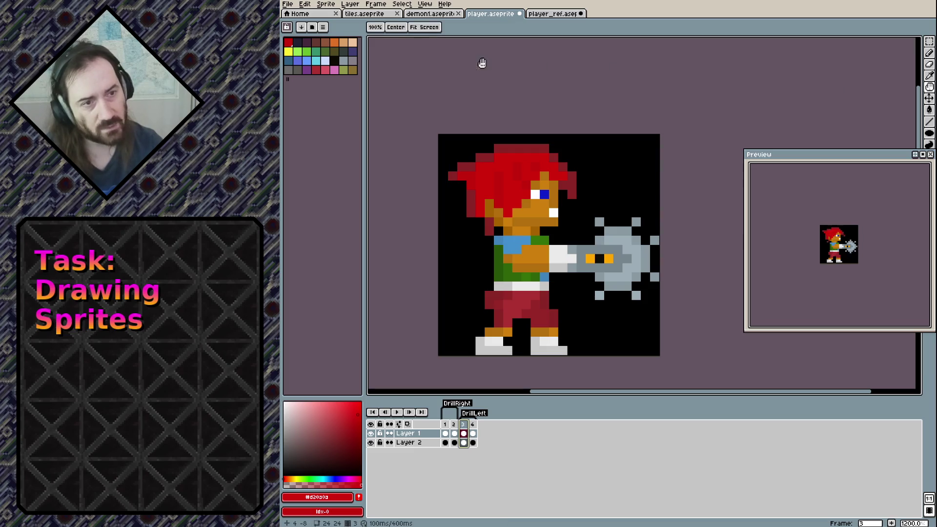
left_click(350, 4)
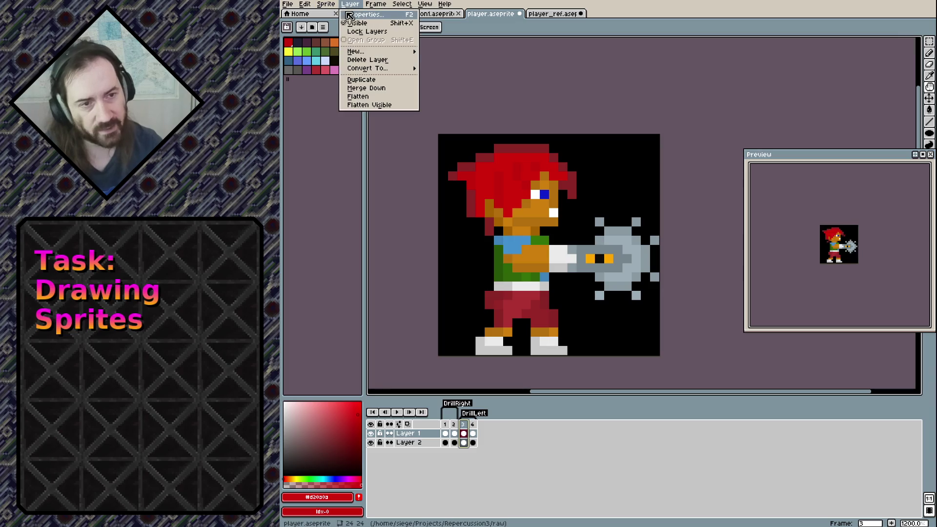
mouse_move(375, 4)
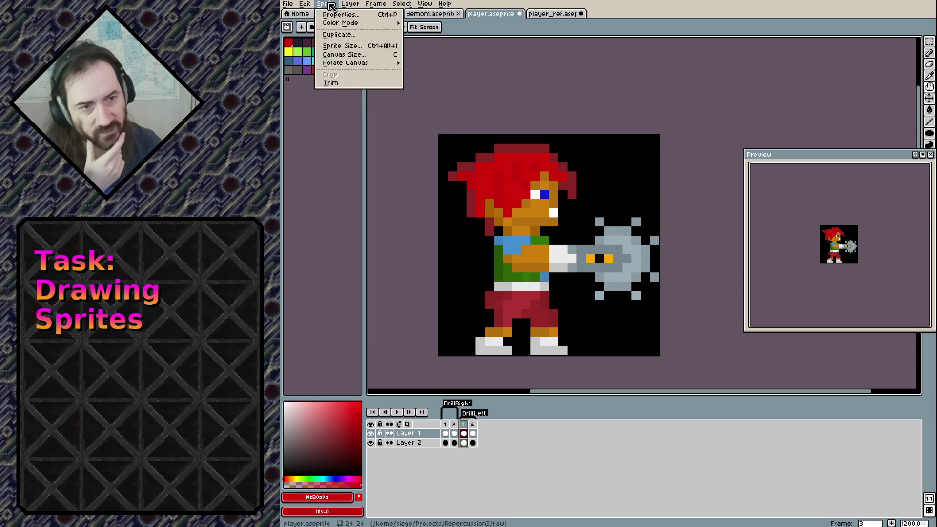
mouse_move(326, 65)
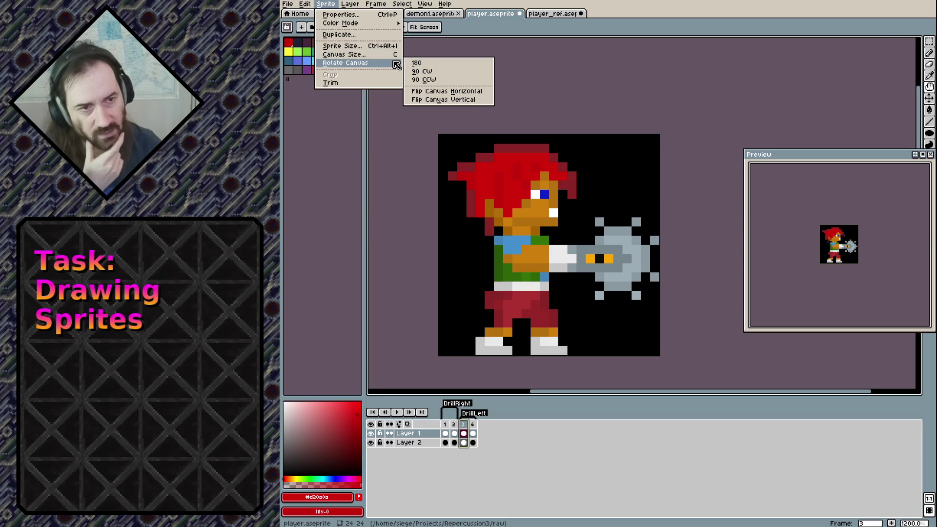
left_click(444, 91)
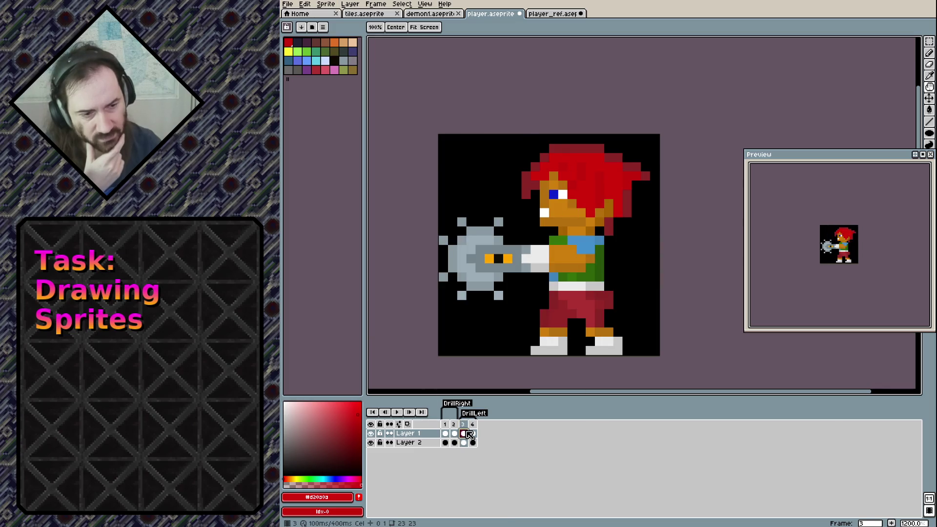
key("ctrl+z")
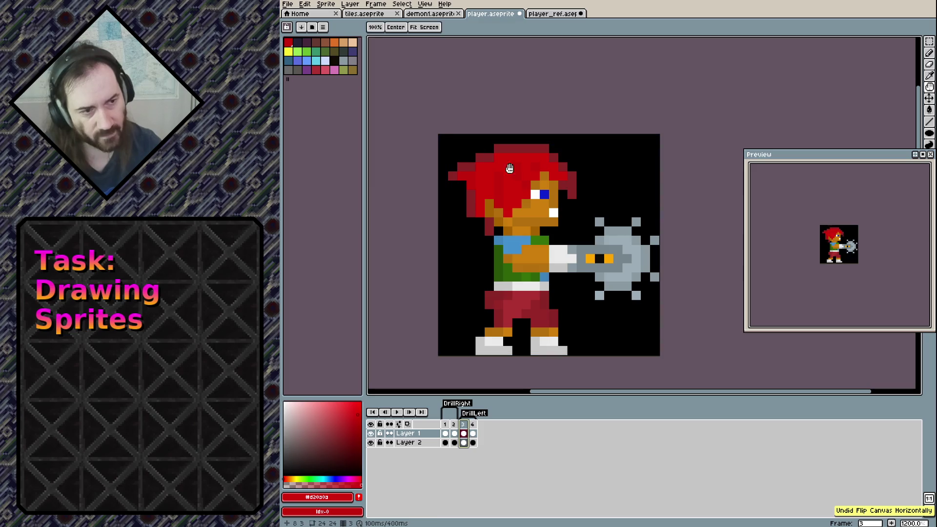
left_click(929, 47)
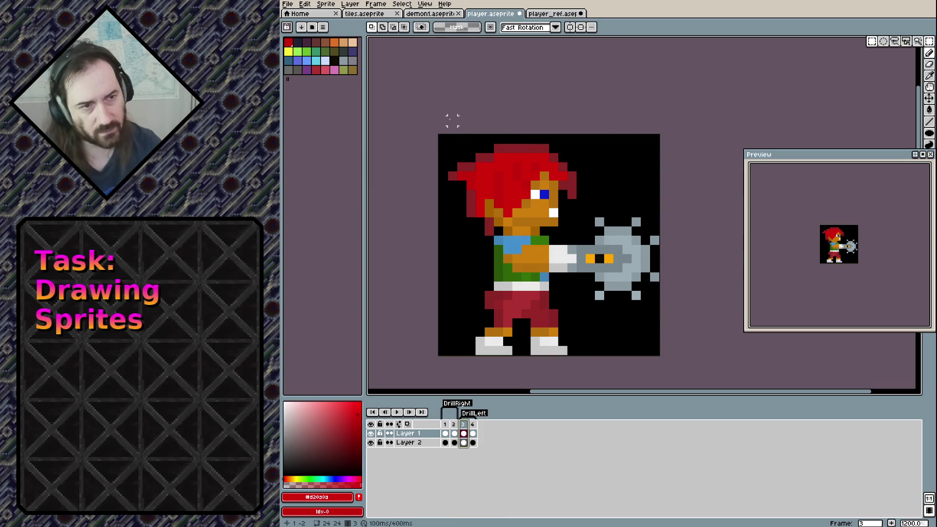
Select the whole 24x24 canvas and mirror frames 3 and 4 horizontally to face left.
left_click_drag(439, 136, 658, 354)
left_click(636, 211)
key("ctrl+a")
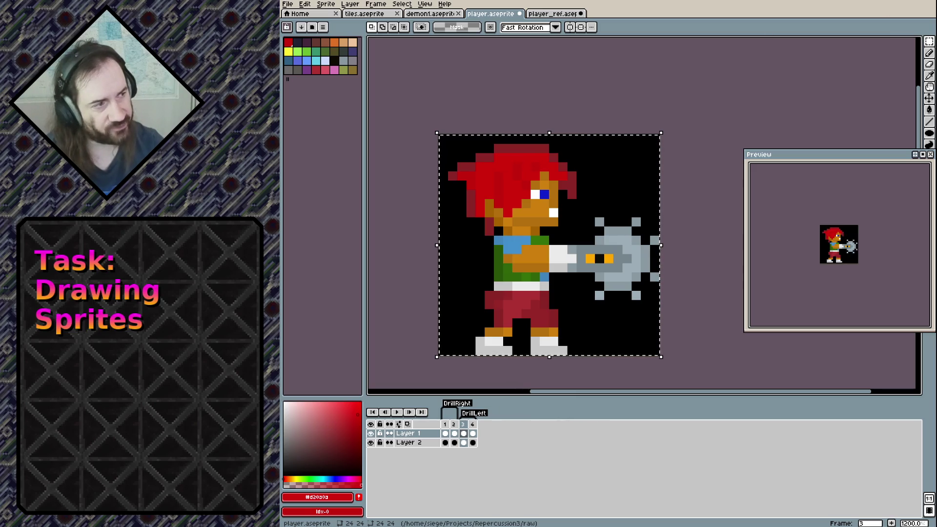
key("shift+h")
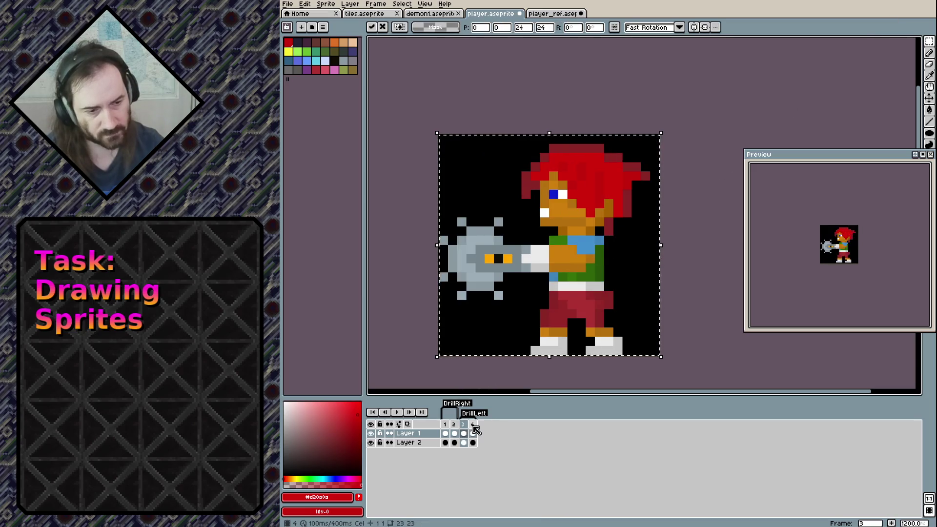
left_click(473, 433)
key("shift+h")
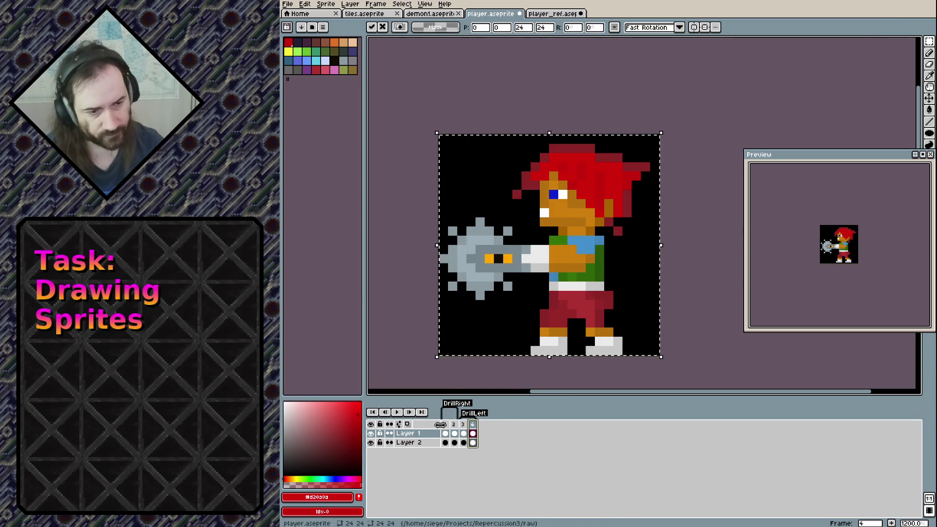
left_click(445, 424)
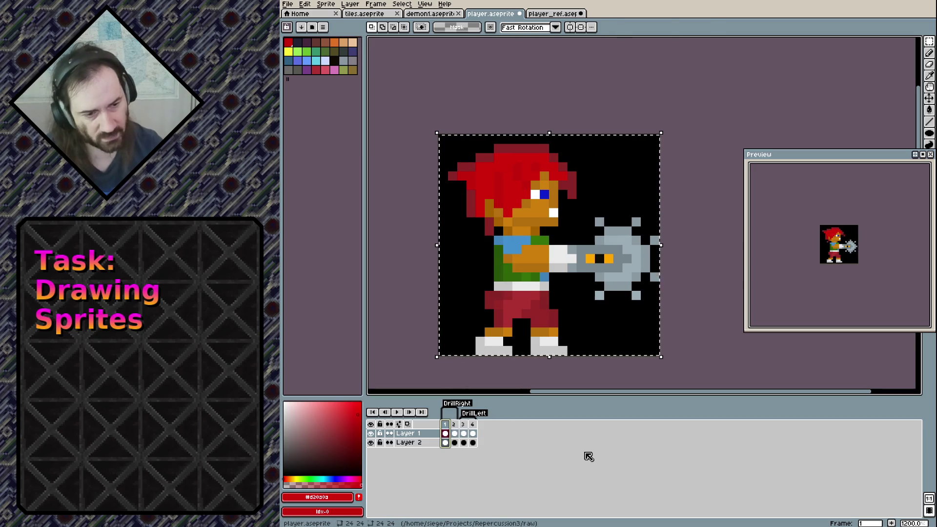
Shift frame 1's sprite one pixel right, then compare frames 3, 4 and 1, ending on frame 4.
key("Right")
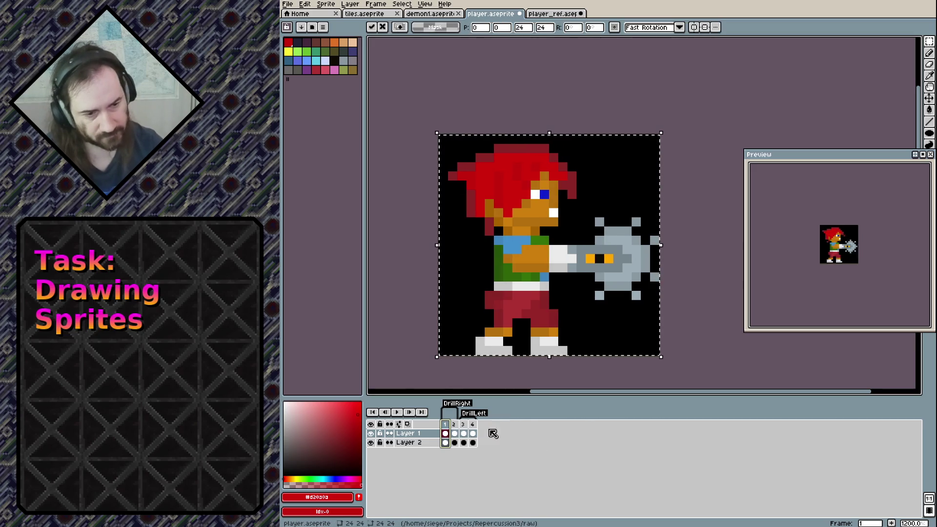
left_click(464, 432)
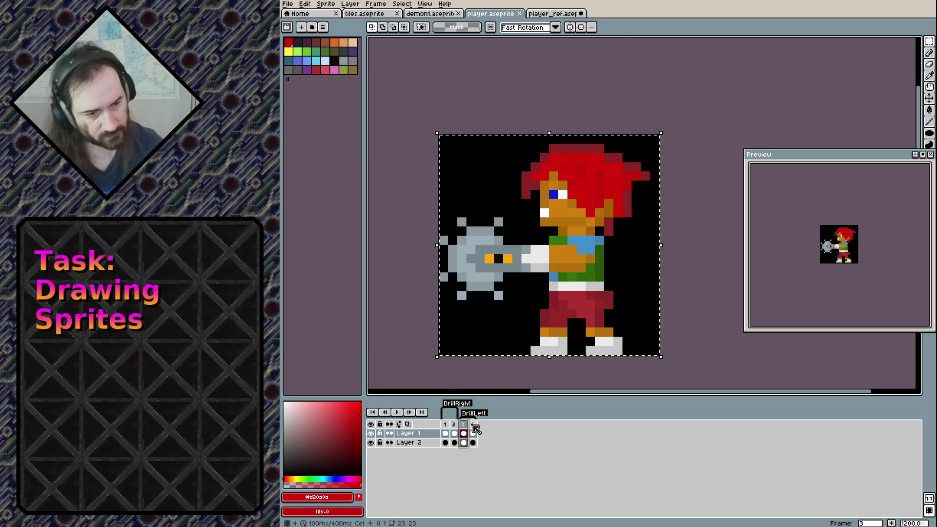
left_click(473, 432)
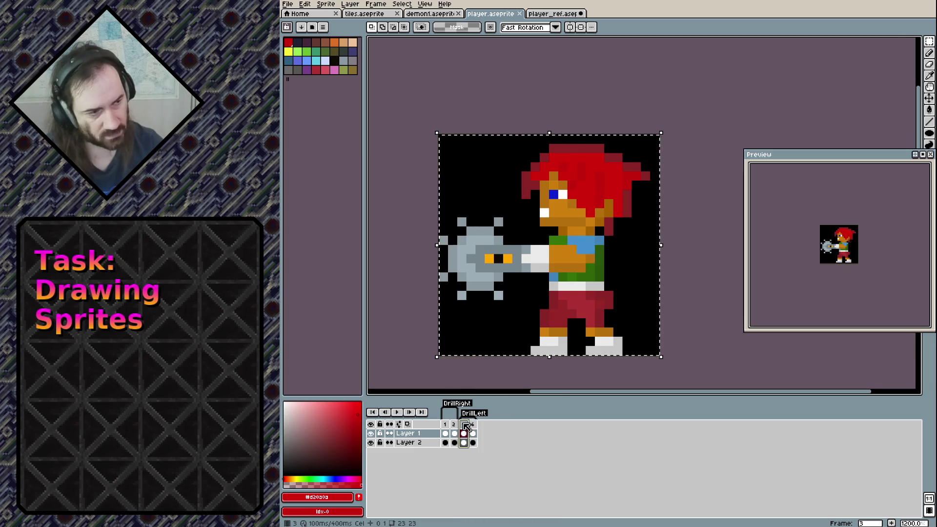
left_click(449, 427)
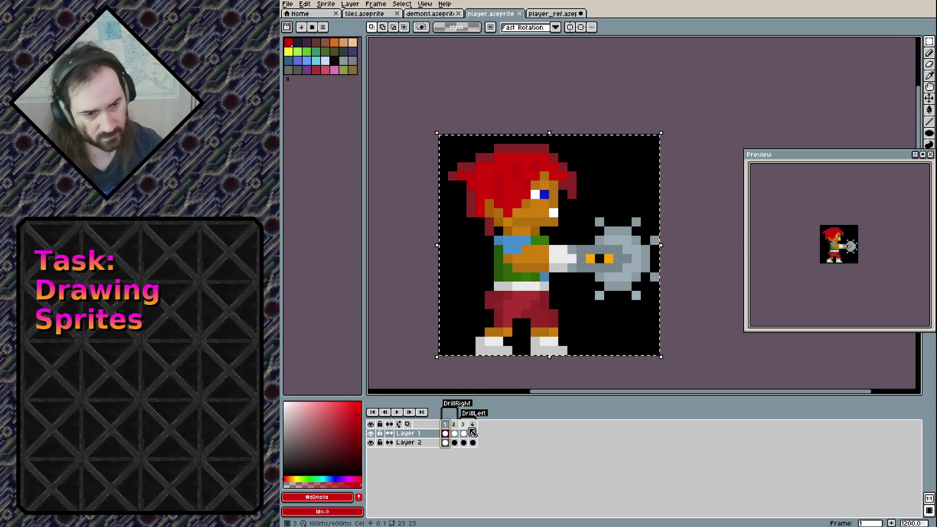
left_click(472, 433)
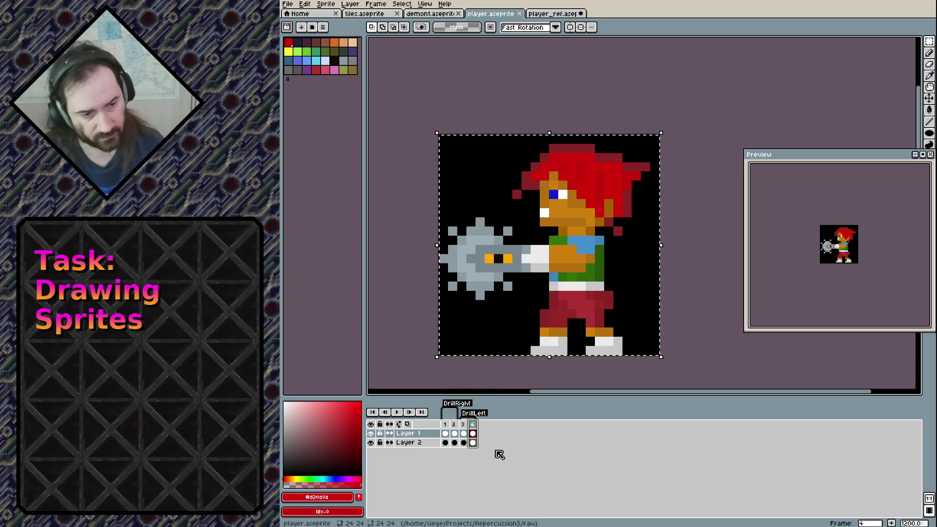
Add frame 5 after frame 4 with Alt+N and select its cels in the timeline.
key("alt+n")
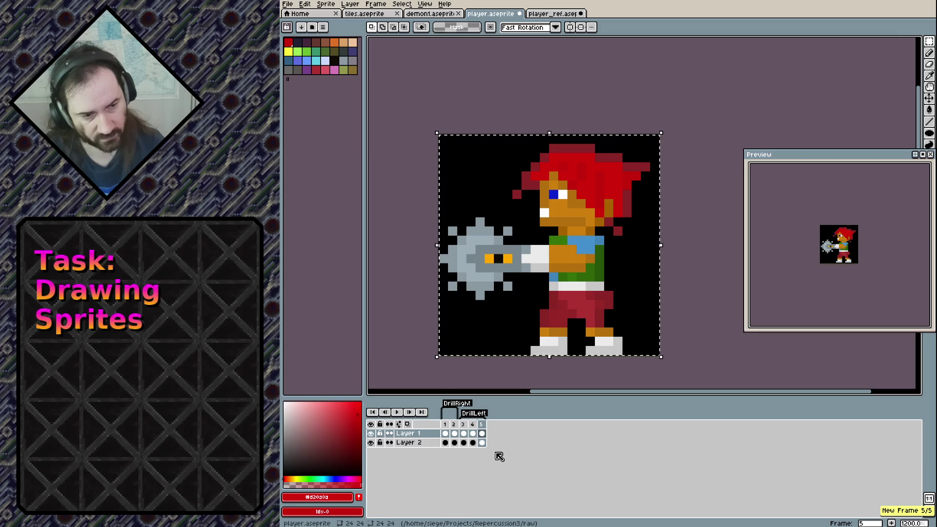
left_click(483, 426)
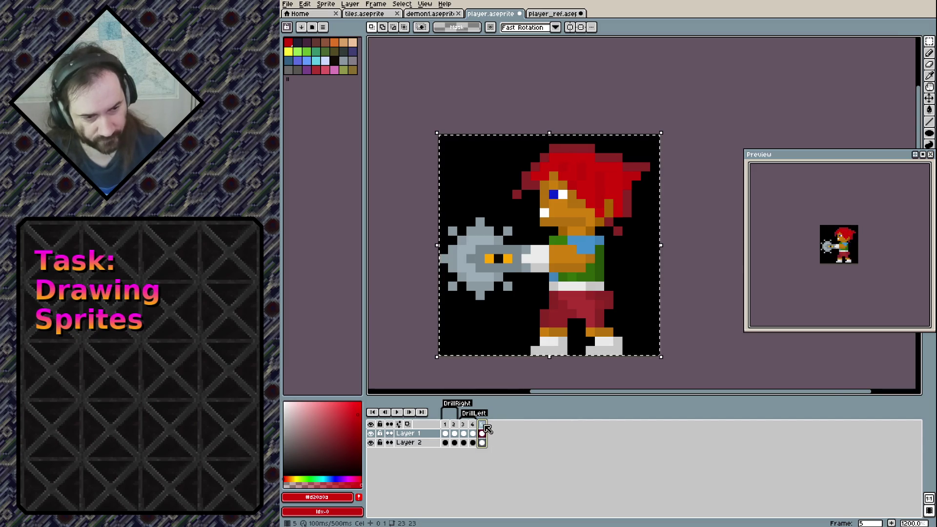
left_click(482, 433)
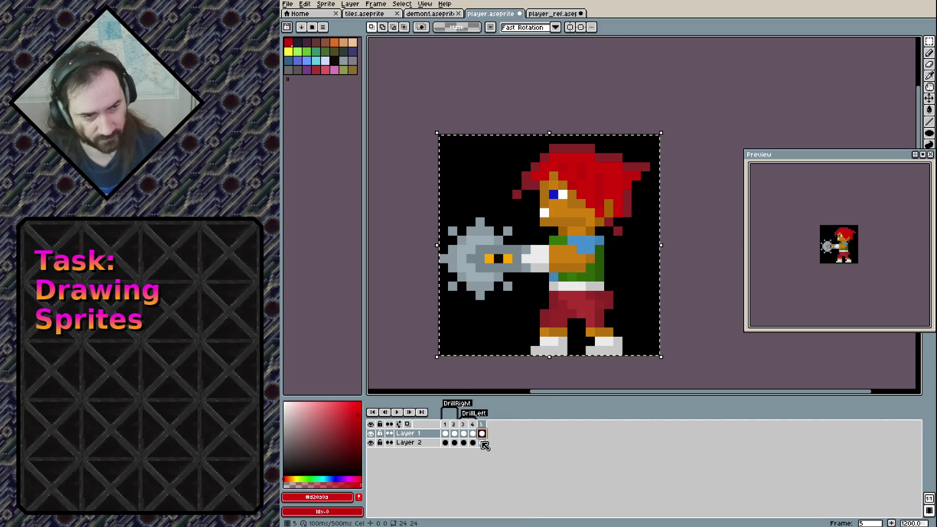
left_click(482, 433)
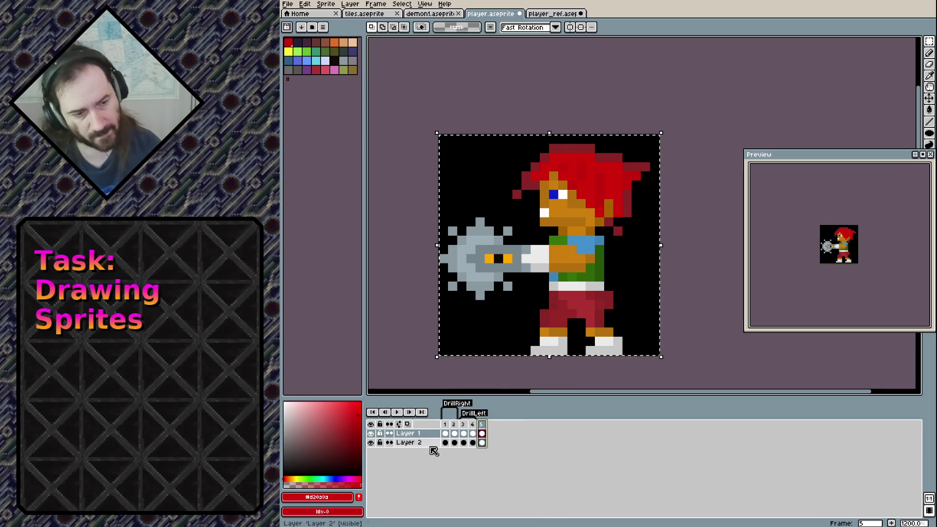
Add a new empty Layer 3 on top of the layer stack.
right_click(482, 433)
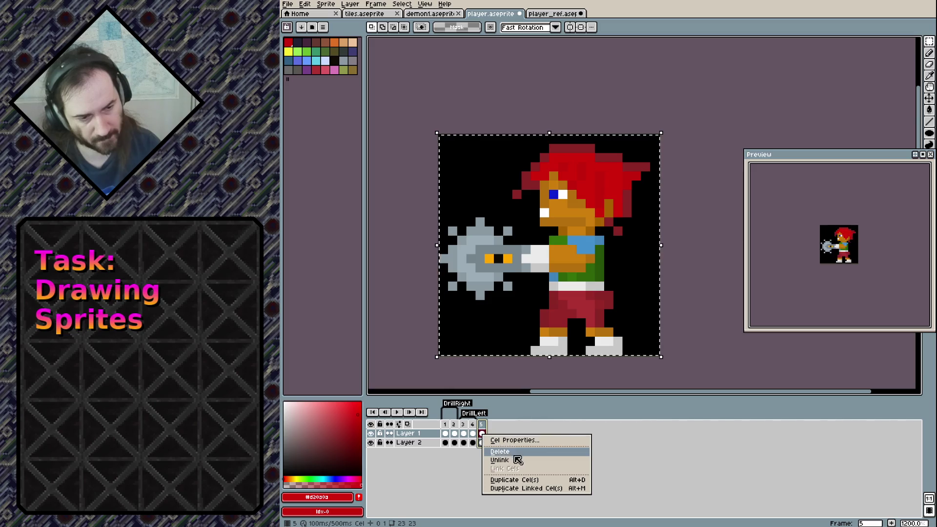
right_click(406, 437)
right_click(401, 434)
mouse_move(418, 451)
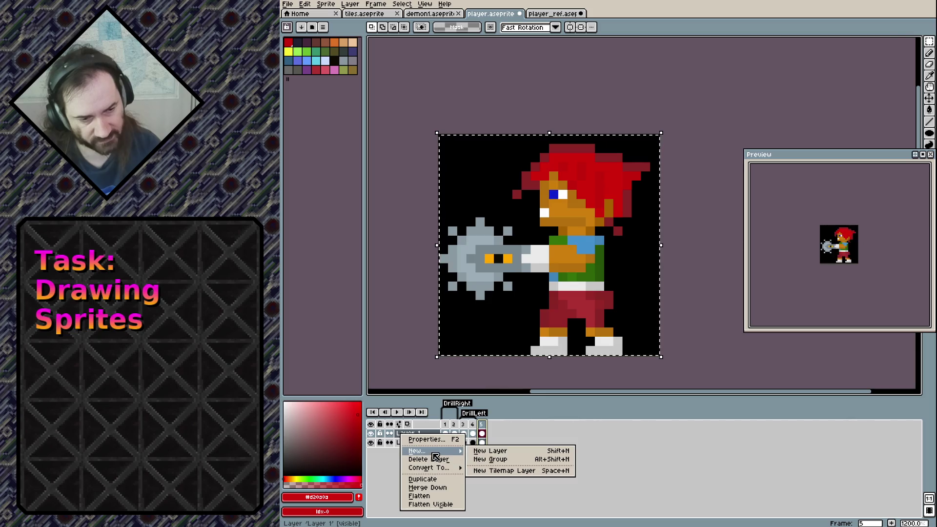
left_click(485, 447)
Rename Layer 2 to 'Bkg', then reselect Layer 1's frame 5 cel.
left_click(426, 453)
double_click(427, 456)
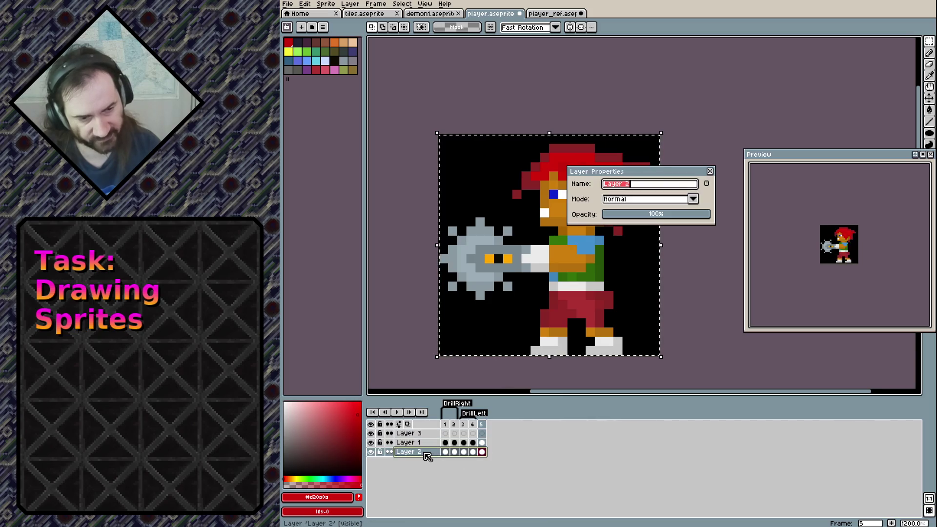
type("Bkg")
key("Return")
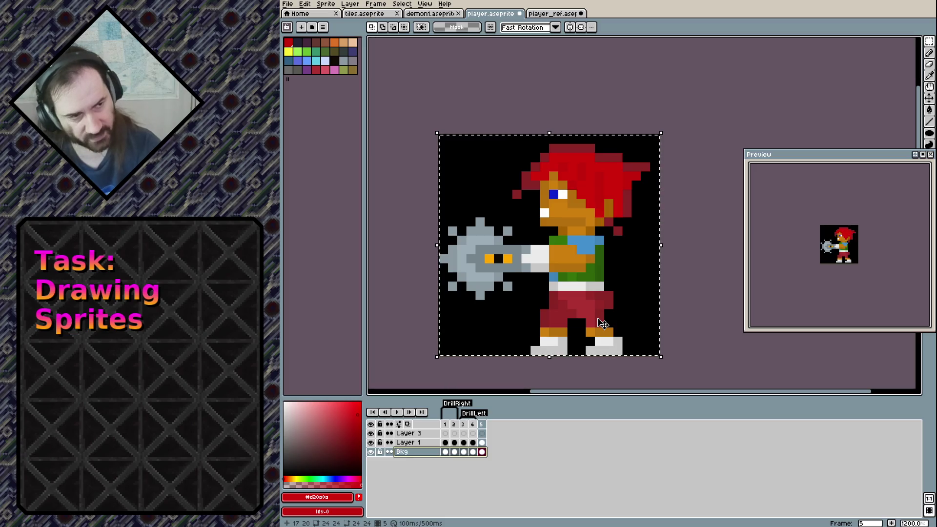
left_click(417, 434)
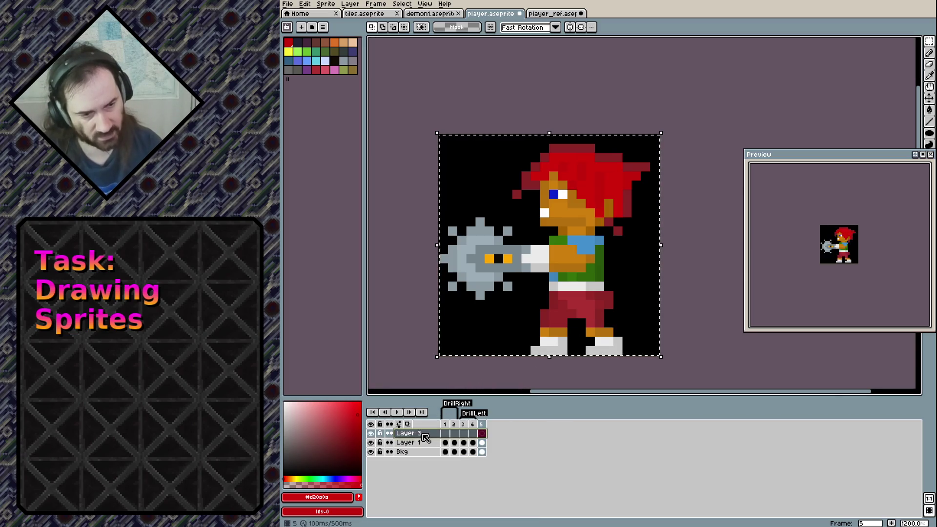
left_click(481, 442)
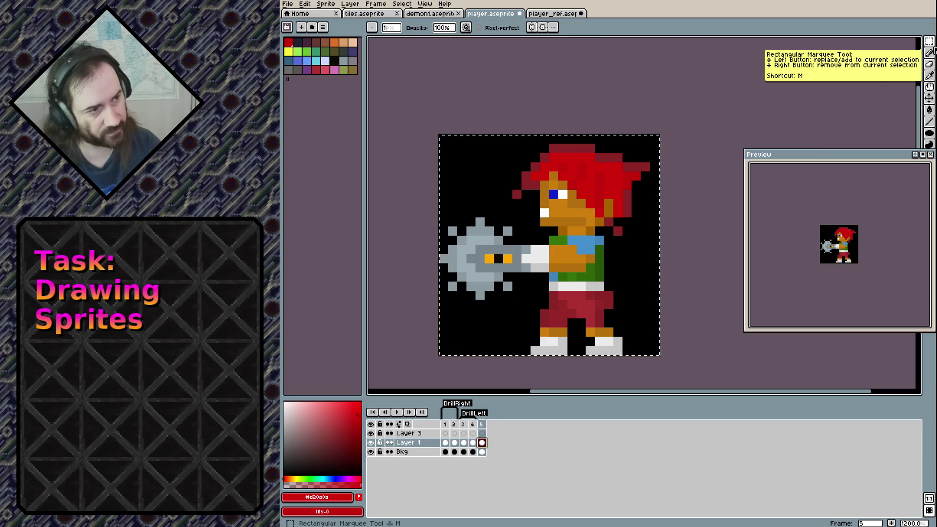
Select a rectangle around the drill and white hand on Layer 1 in frame 5.
left_click(451, 220)
mouse_move(442, 220)
left_mouse_down()
mouse_move(506, 294)
mouse_move(541, 301)
left_mouse_up()
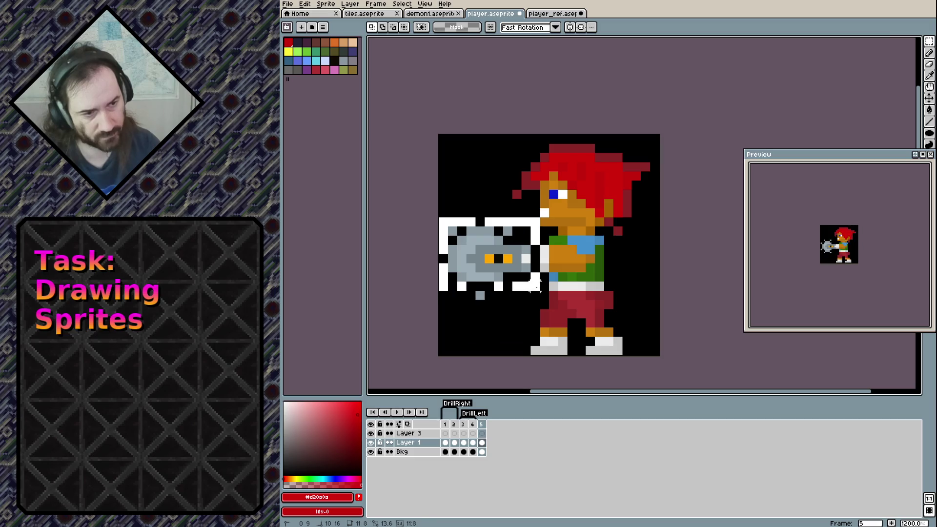
left_click_drag(542, 259, 551, 260)
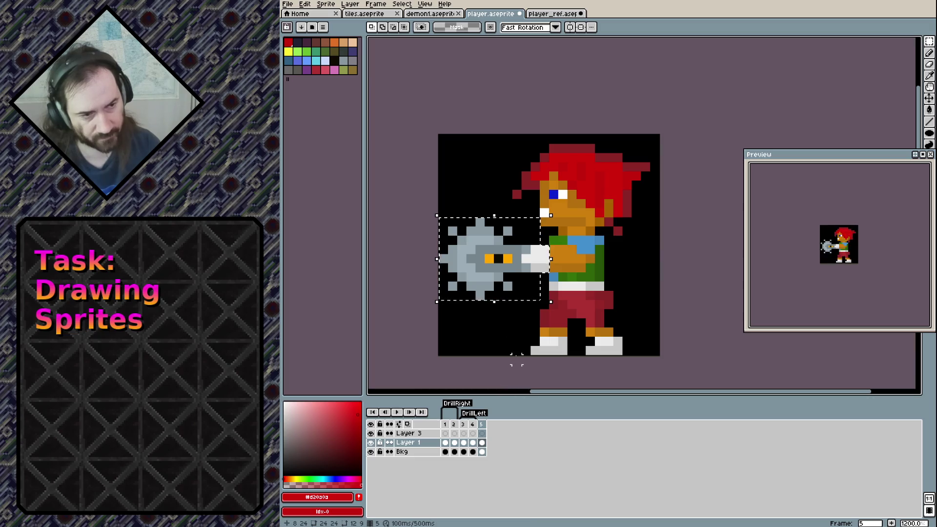
Remove the drill from Layer 1 and paste it in place on Layer 3.
key("Delete")
left_click(481, 433)
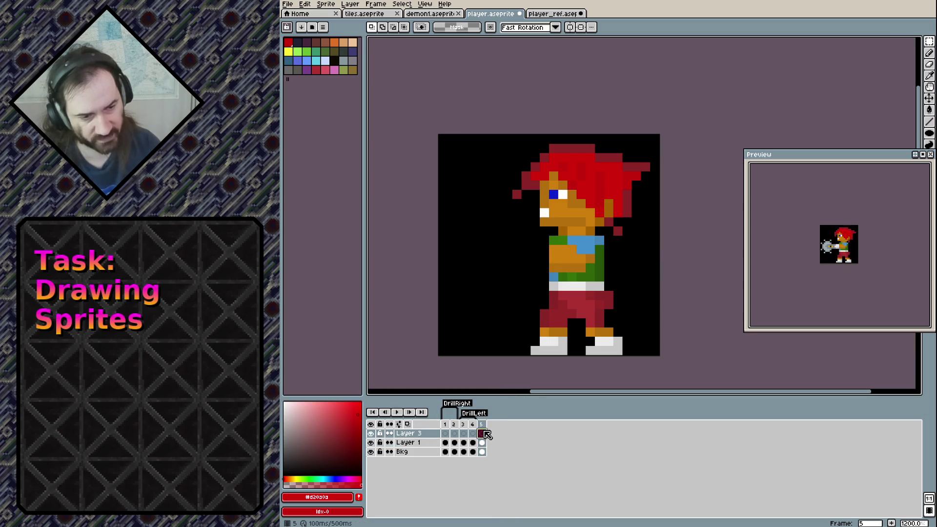
key("ctrl+v")
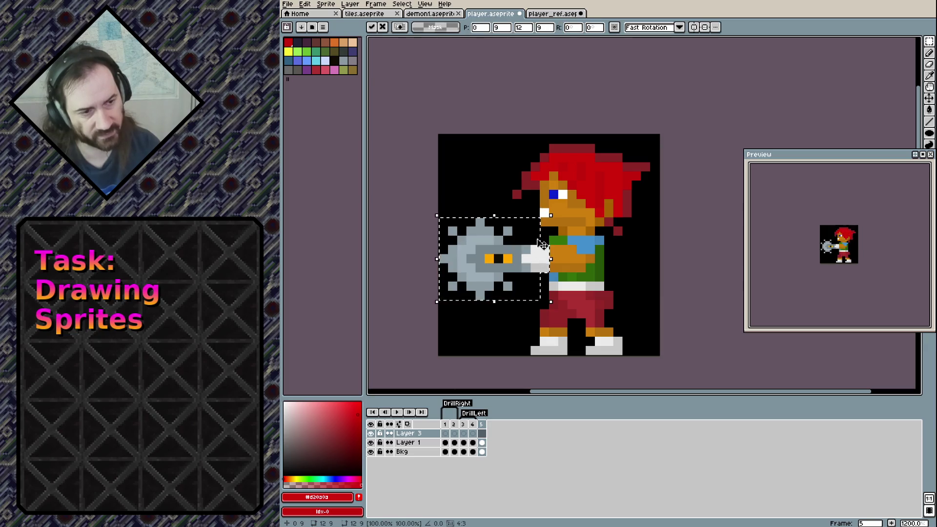
key("r")
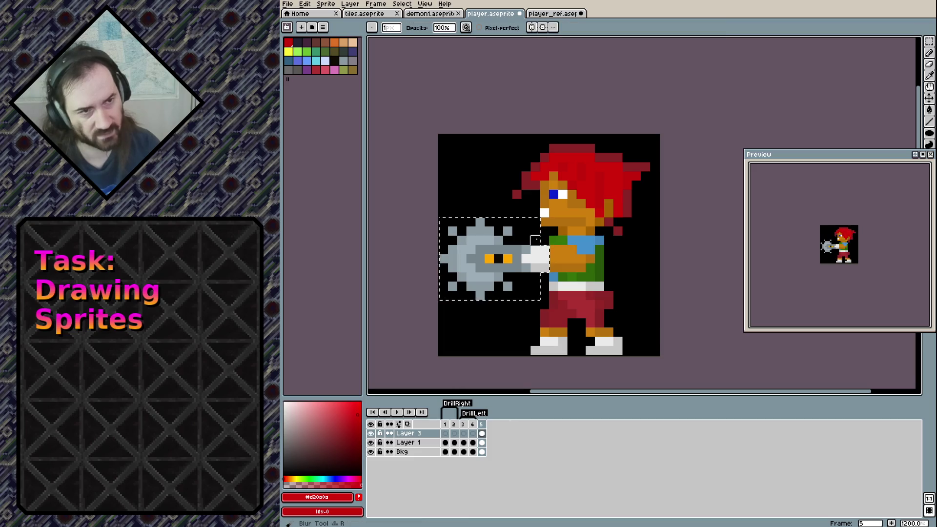
left_click(928, 42)
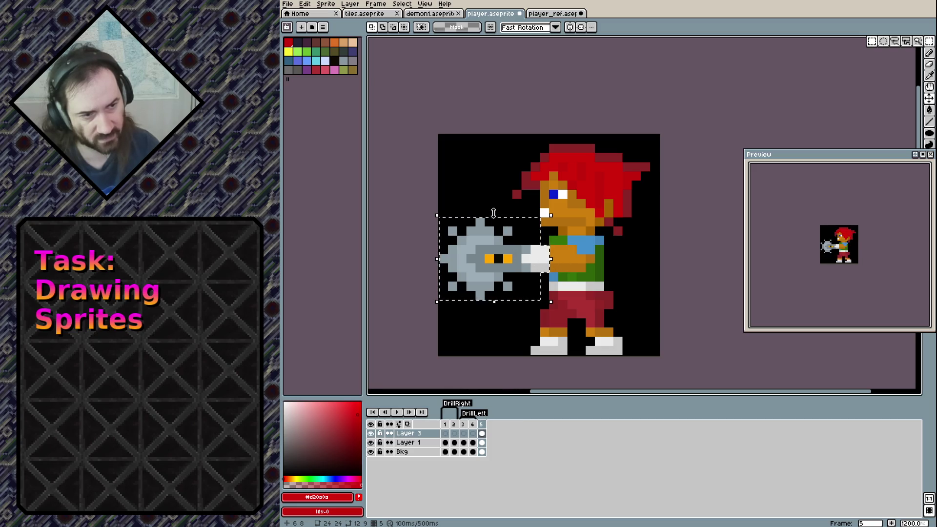
left_click_drag(494, 215, 602, 261)
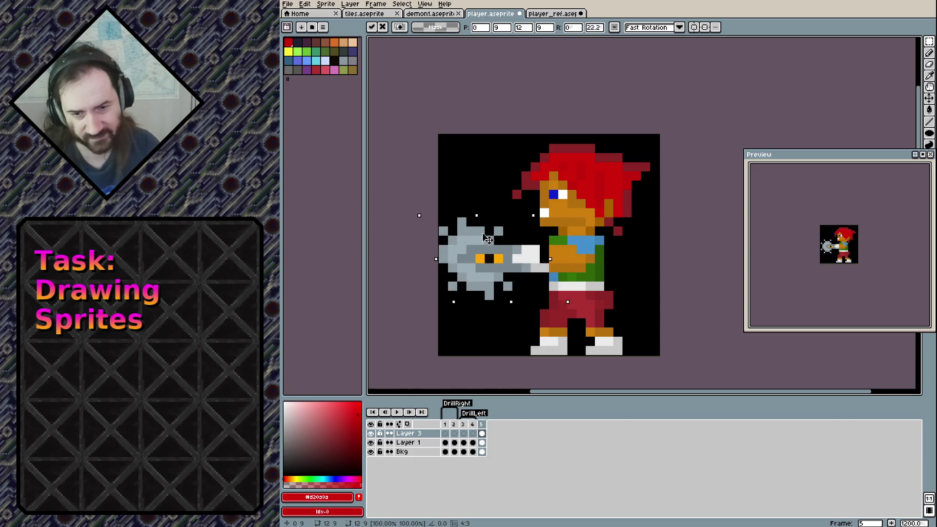
left_click_drag(601, 261, 496, 209)
key("ctrl+z")
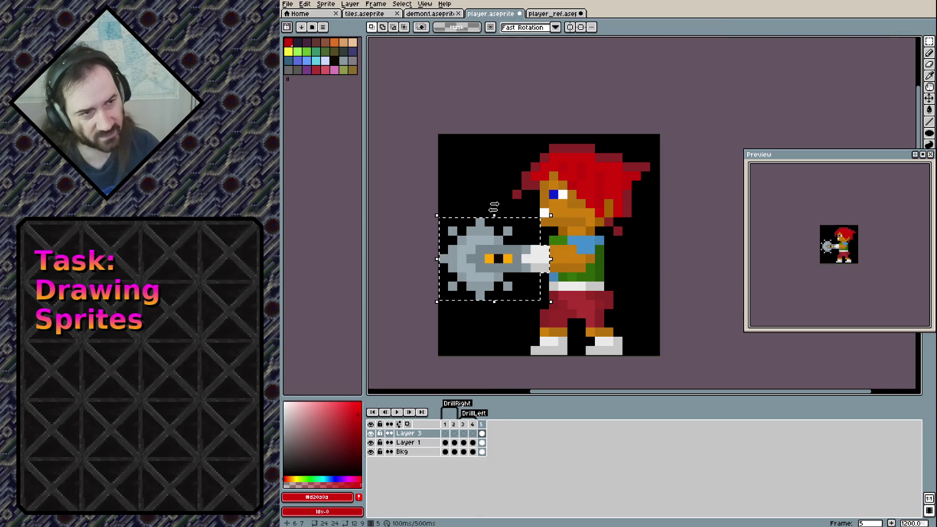
left_click(491, 27)
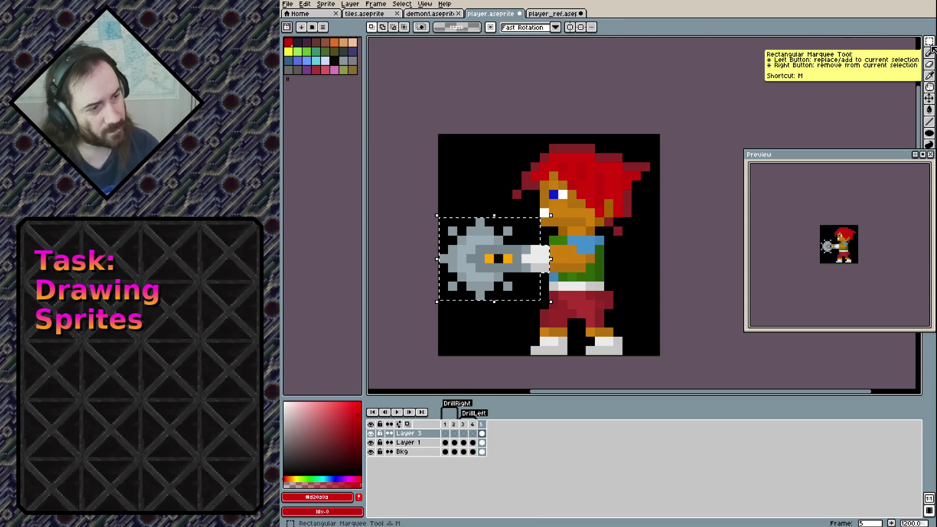
left_click(481, 239)
mouse_move(443, 212)
left_mouse_down()
mouse_move(498, 298)
mouse_move(379, 268)
left_mouse_up()
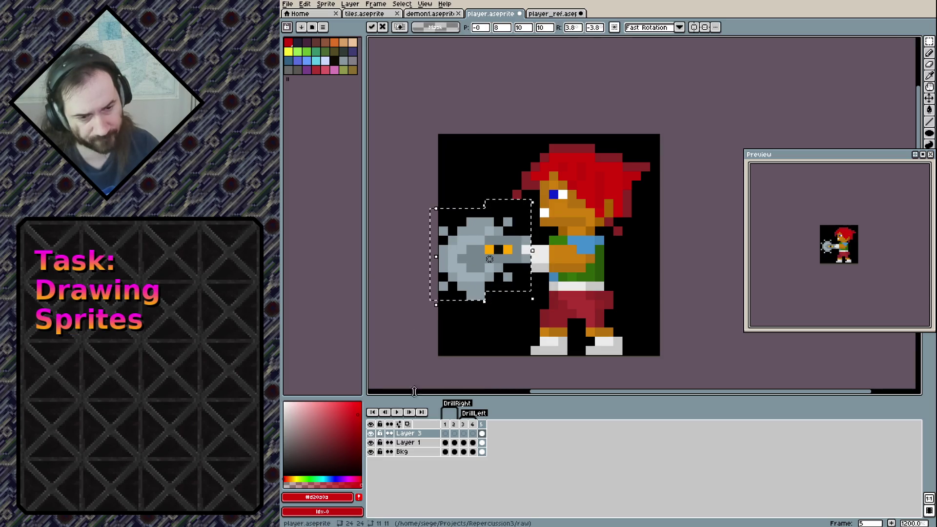
key("ctrl+z")
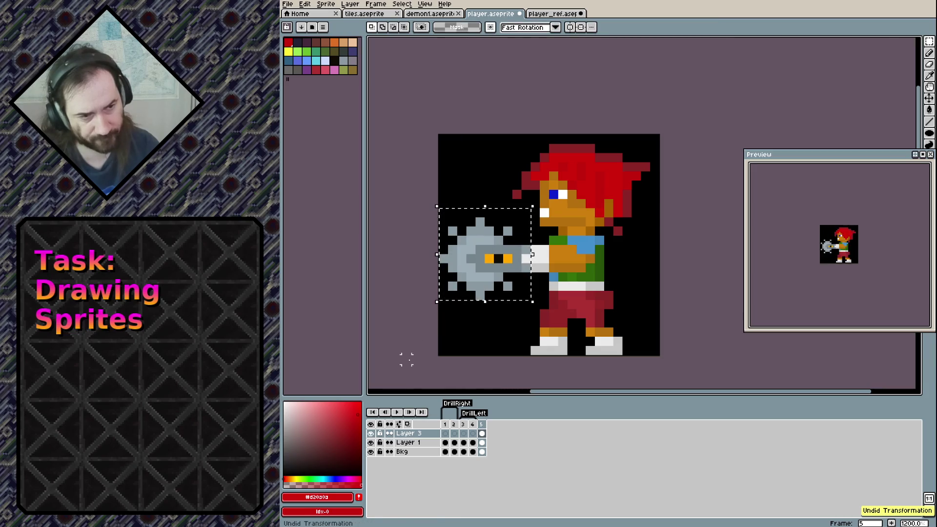
Toggle Layer 1 and drill layer visibility so only the drill shows in frame 5.
left_click(371, 443)
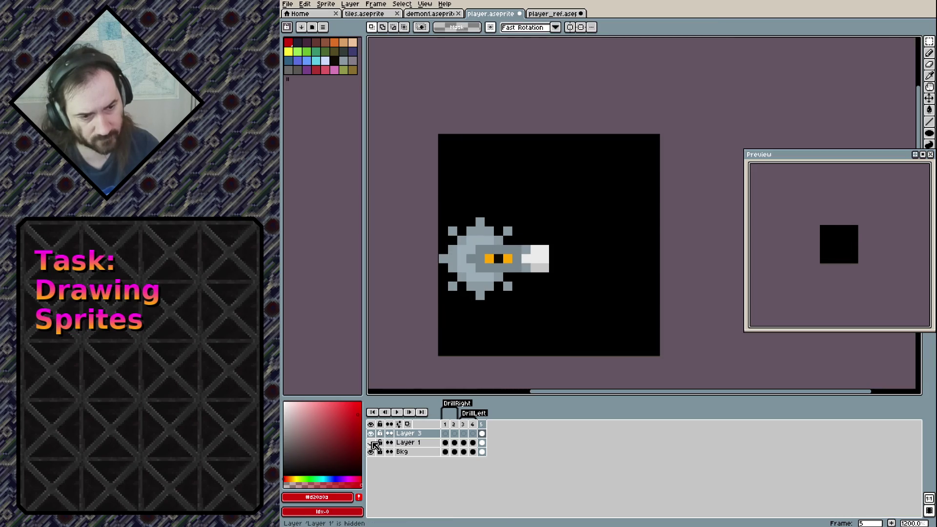
left_click(371, 433)
left_click(371, 443)
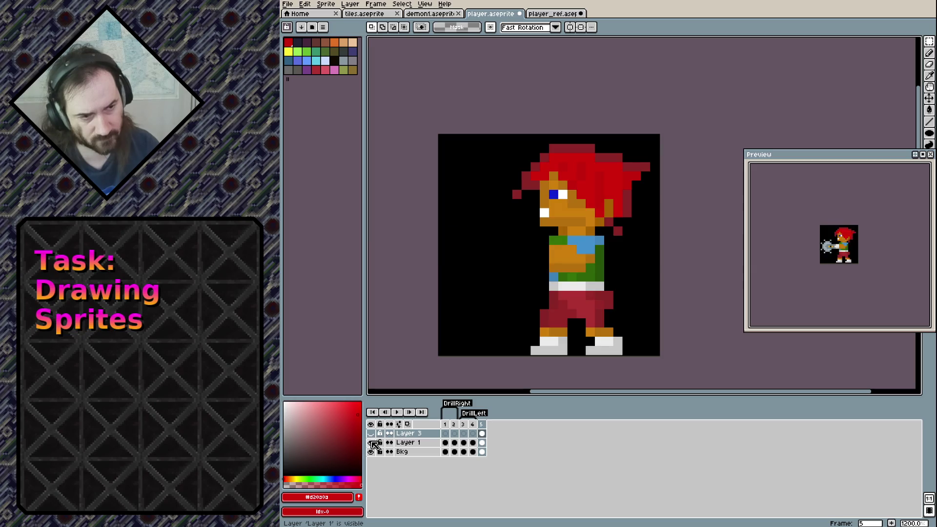
left_click(370, 443)
left_click(371, 433)
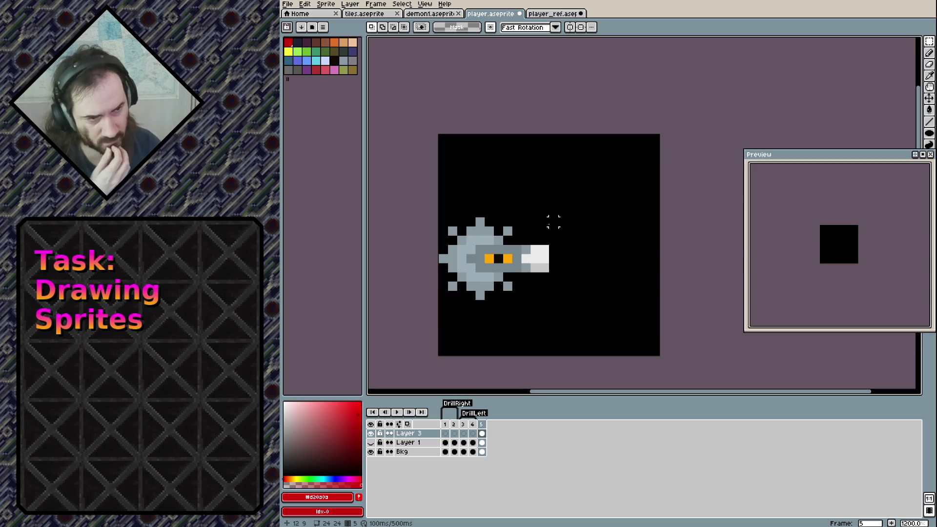
Fit a tight 12×9 rectangular selection around the drill, redrawing it until it fits.
left_click_drag(544, 222, 424, 297)
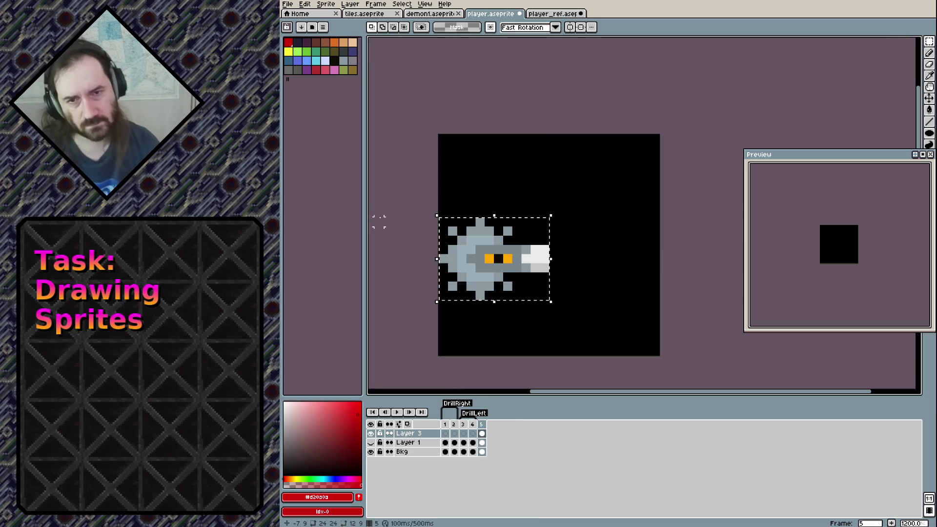
left_click(433, 194)
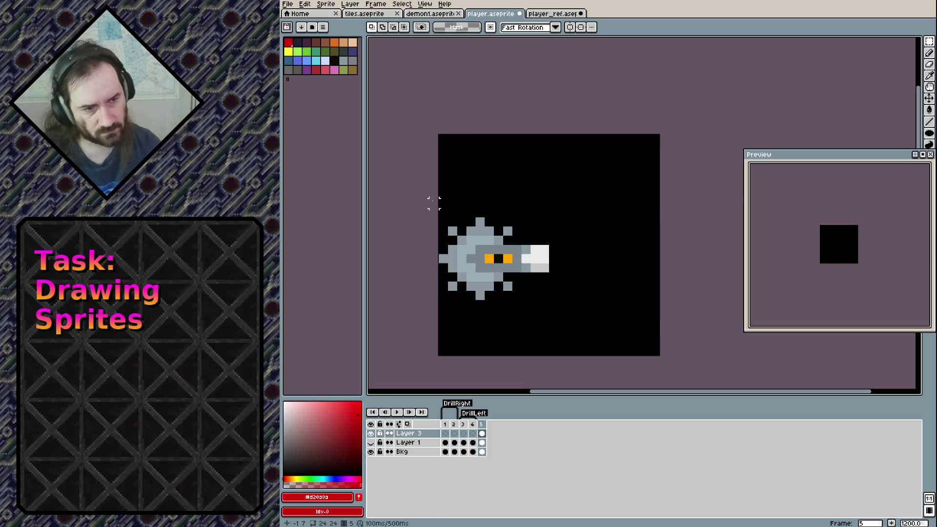
left_click_drag(437, 216, 550, 300)
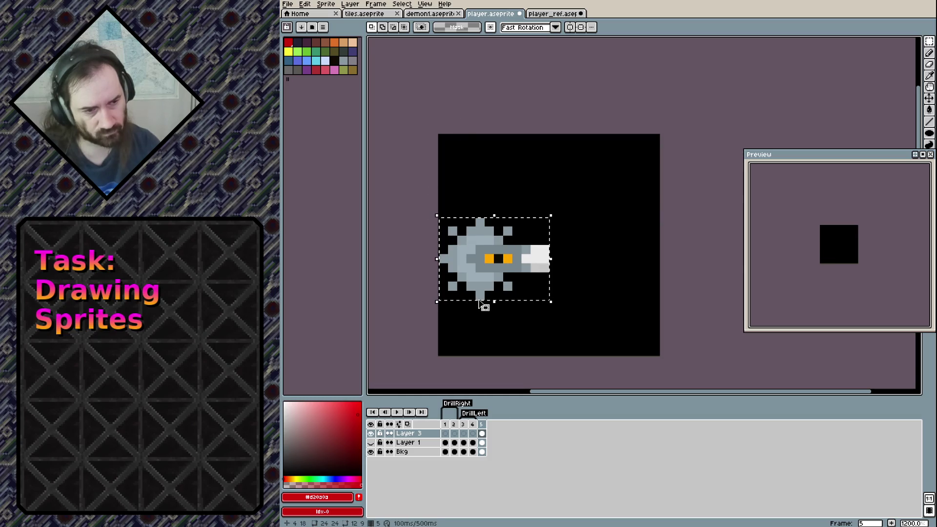
left_click(406, 276)
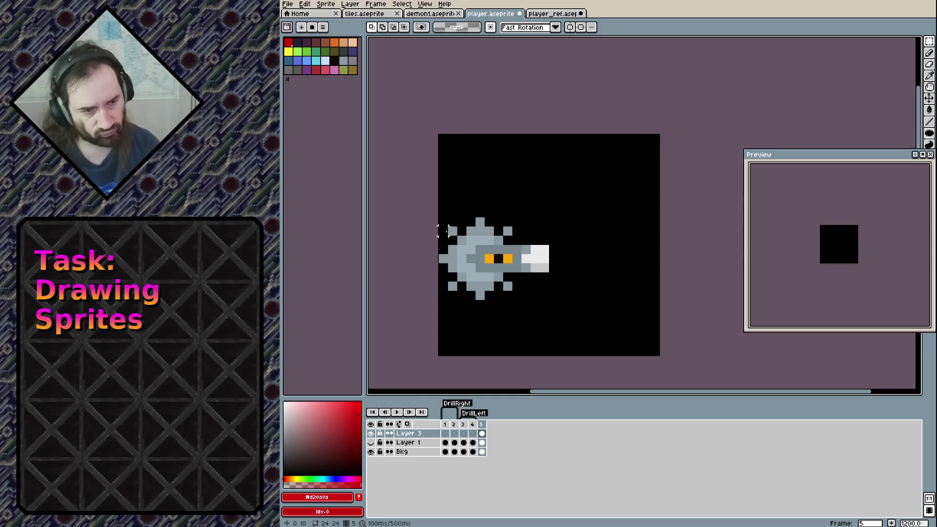
left_click_drag(437, 216, 550, 300)
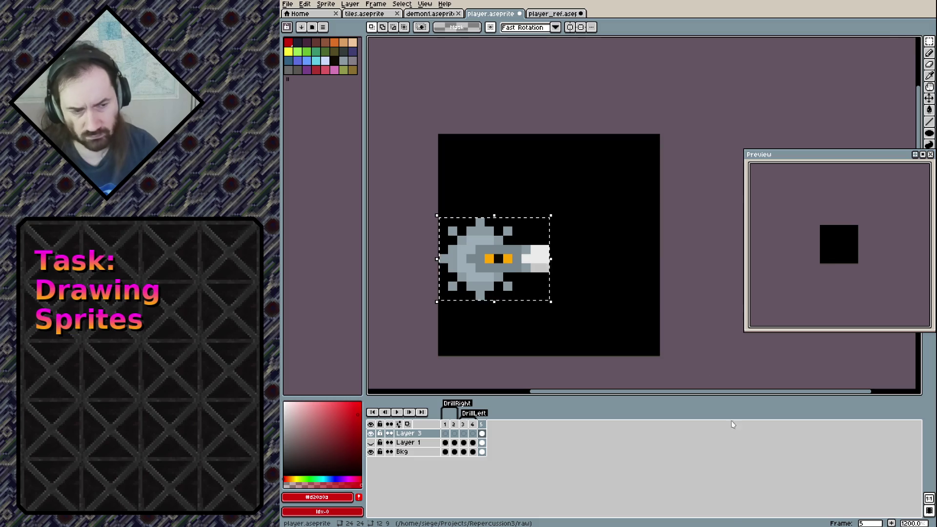
key("ctrl+d")
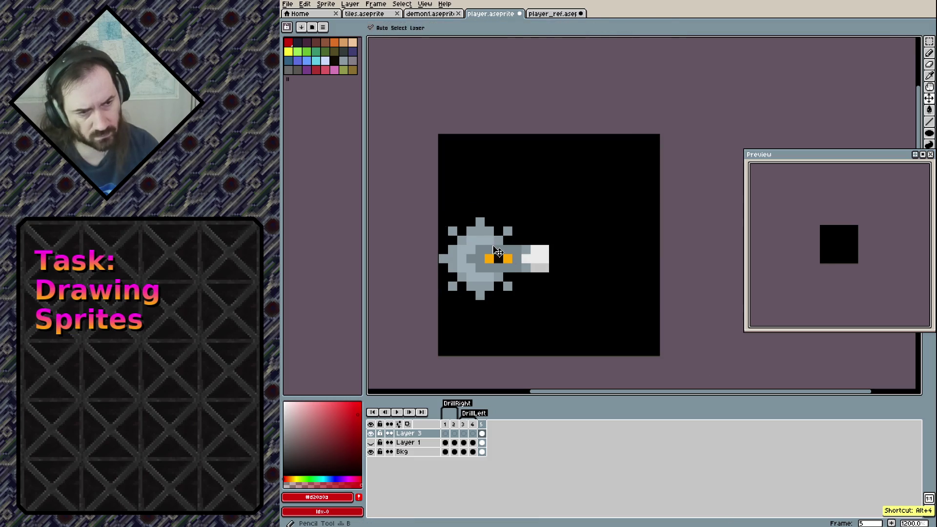
key("ctrl+b")
key("Escape")
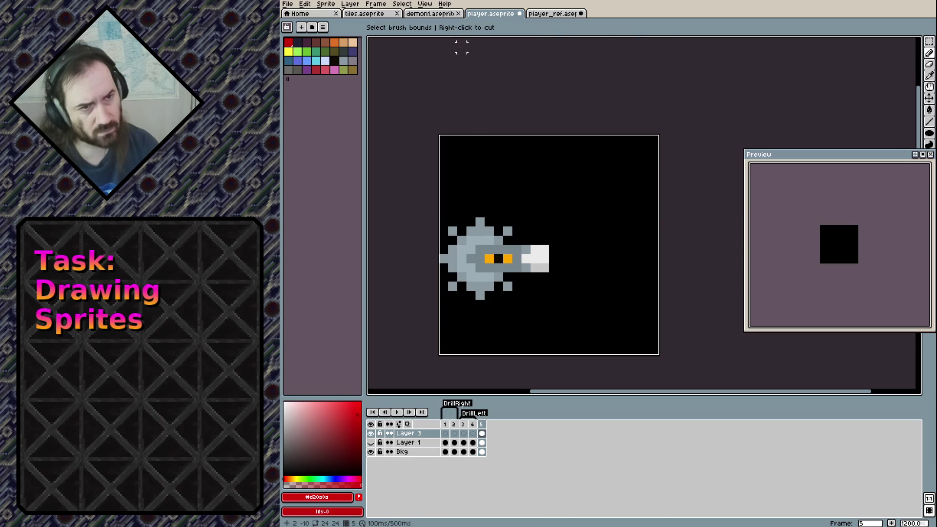
left_click_drag(439, 217, 550, 300)
key("Escape")
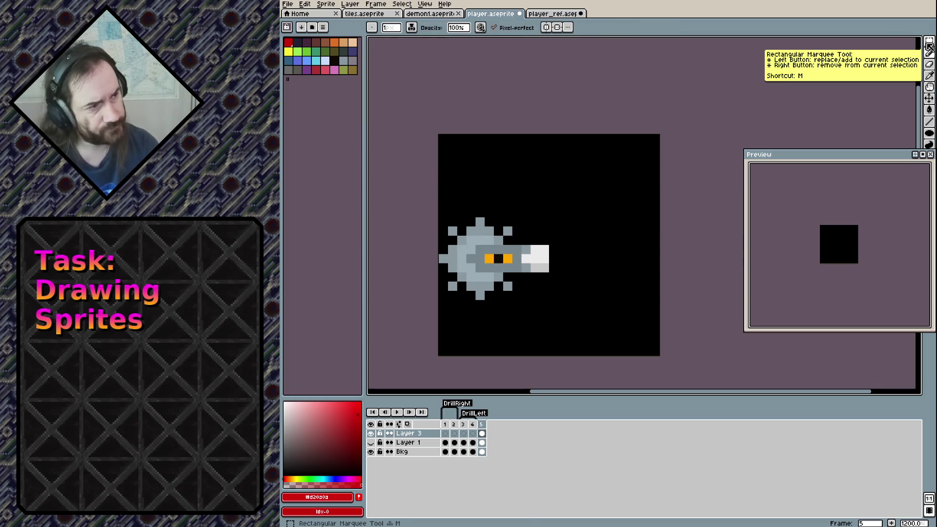
left_click(929, 41)
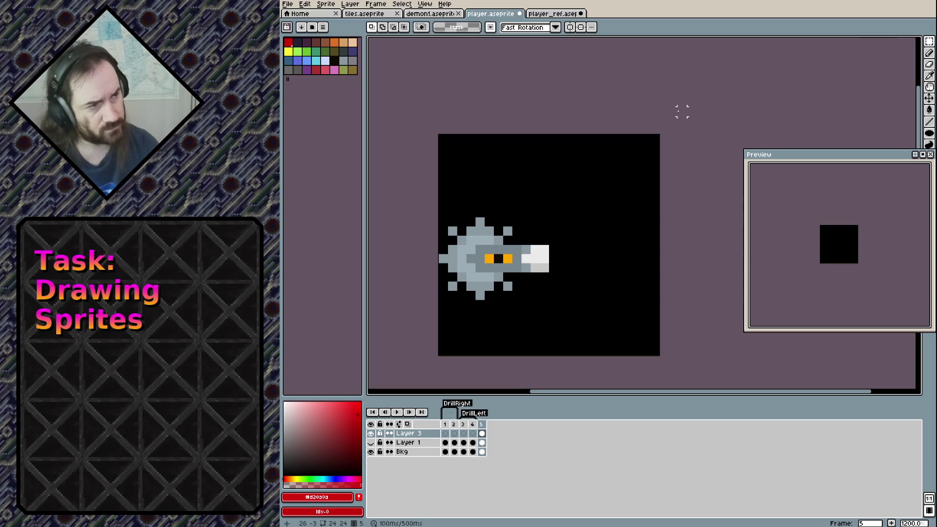
left_click_drag(568, 198, 437, 337)
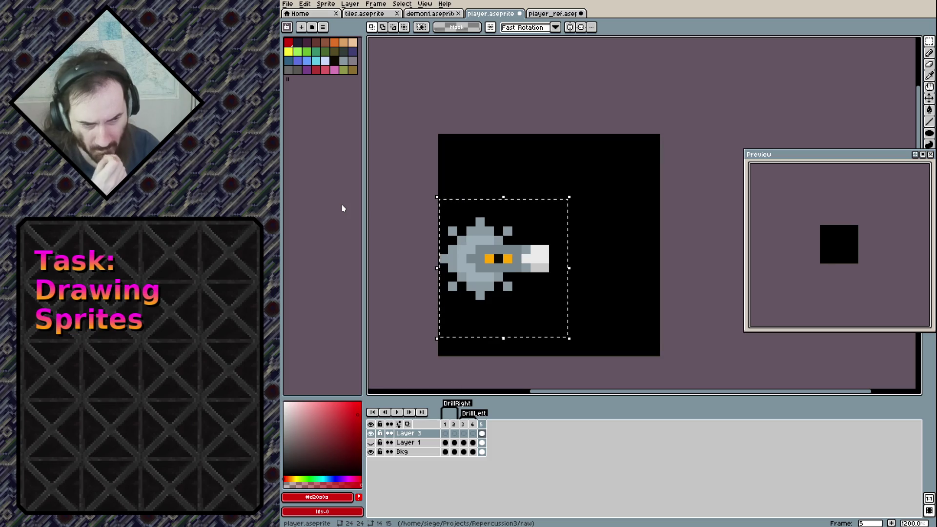
left_click_drag(437, 215, 551, 301)
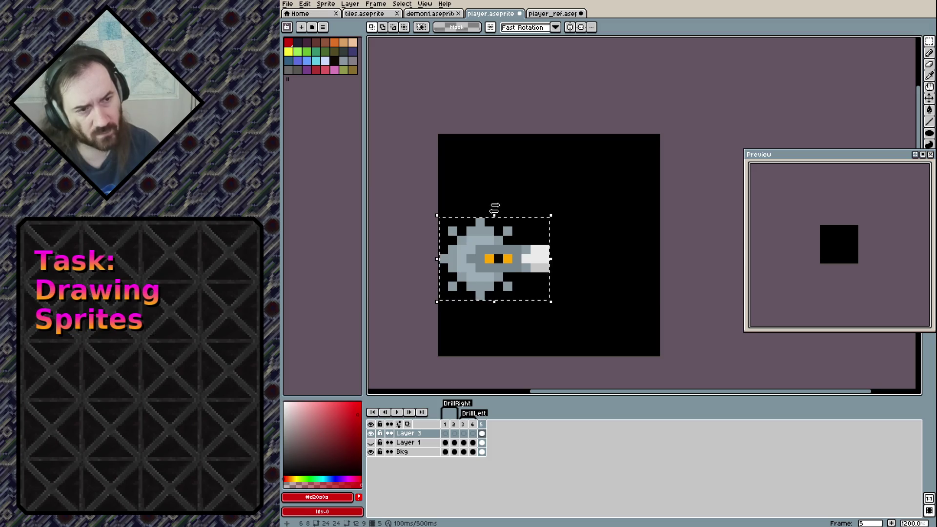
mouse_move(496, 207)
left_mouse_down()
mouse_move(487, 214)
mouse_move(522, 208)
left_mouse_up()
key("ctrl+z")
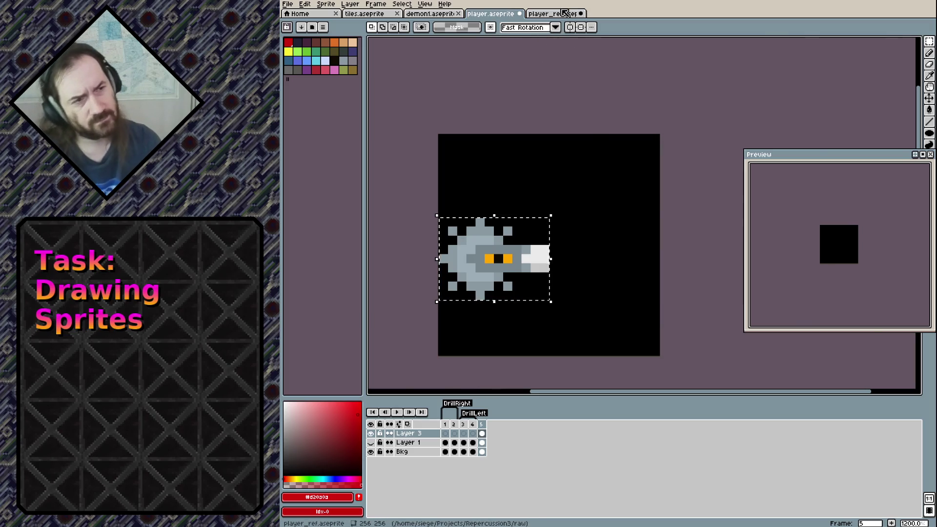
left_click(561, 13)
key("ctrl+s")
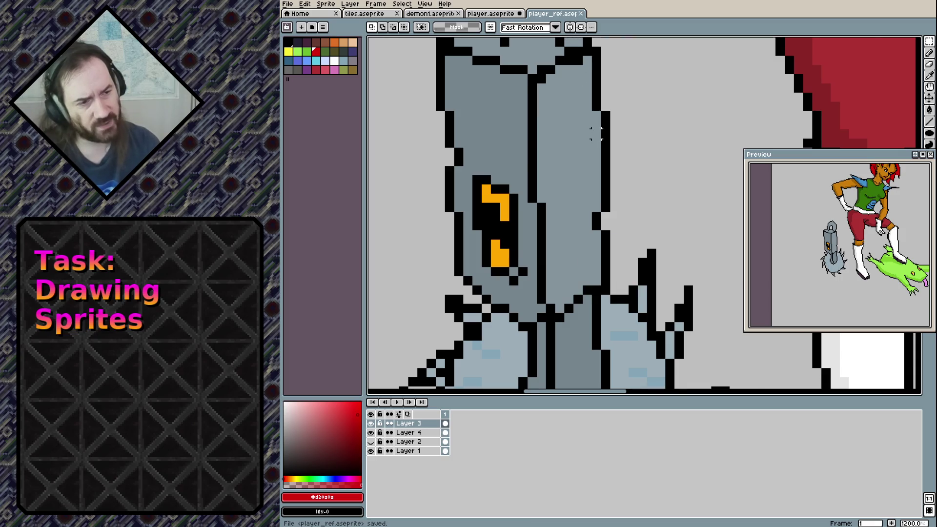
scroll(595, 132, "down", 3)
scroll(576, 171, "down", 1)
scroll(556, 210, "down", 1)
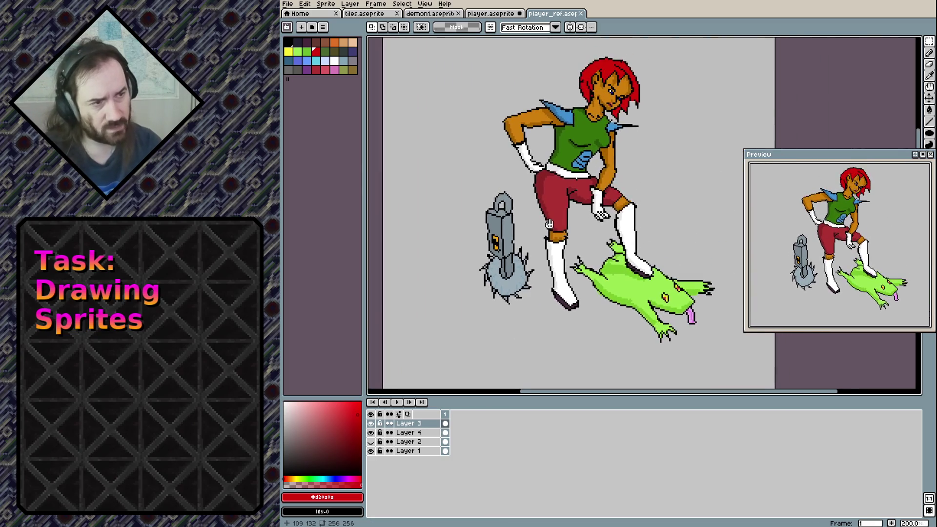
left_click_drag(548, 224, 575, 243)
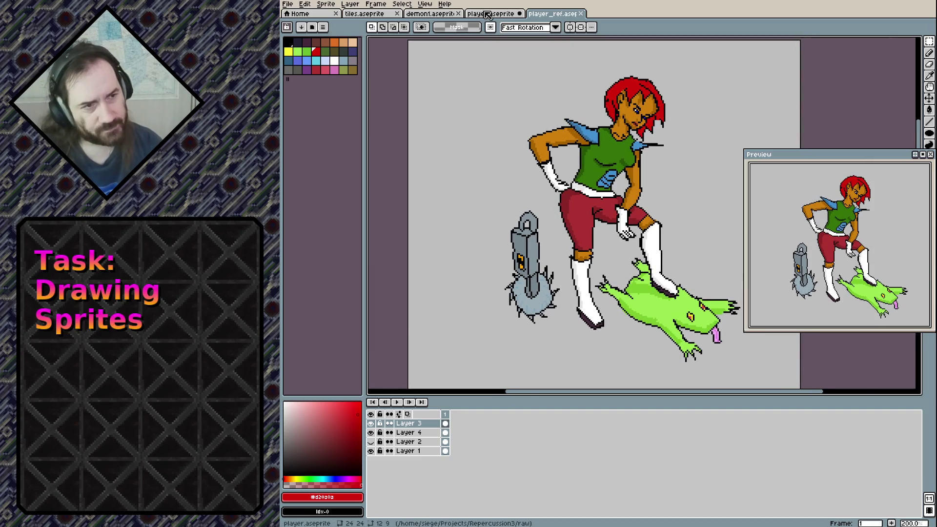
left_click(472, 13)
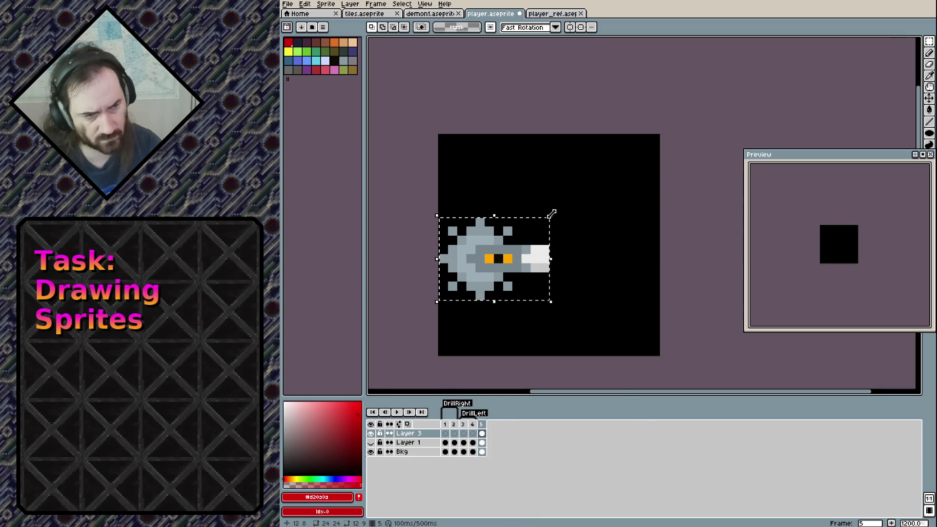
Rotate the drill -90° so its spiked head points up, then apply and deselect.
left_click_drag(558, 208, 568, 246)
mouse_move(553, 291)
left_mouse_down()
mouse_move(536, 321)
mouse_move(545, 327)
left_mouse_up()
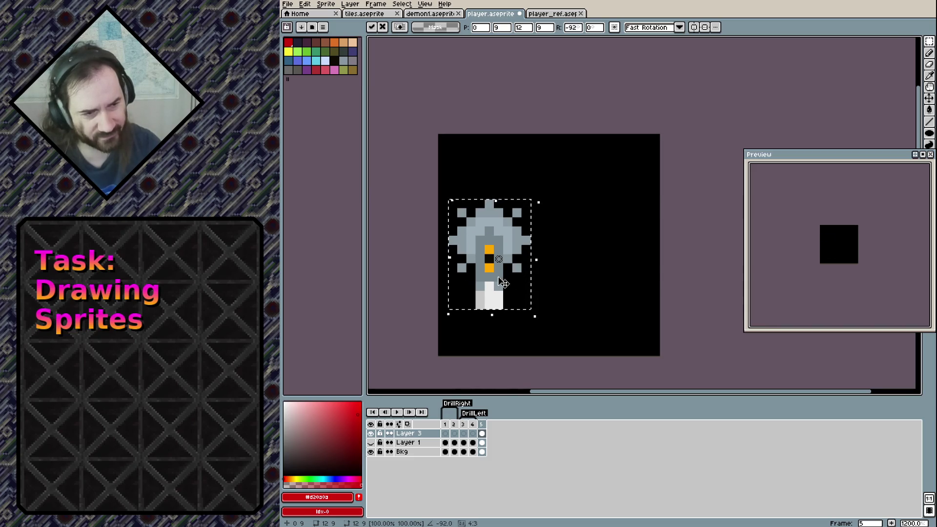
key("Escape")
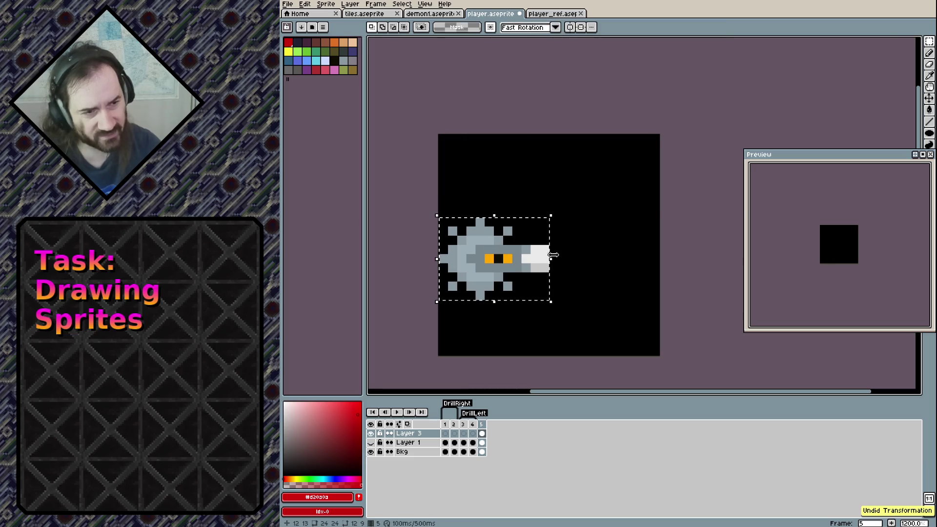
mouse_move(558, 264)
left_mouse_down()
mouse_move(532, 315)
mouse_move(556, 230)
left_mouse_up()
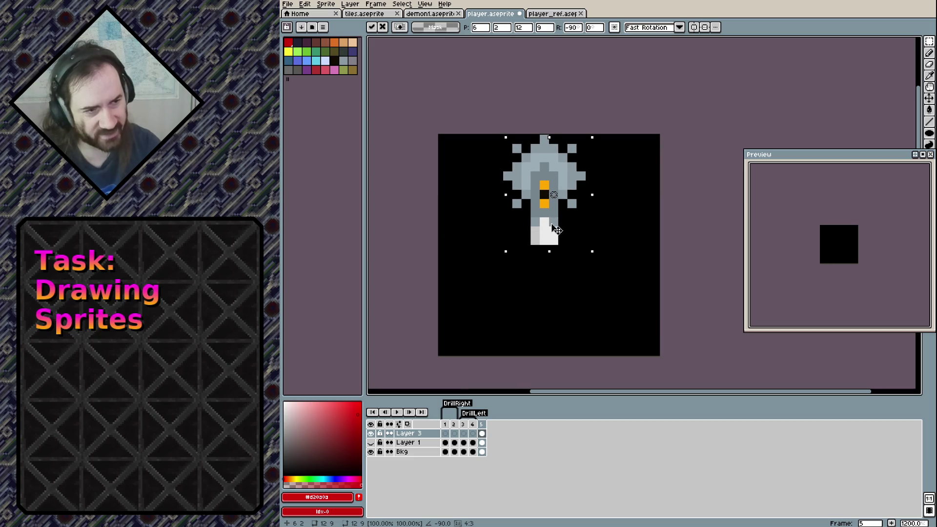
key("ctrl+d")
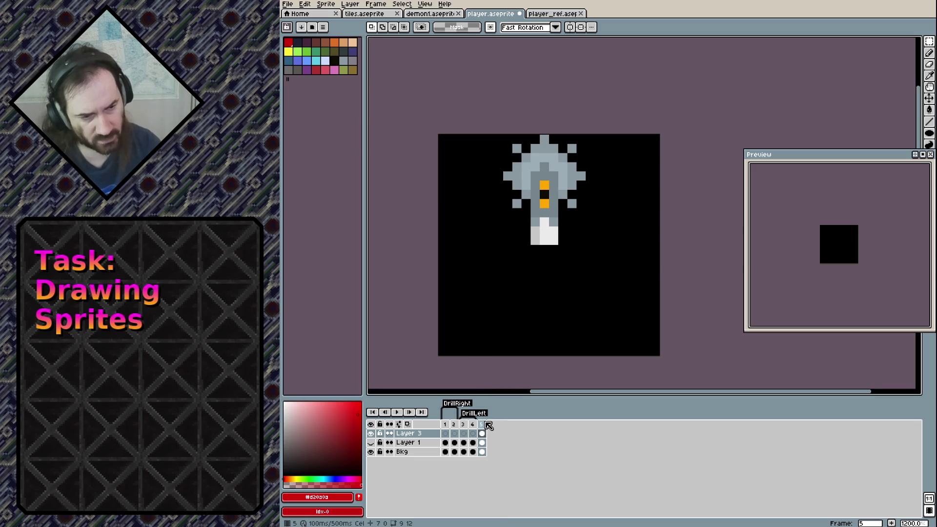
left_click(377, 4)
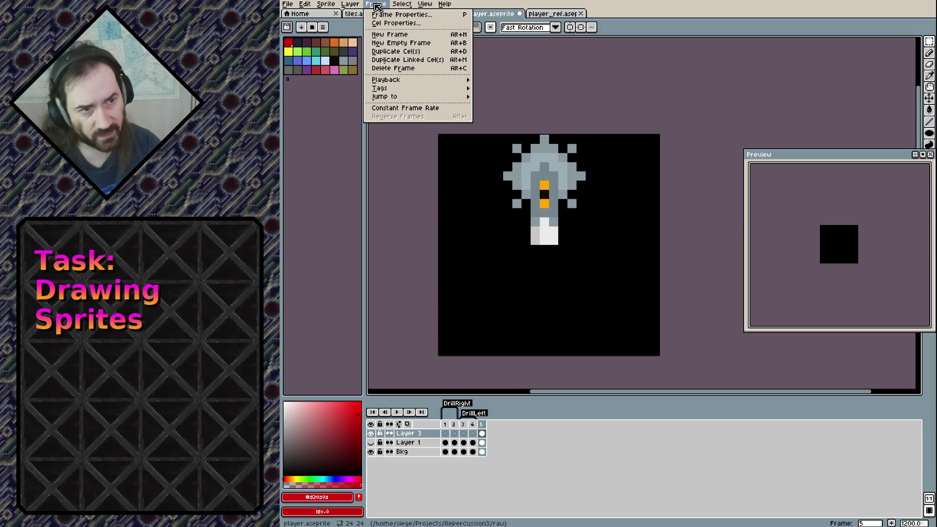
Add frame 6 as a copy of frame 5.
left_click(377, 5)
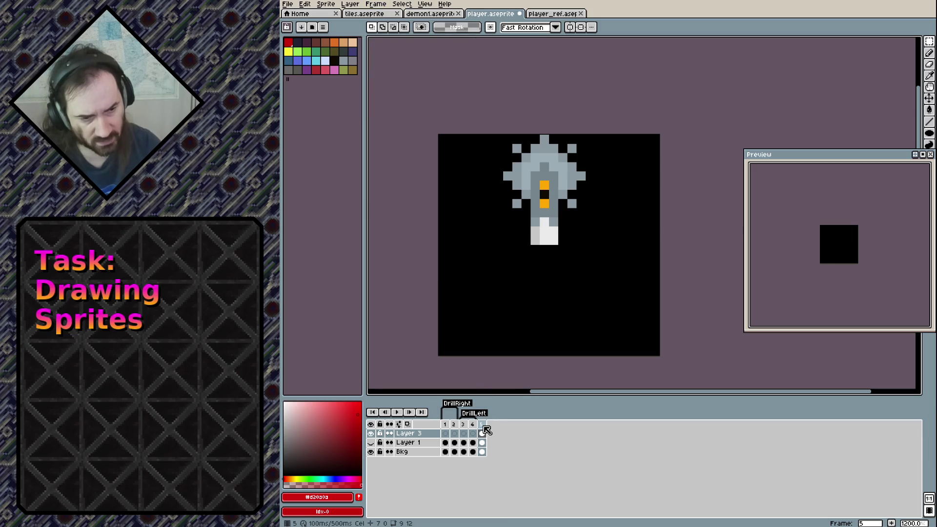
key("alt+n")
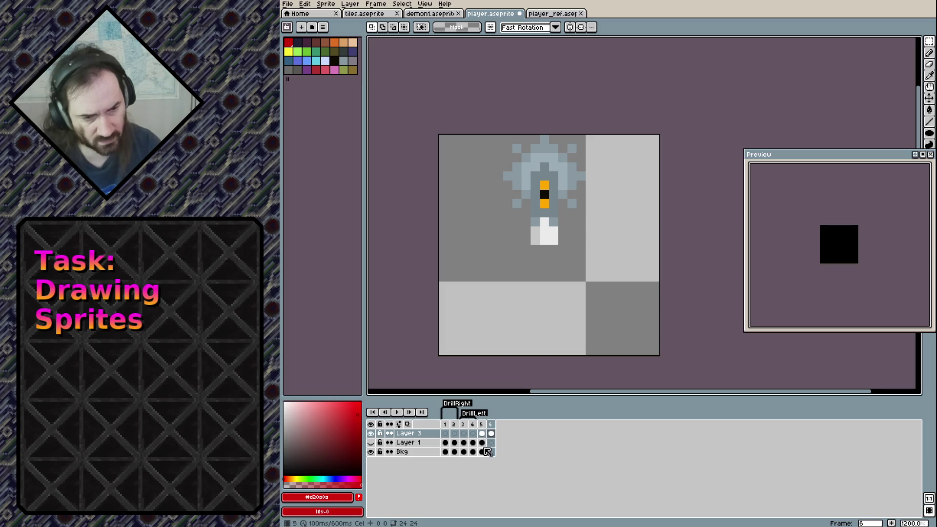
key("ctrl+z")
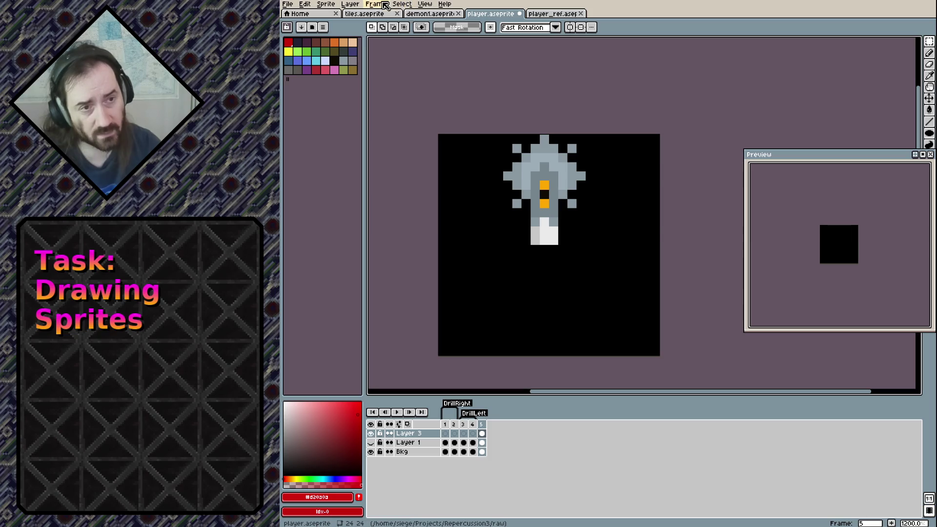
left_click(384, 4)
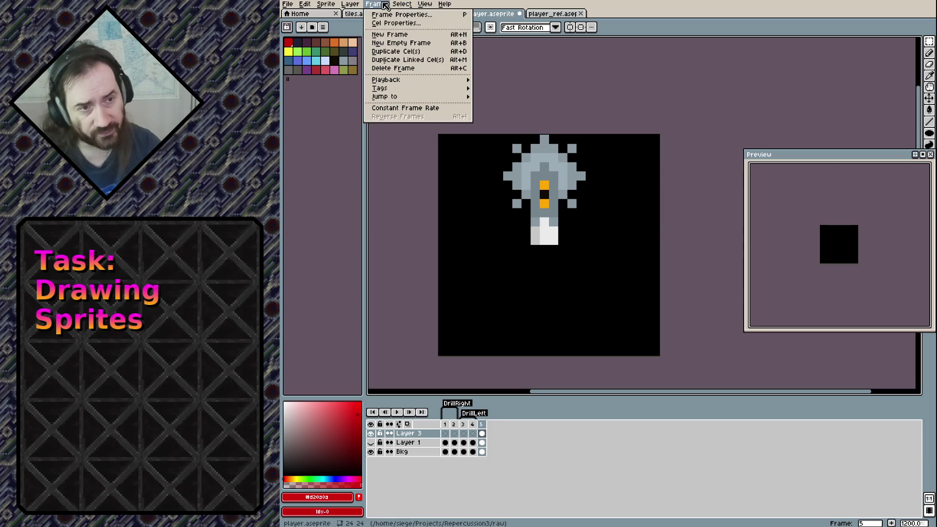
left_click(384, 6)
key("alt+n")
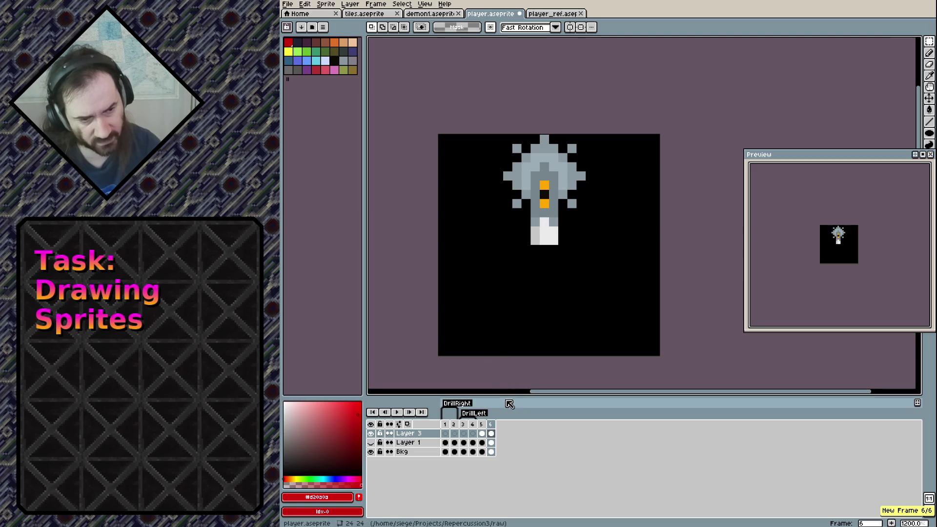
Tag frames 5–6 as 'DrillUp'.
left_click_drag(481, 424, 491, 429)
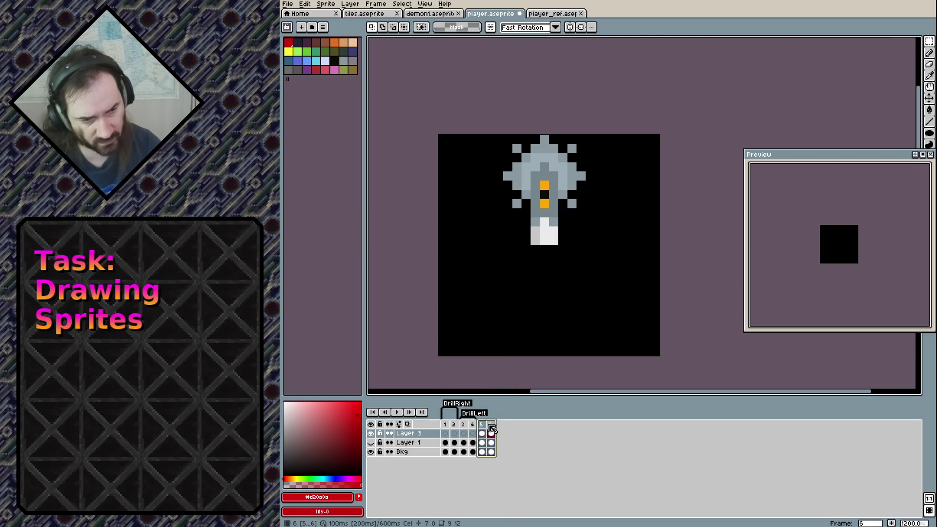
right_click(492, 428)
left_click(507, 465)
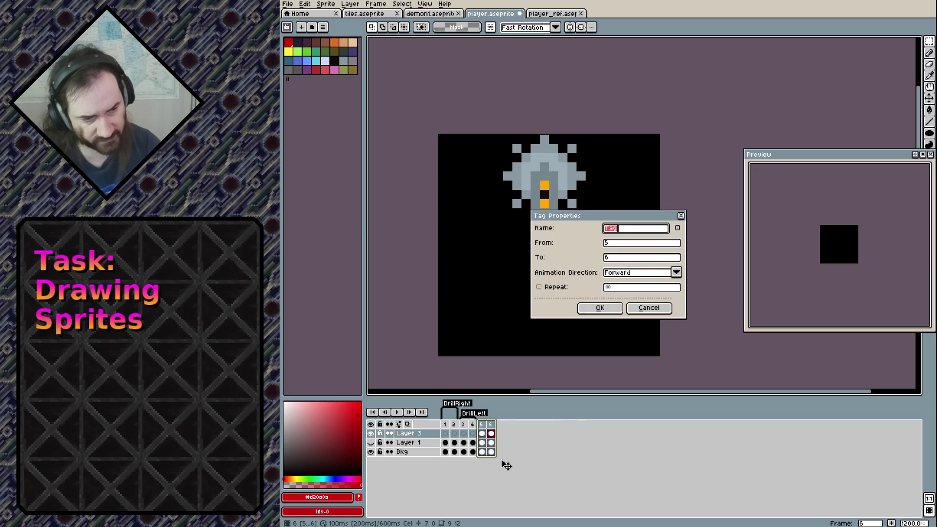
type("DrillU")
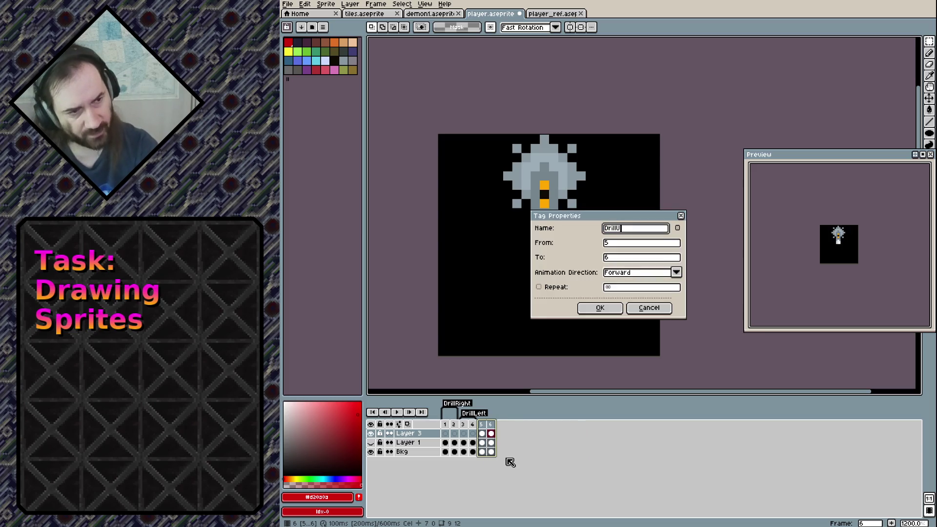
type("p")
key("Return")
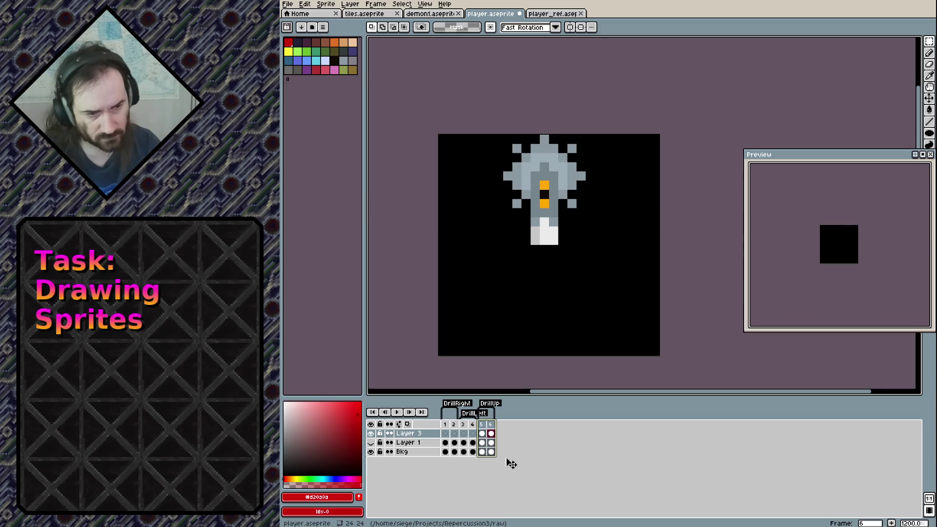
On the drill layer's frame 5, zoom in and erase the drill's eight grey spike pixels.
left_click(491, 433)
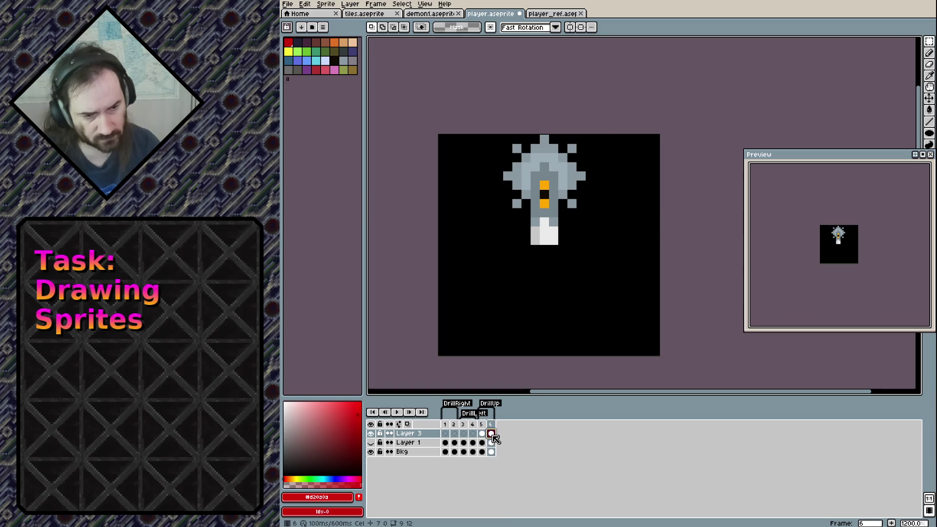
left_click(482, 434)
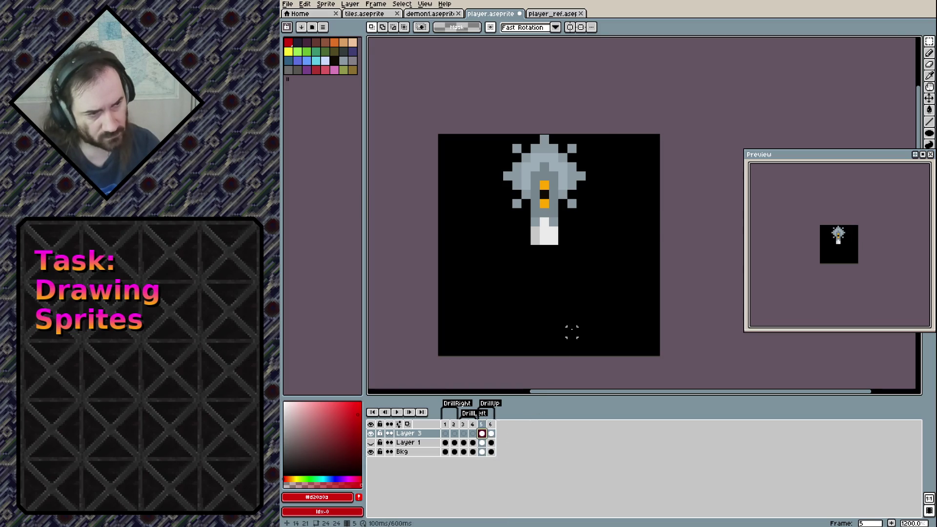
scroll(531, 145, "up", 3)
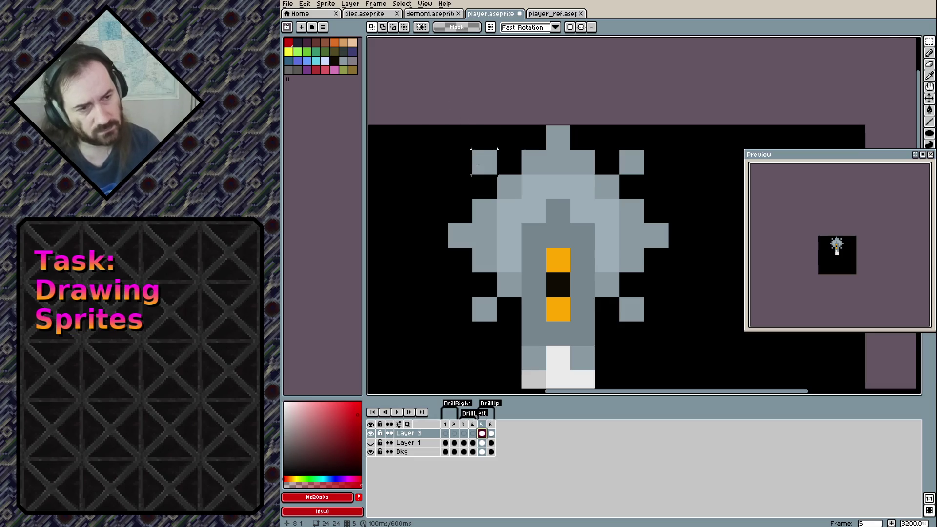
key("e")
left_click(484, 162)
left_click(557, 138)
left_click(632, 162)
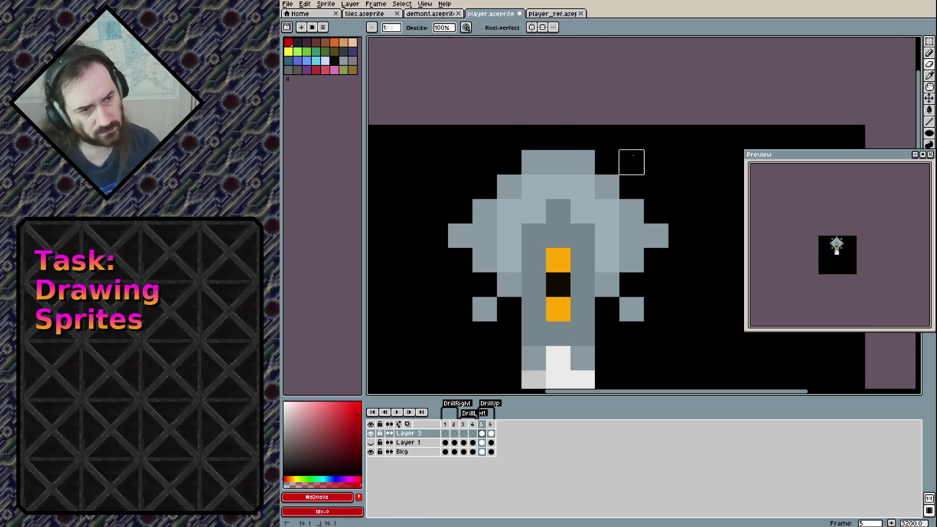
left_click(655, 236)
left_click(631, 309)
left_click(484, 309)
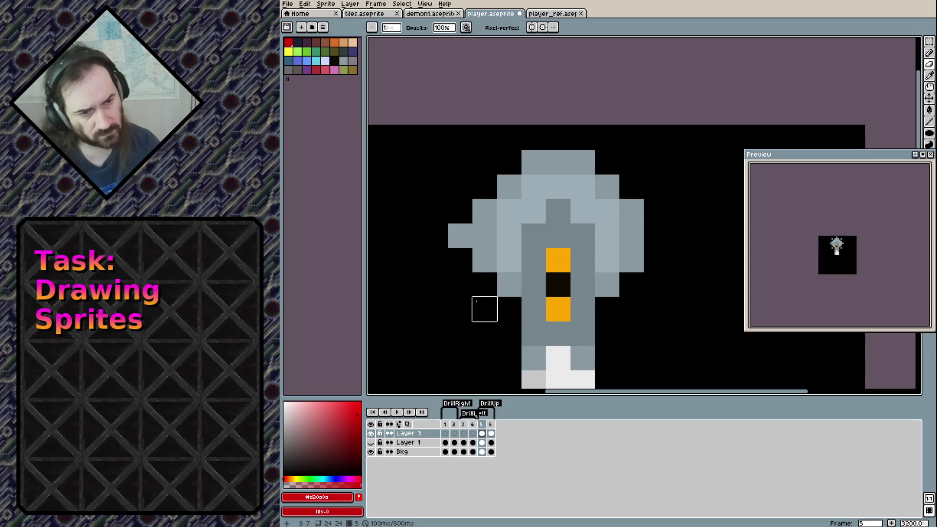
left_click(460, 236)
left_click(508, 162)
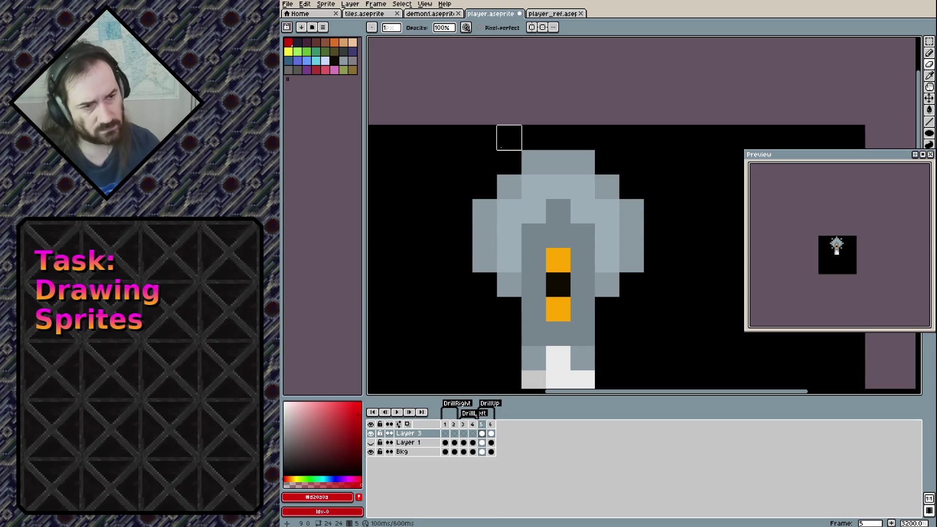
Redraw the grey spikes in shifted positions around the drill head with the Pencil.
key("b")
left_click(557, 162, "alt")
left_click(508, 139)
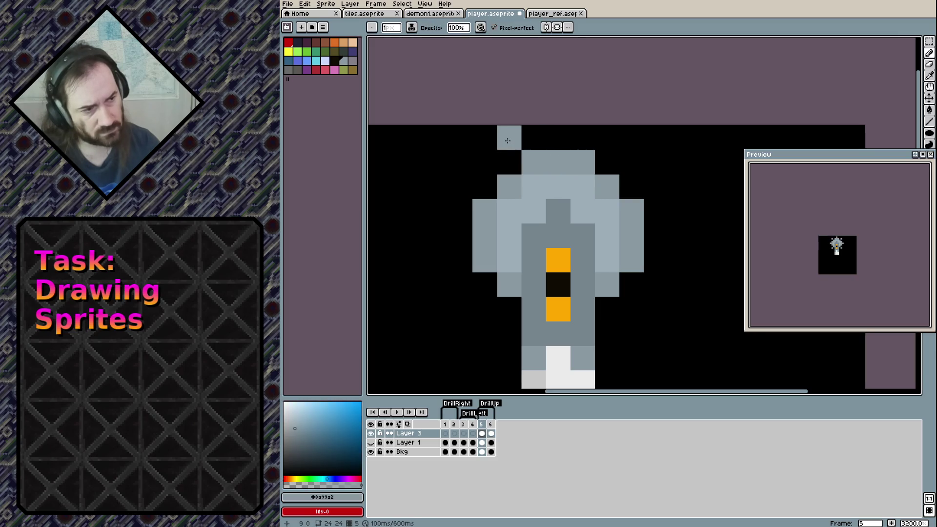
left_click(606, 138)
left_click(651, 179)
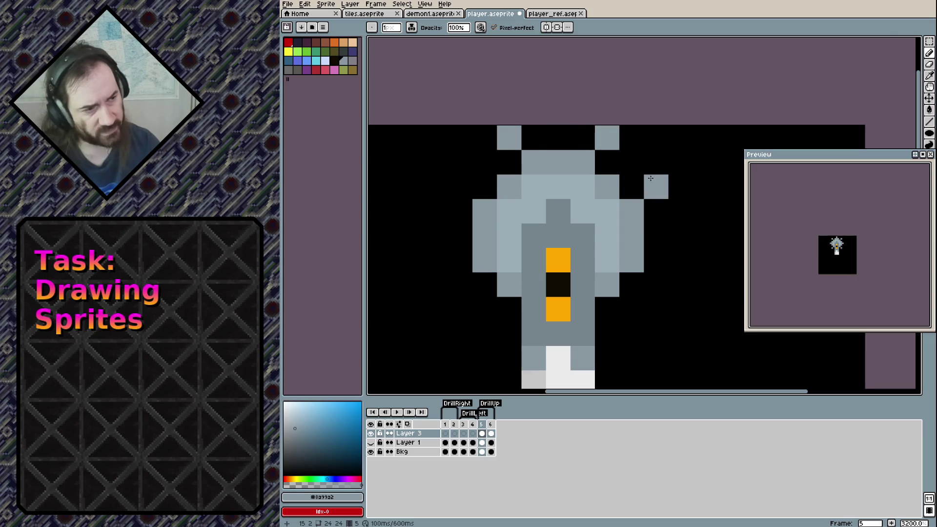
left_click(656, 284)
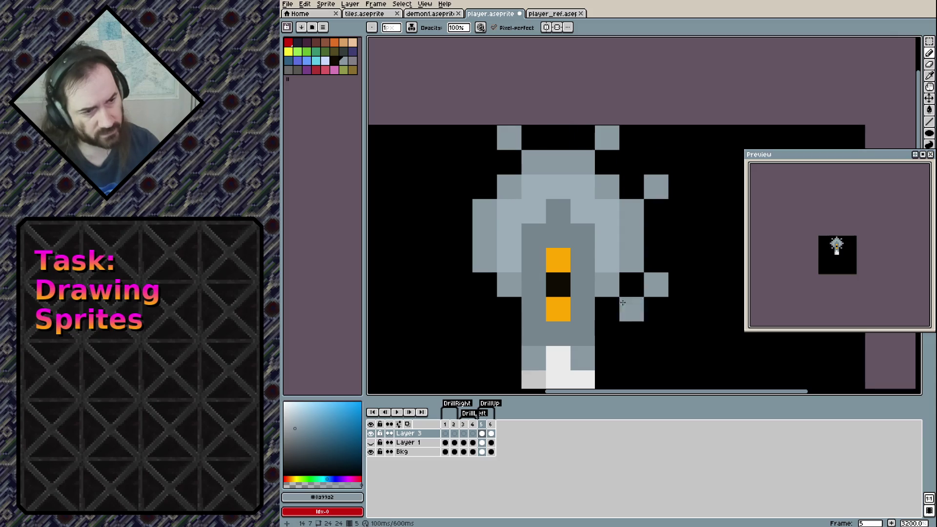
left_click(492, 311)
left_click(460, 284)
left_click(460, 187)
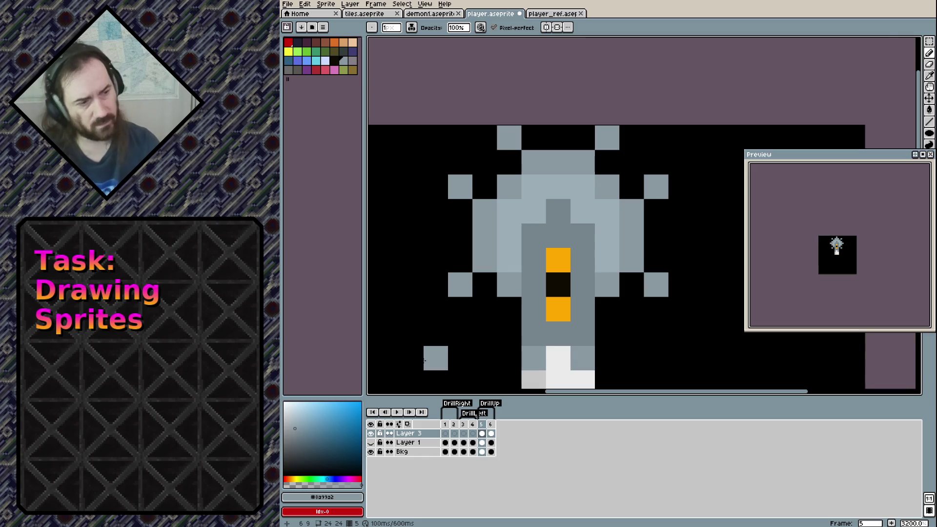
scroll(518, 355, "down", 3)
Make Layer 1 visible again so the character shows beside the drill.
scroll(518, 355, "up", 1)
scroll(518, 356, "up", 1)
left_click_drag(525, 297, 560, 228)
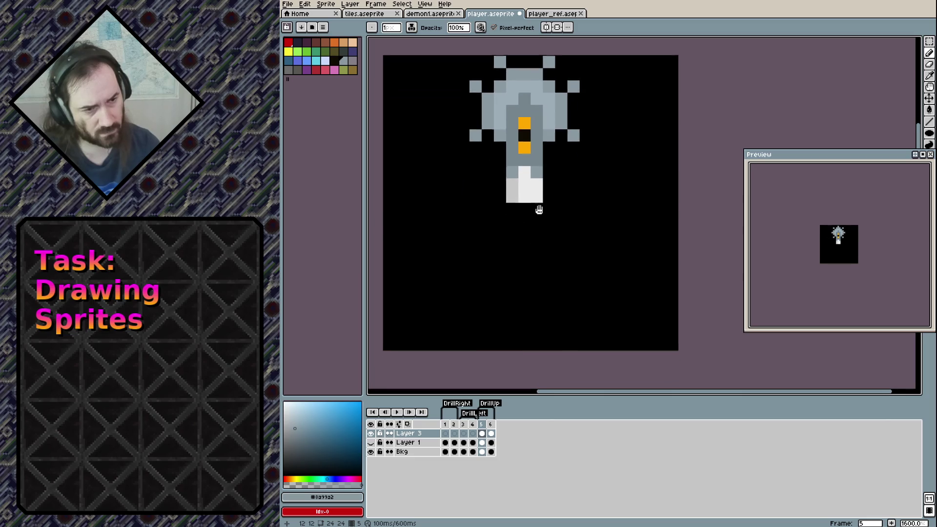
scroll(560, 228, "up", 2)
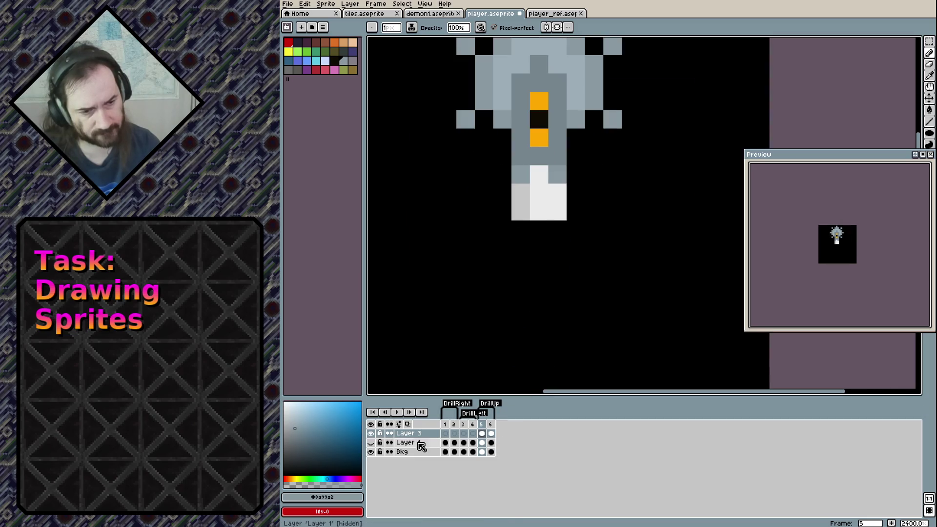
left_click(372, 443)
scroll(532, 279, "down", 3)
scroll(532, 279, "up", 1)
scroll(533, 280, "down", 1)
scroll(546, 299, "up", 1)
left_click_drag(555, 303, 466, 270)
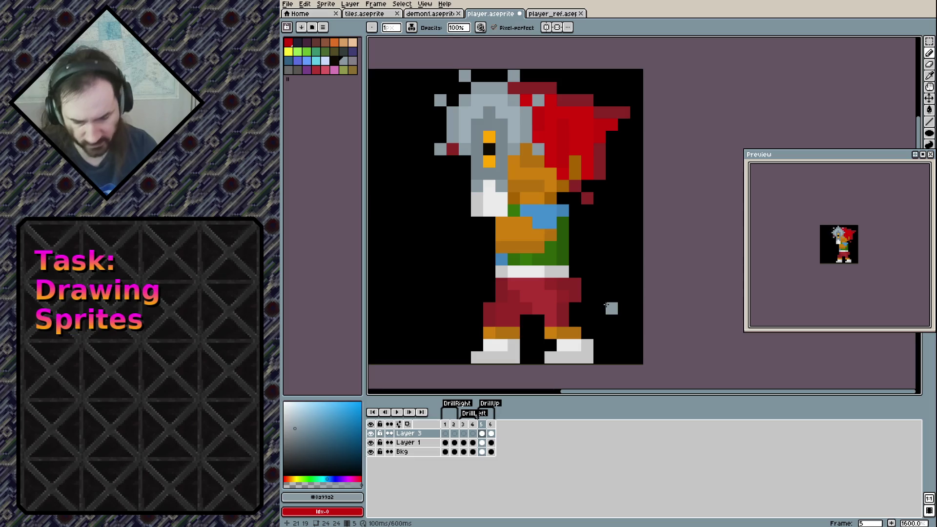
scroll(562, 323, "down", 2)
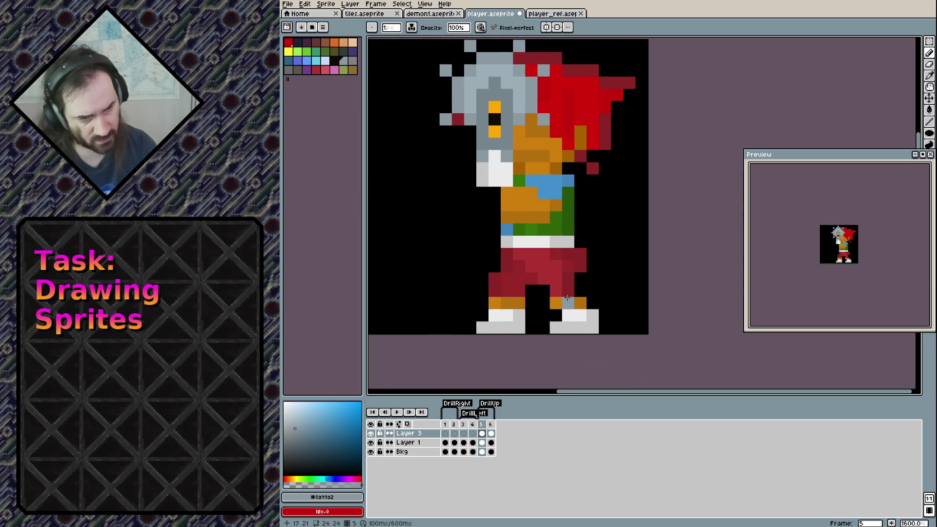
On Layer 1's frame 5 cel, marquee-select the character's lower body, then clear the selection.
left_click(482, 442)
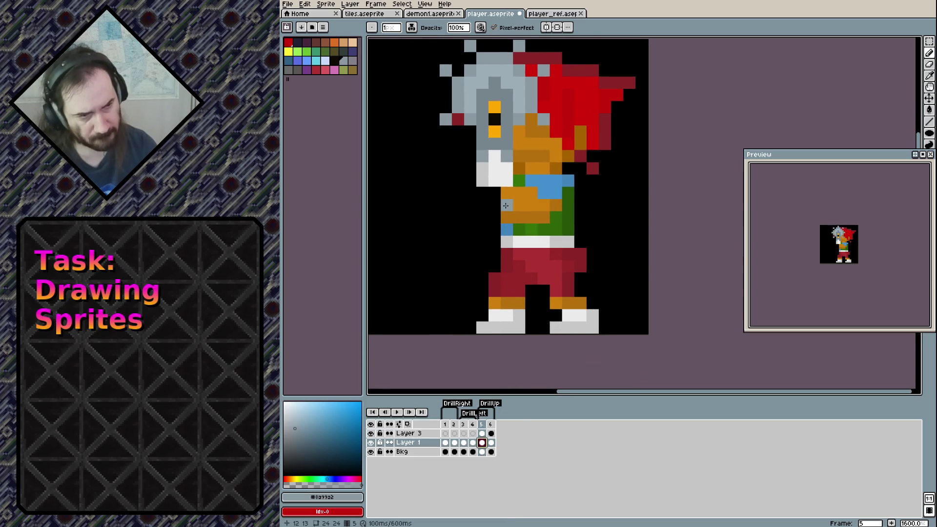
key("m")
left_click_drag(450, 186, 612, 335)
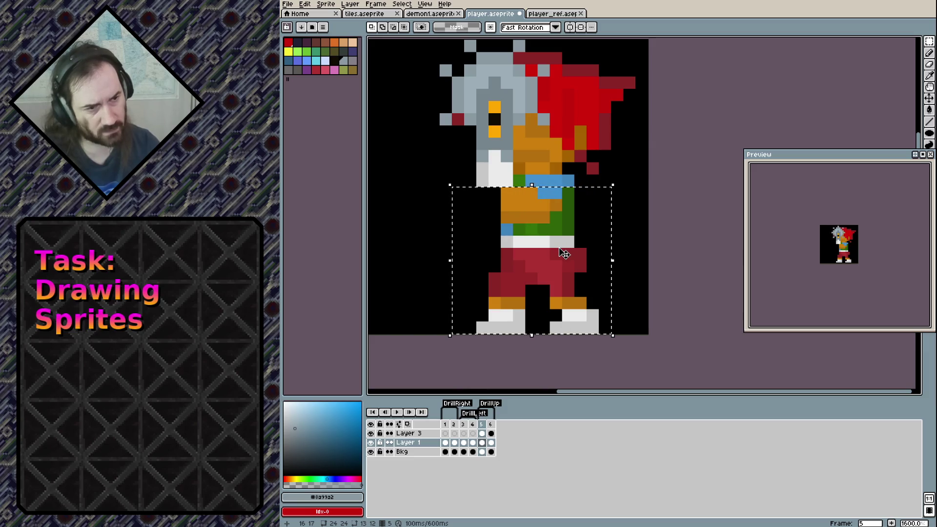
left_click(556, 107)
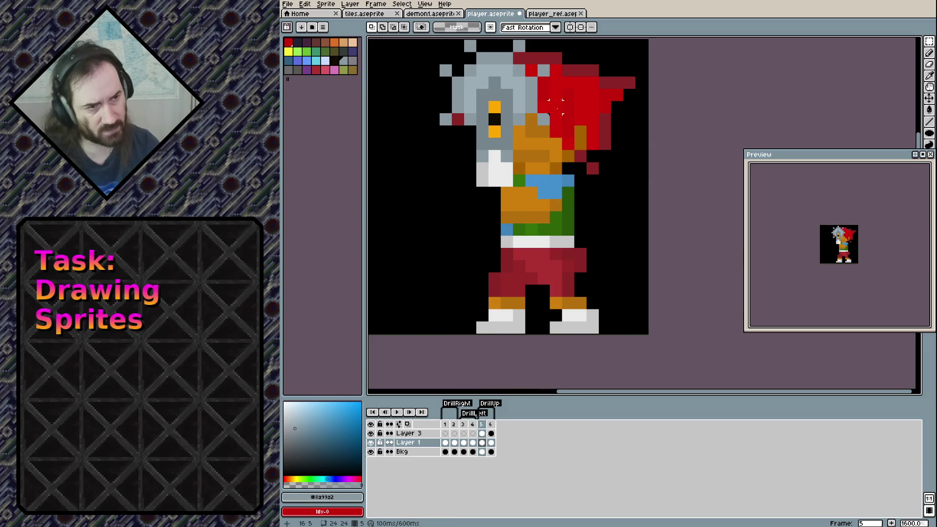
On Layer 3, move frame 5's drill 4 pixels left off the face and commit.
scroll(536, 92, "up", 2)
scroll(507, 81, "left", 3)
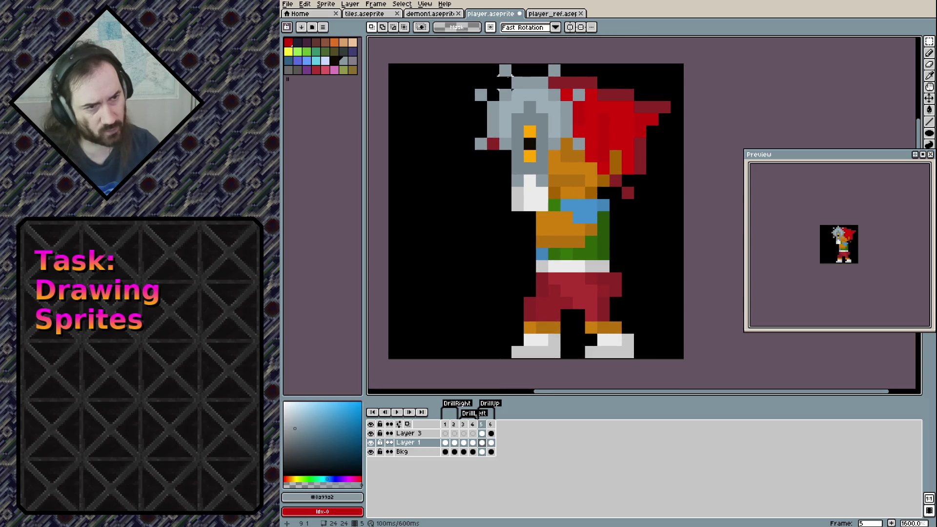
key("alt+Up")
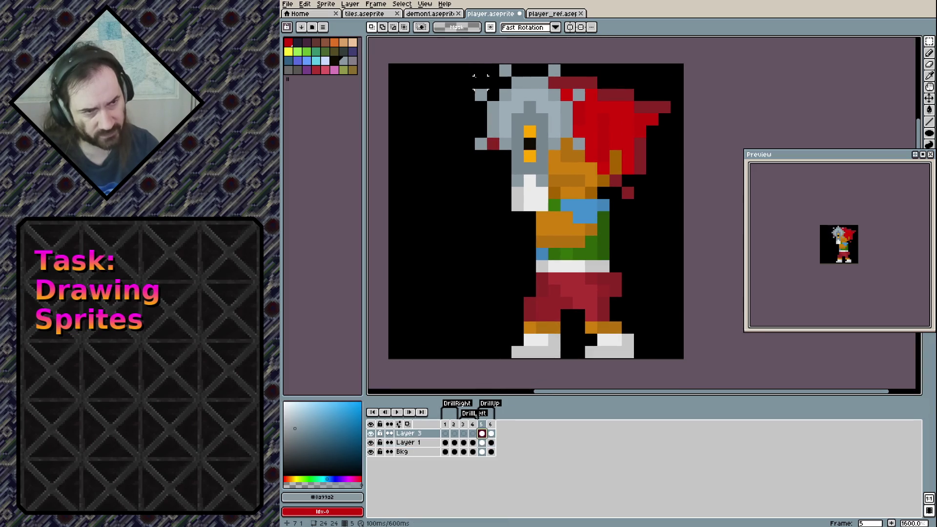
left_click_drag(480, 70, 583, 209)
left_click(541, 185)
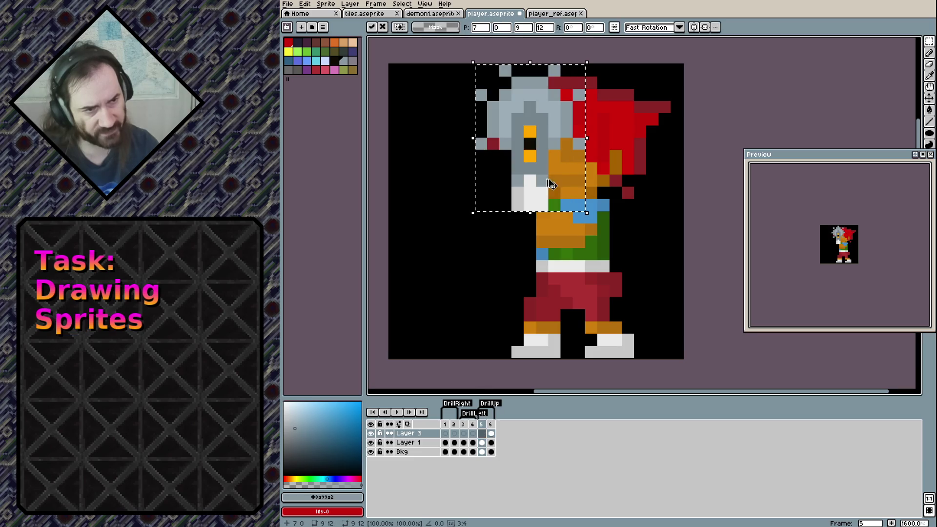
left_click_drag(541, 185, 498, 182)
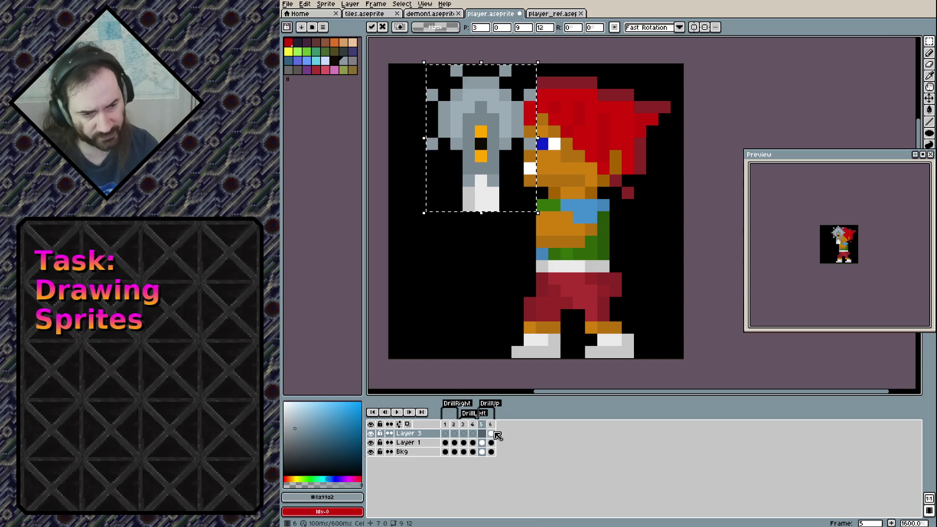
left_click(639, 278)
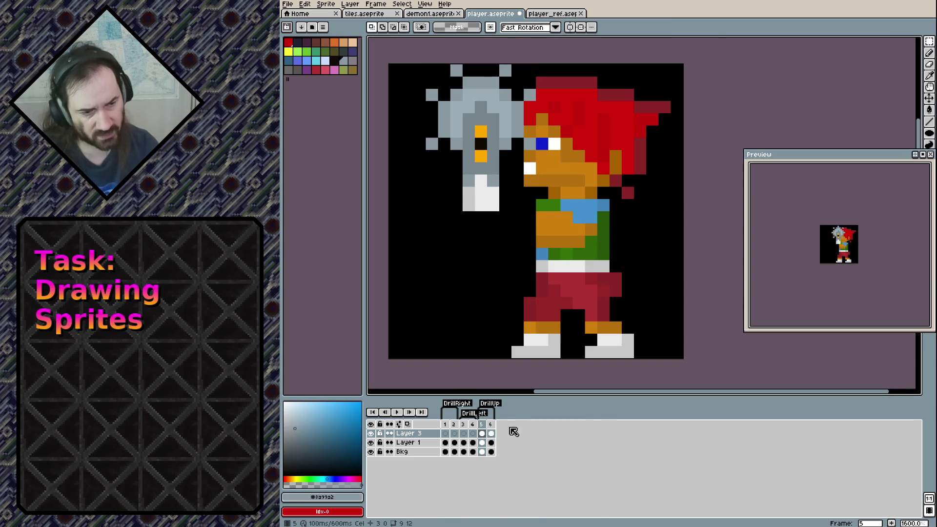
left_click(491, 434)
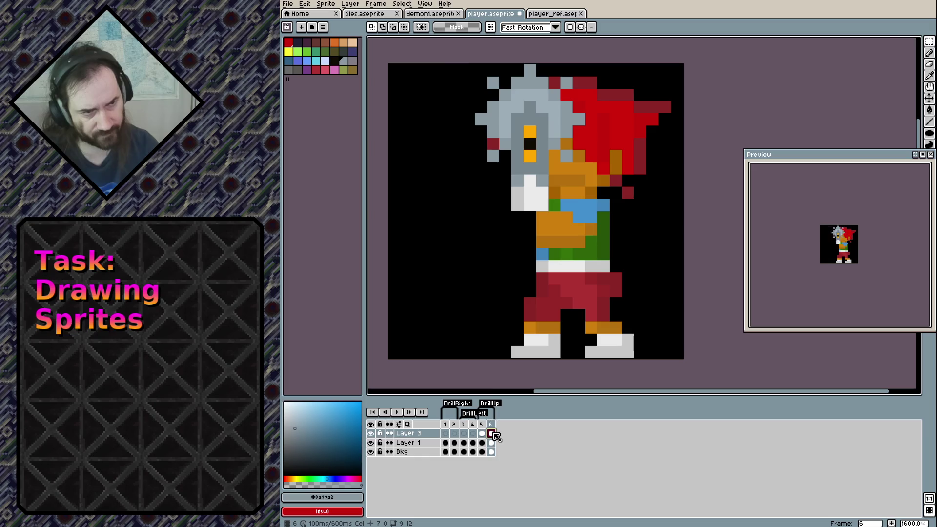
Toggle Show Onion Skin from the View menu while viewing frame 6.
left_click(424, 5)
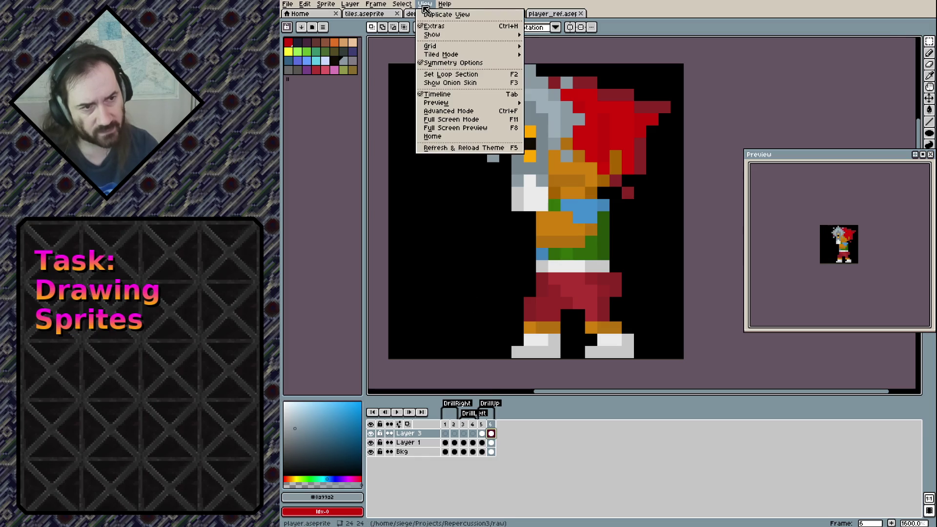
left_click(566, 192)
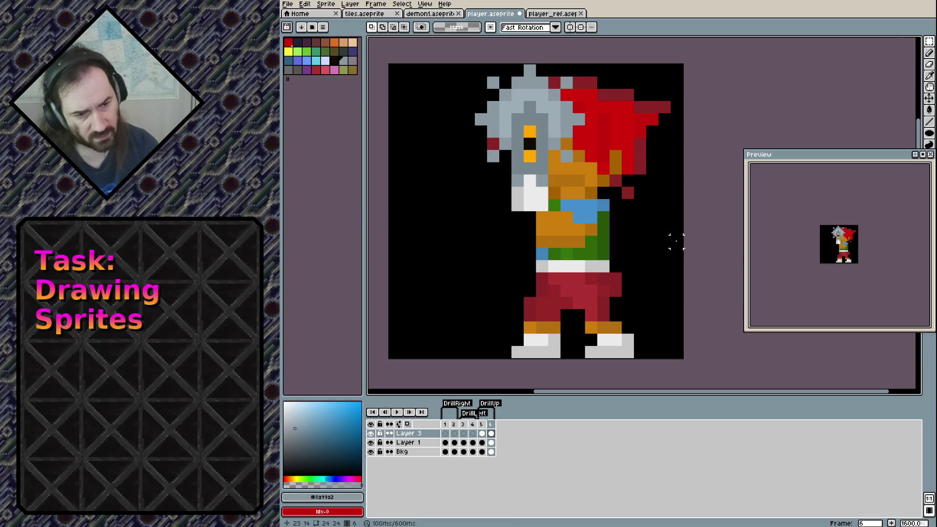
left_click(482, 433)
left_click(491, 434)
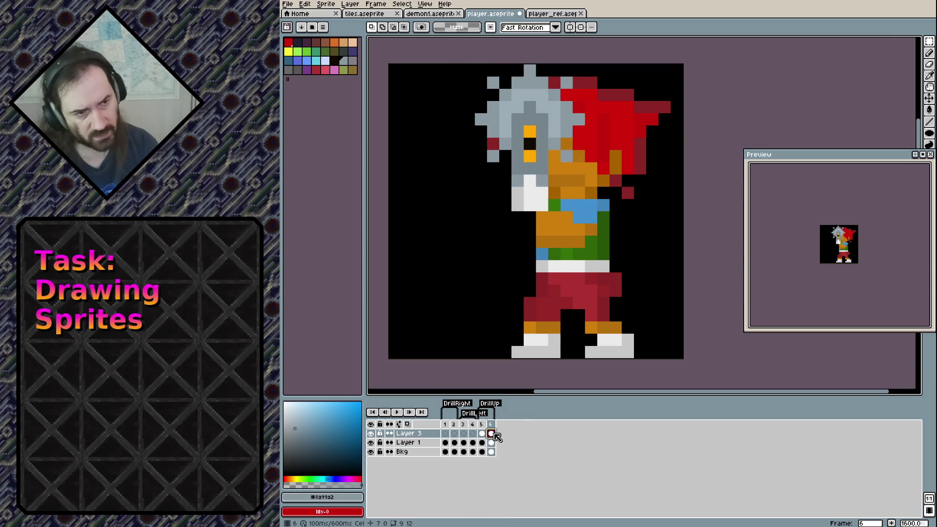
left_click(429, 6)
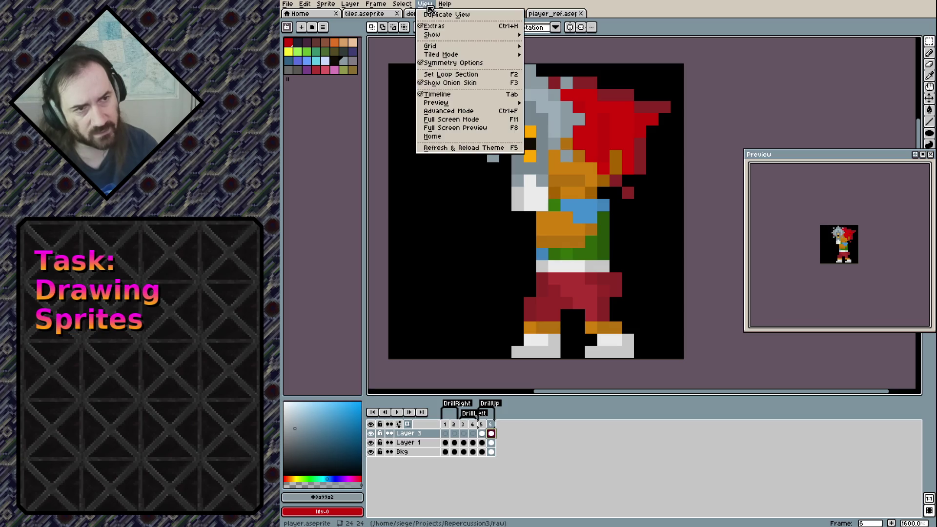
left_click(429, 84)
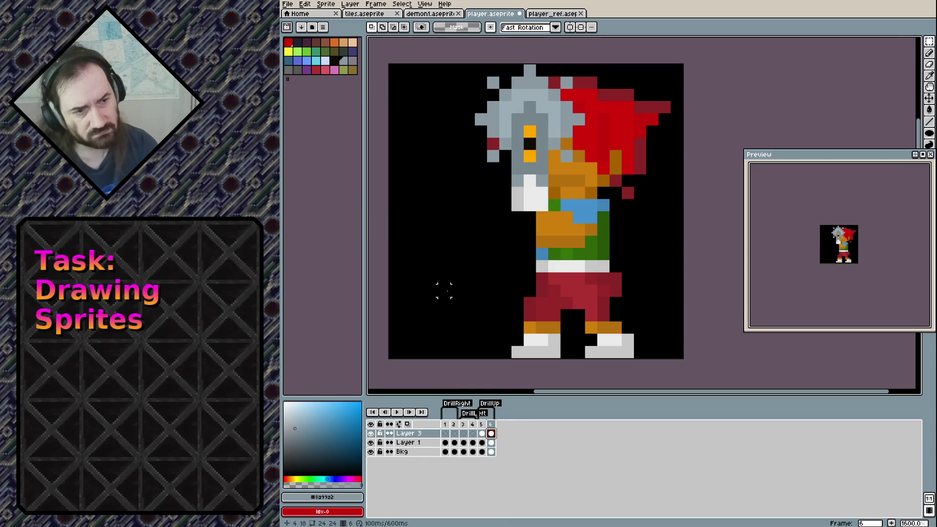
Select frame 6's drill on Layer 3 and reposition it left, clear of the head.
mouse_move(476, 65)
left_mouse_down()
mouse_move(572, 211)
mouse_move(494, 201)
left_mouse_up()
key("Delete")
key("ctrl+z")
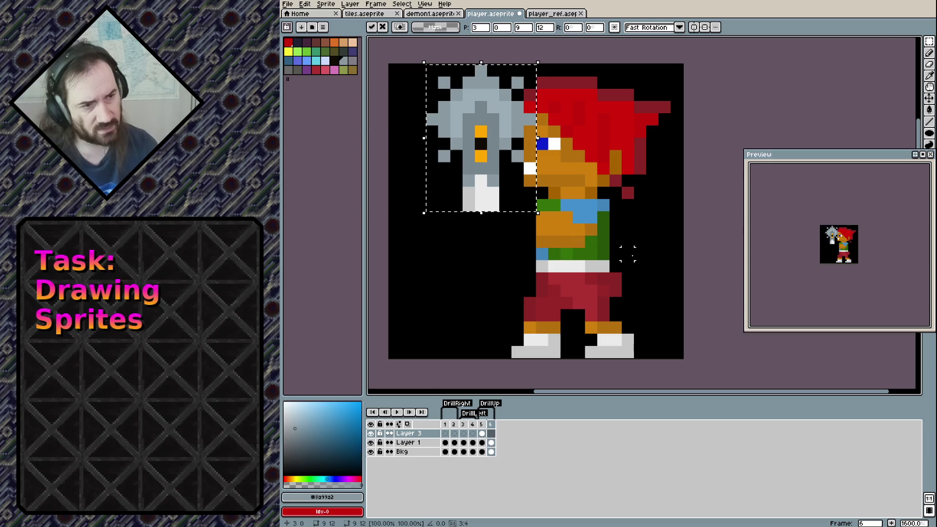
left_click(639, 254)
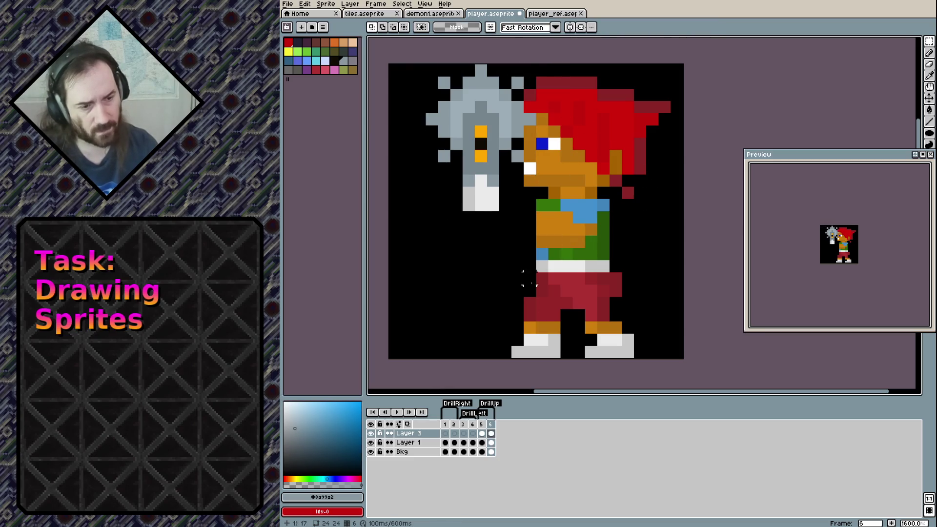
key("Left")
key("Down")
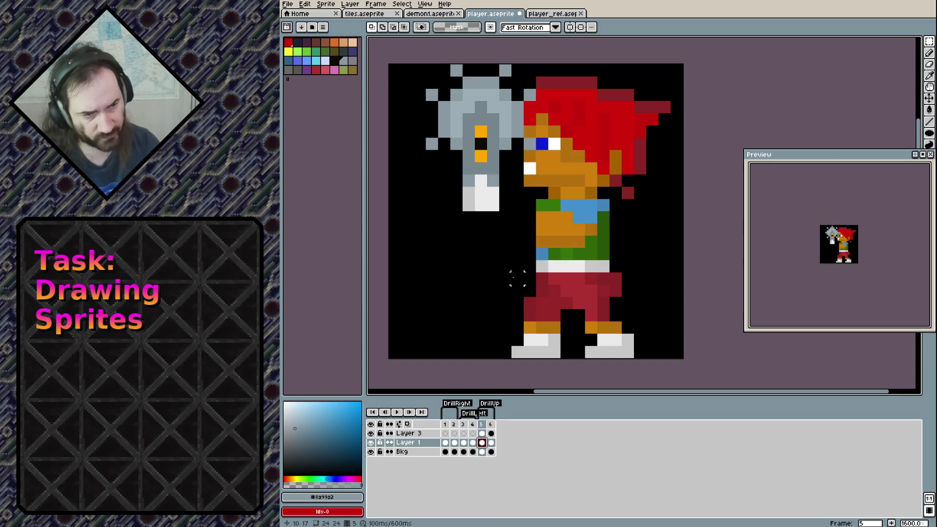
Shift frame 5's legs left, then move the right leg outward for a wider stance.
left_click_drag(517, 278, 636, 364)
key("Delete")
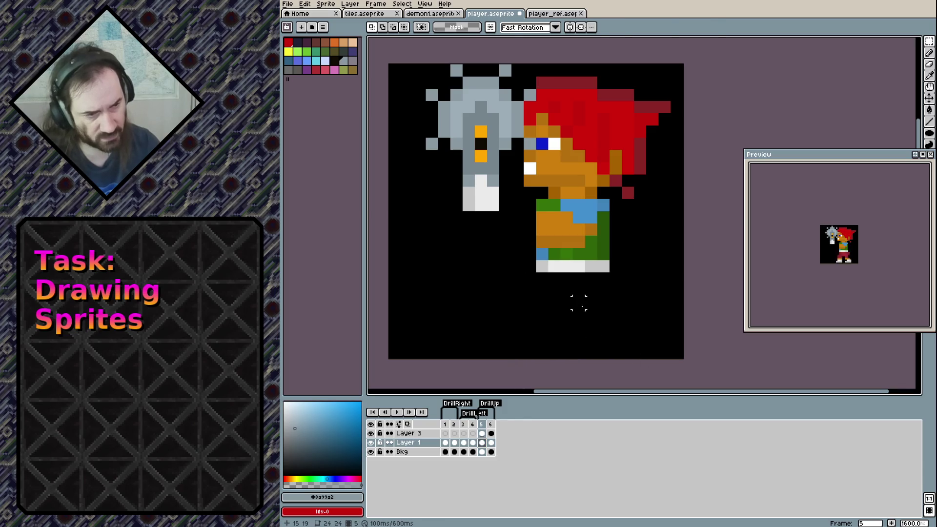
key("ctrl+v")
left_click_drag(571, 308, 548, 309)
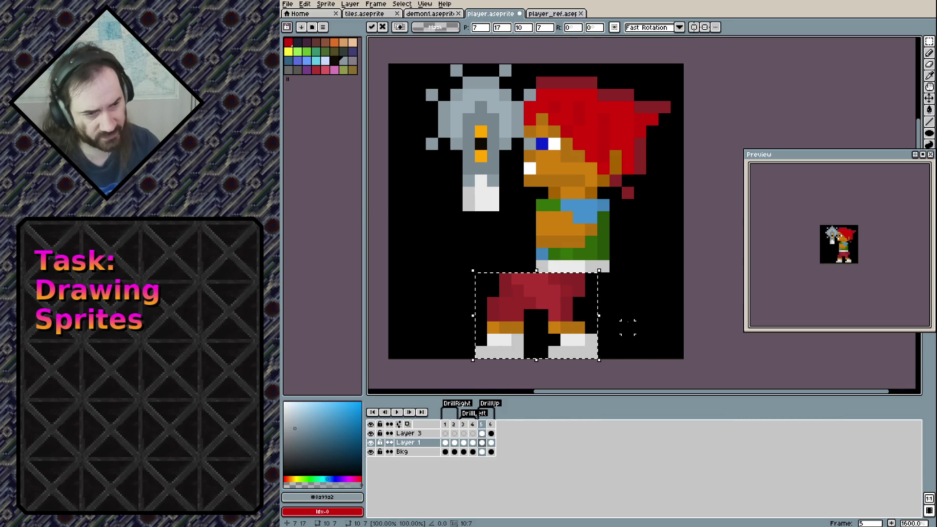
key("Return")
mouse_move(547, 309)
left_mouse_down()
mouse_move(578, 351)
mouse_move(598, 358)
mouse_move(593, 348)
left_mouse_up()
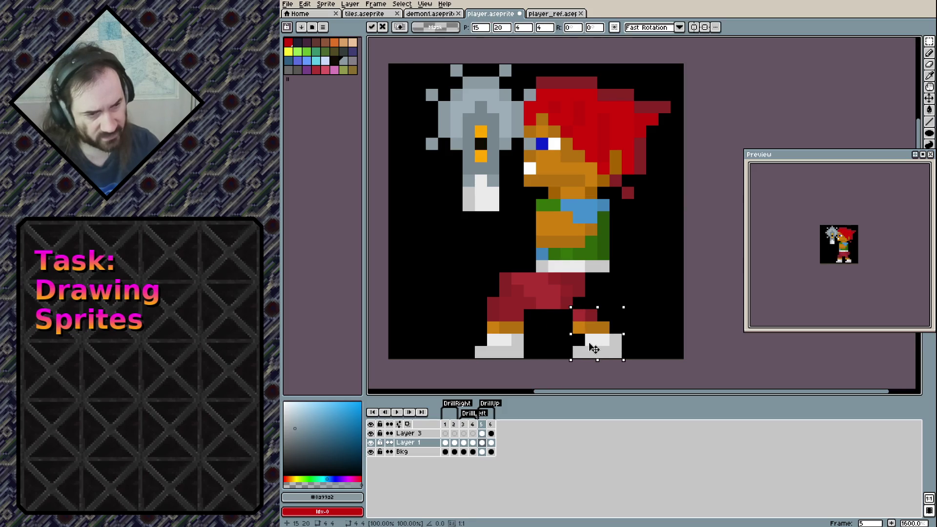
left_click(626, 326)
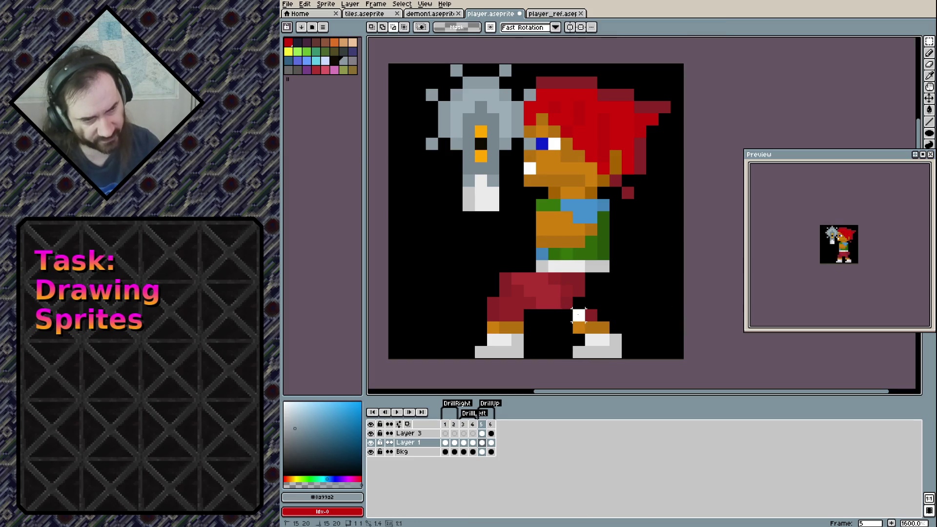
key("b")
left_click(554, 302, "alt")
Fill the gap between the legs red and repaint waist pixels blue, green and light grey.
left_click_drag(555, 315, 567, 315)
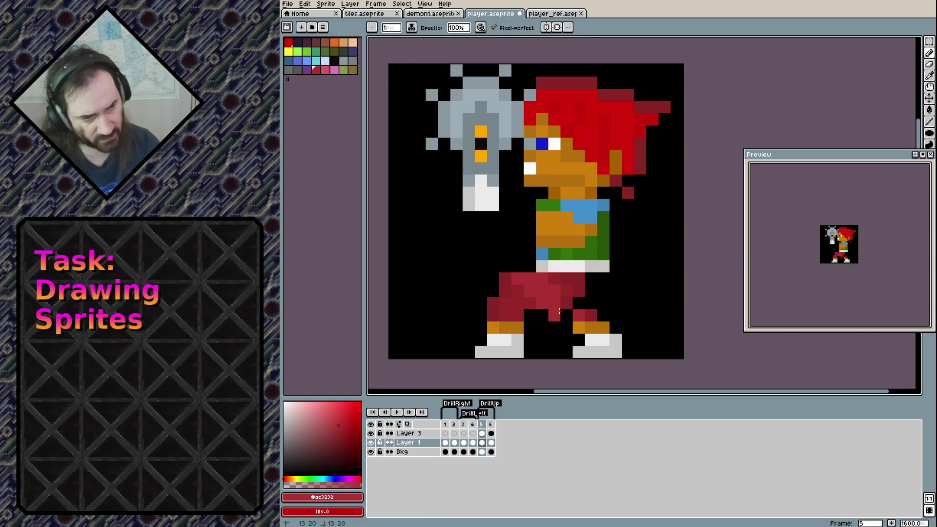
left_click(542, 254, "alt")
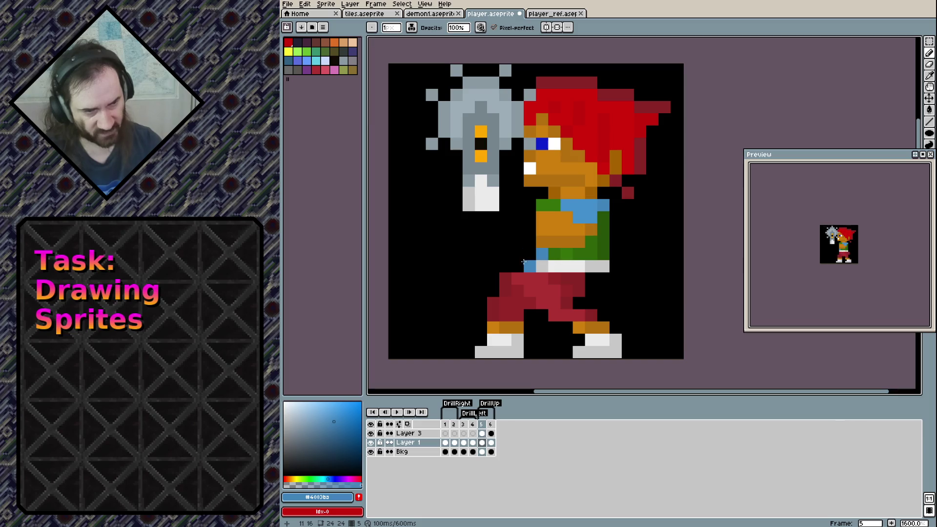
left_click(529, 253)
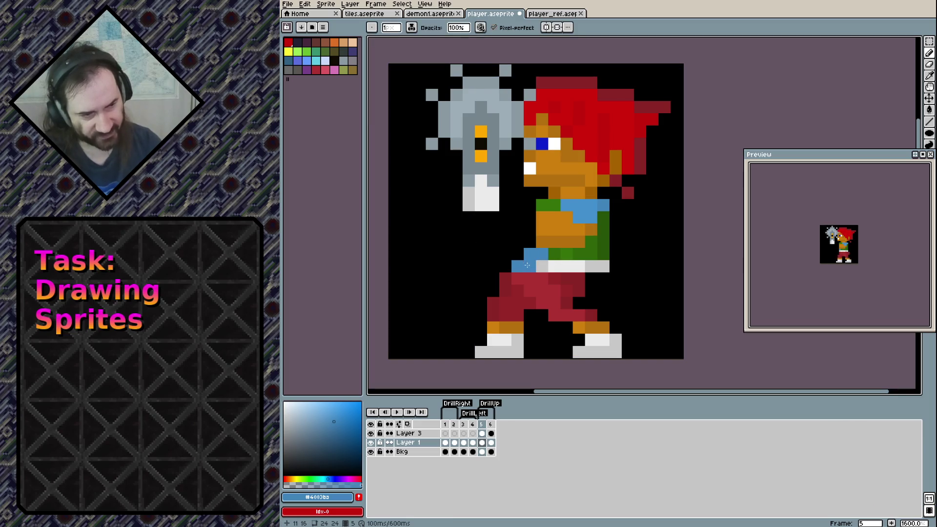
left_click(553, 253, "alt")
left_click(541, 266)
left_click(530, 266)
left_click(541, 254)
left_click(553, 264, "alt")
left_click(526, 264)
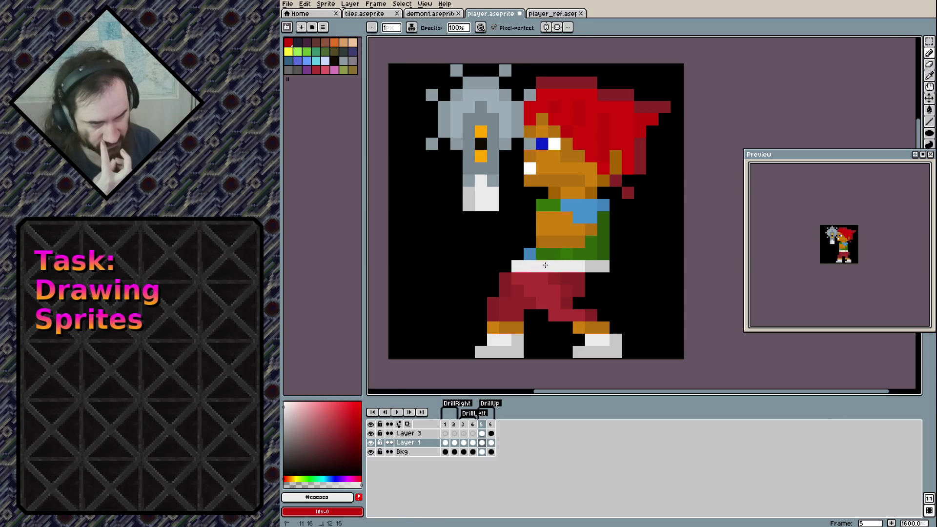
Erase two belt pixels on the right and repaint two belt pixels darker grey.
key("e")
left_click_drag(602, 266, 590, 266)
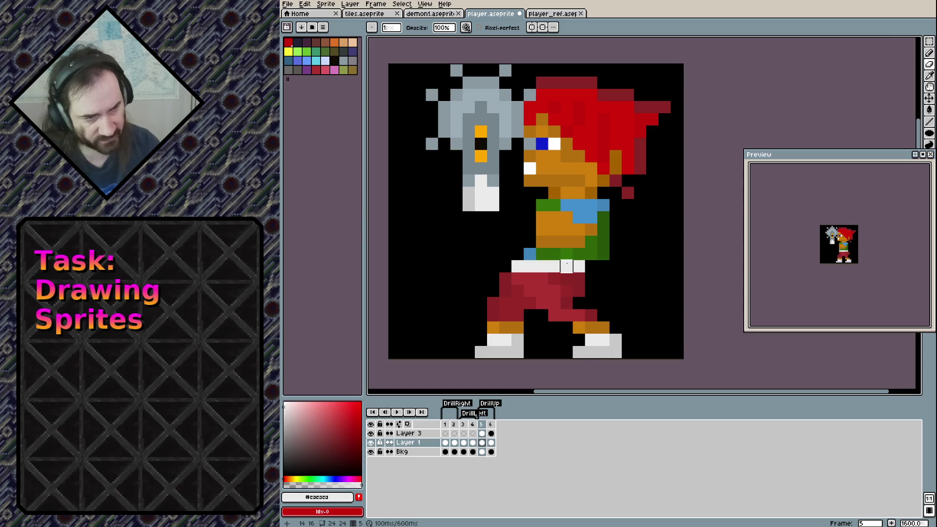
key("b")
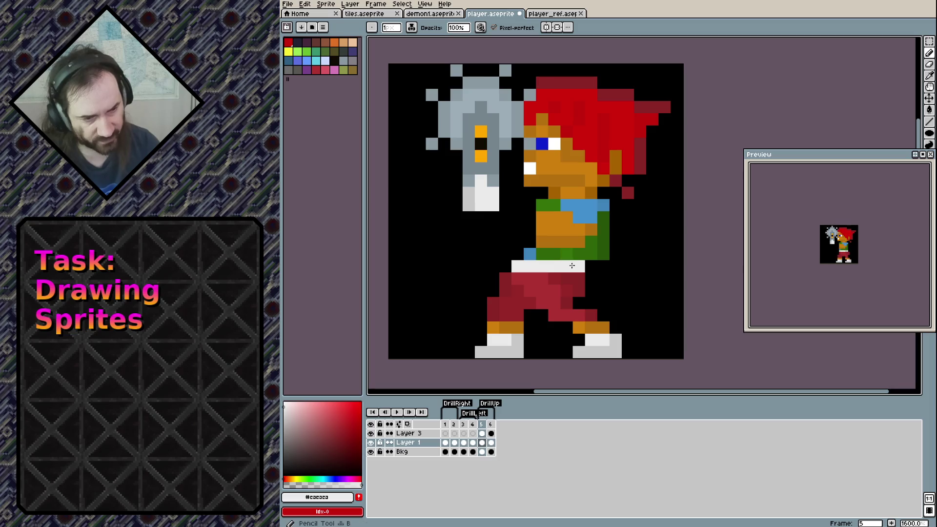
left_click(611, 347, "alt")
left_click(566, 266)
left_click(573, 266)
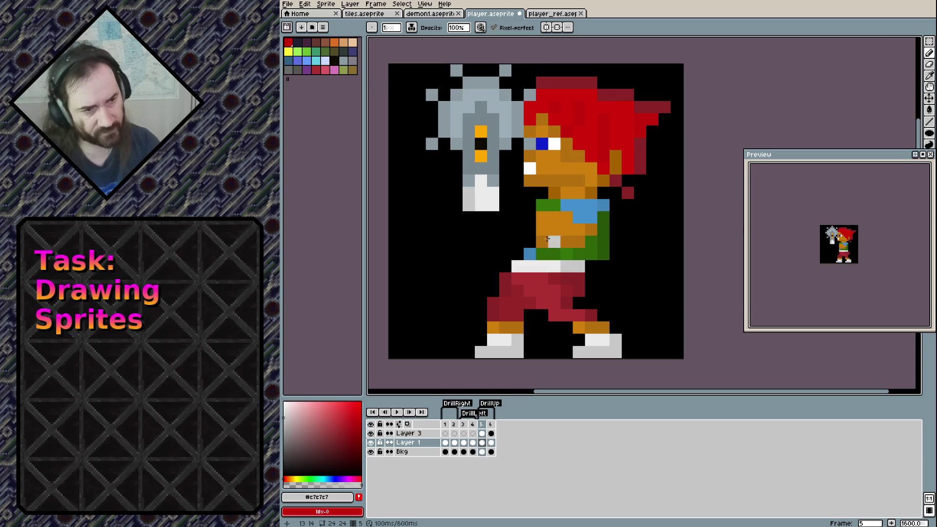
Draw an orange forearm and hand reaching under the drill handle, erasing a stray pixel.
left_click(543, 217, "alt")
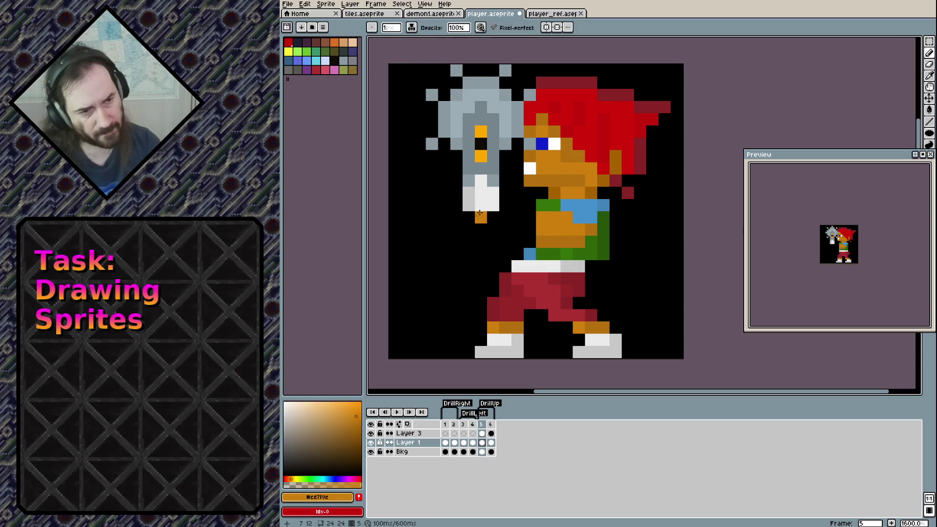
mouse_move(488, 217)
left_mouse_down()
mouse_move(466, 217)
mouse_move(478, 229)
mouse_move(505, 220)
mouse_move(530, 228)
left_mouse_up()
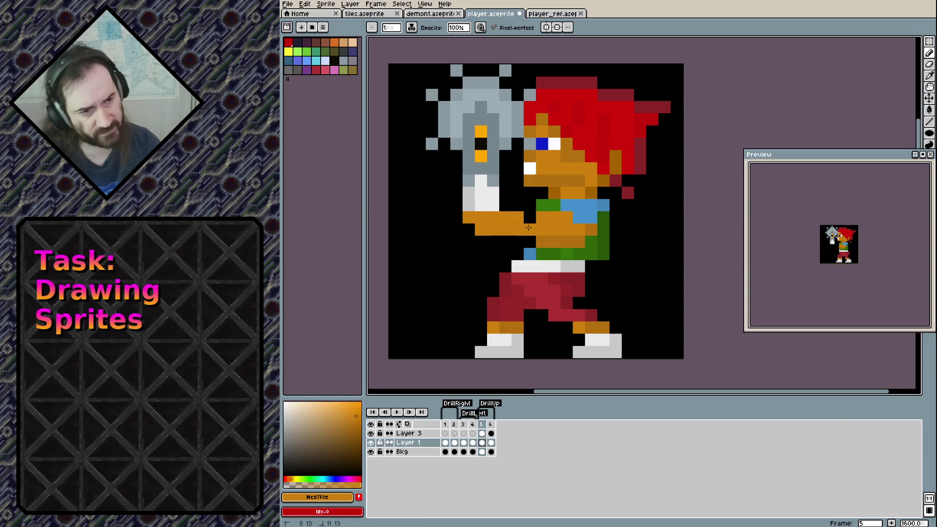
left_click(505, 242)
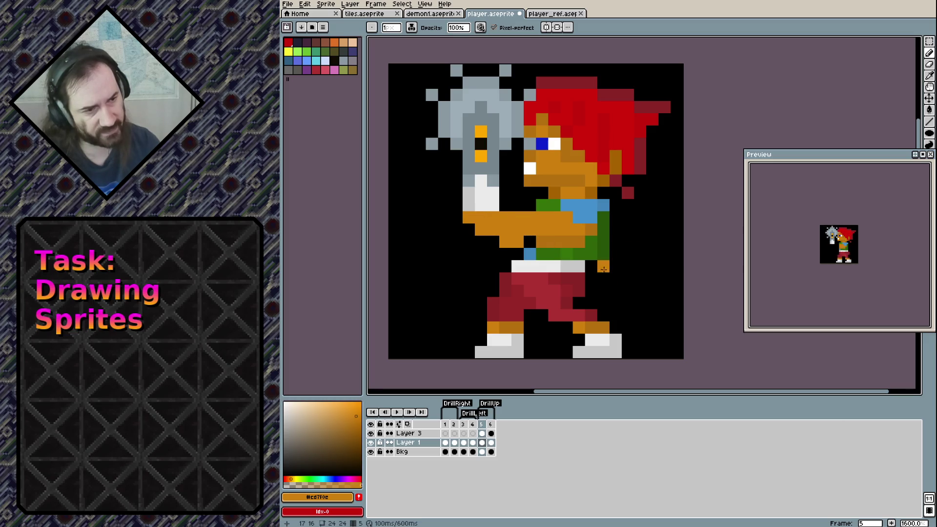
key("e")
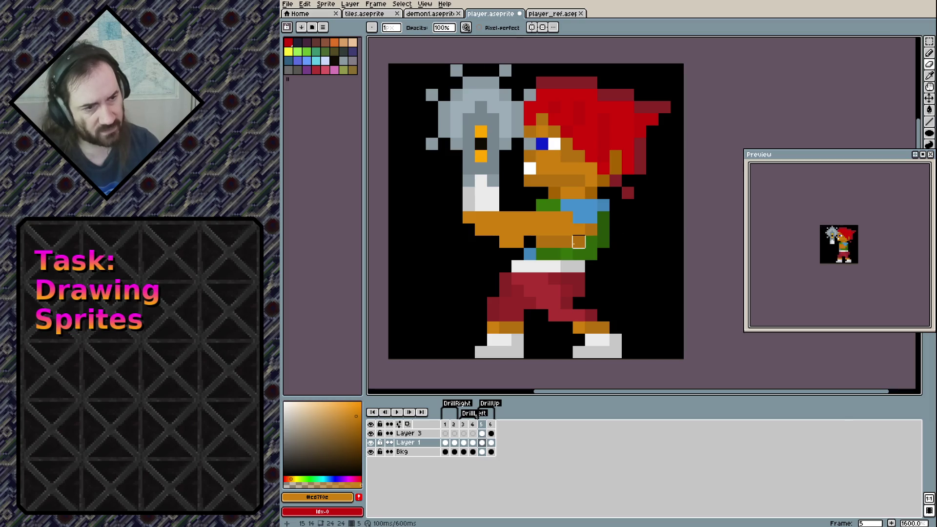
left_click(579, 242)
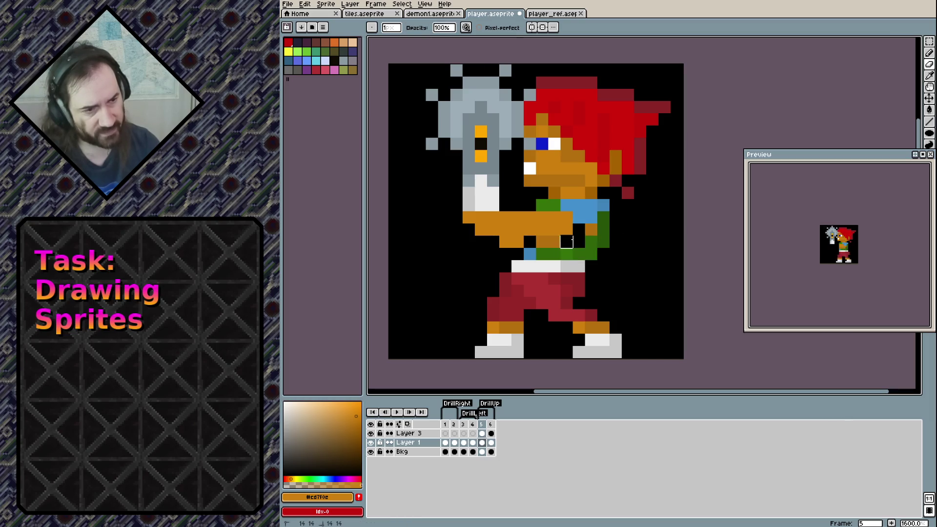
key("i")
left_click(595, 241)
key("b")
left_click_drag(566, 241, 568, 234)
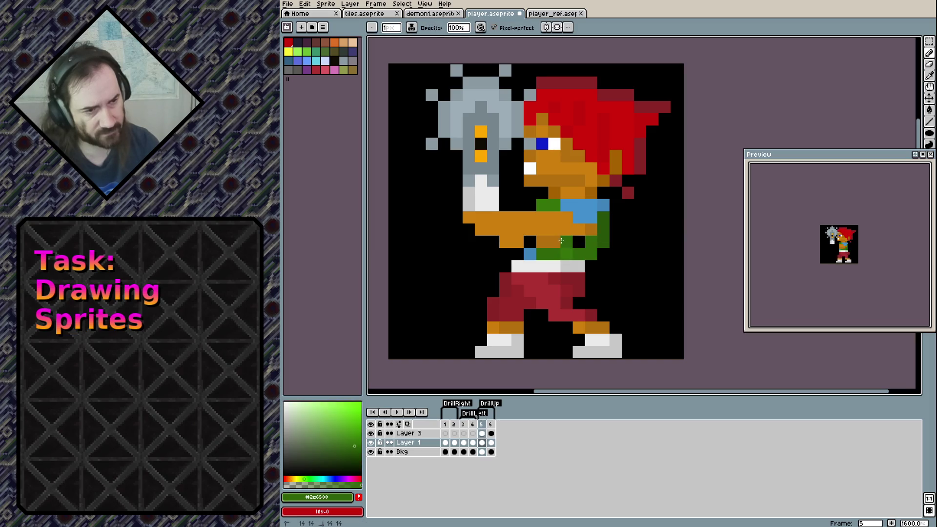
key("ctrl+z")
key("ctrl+z")
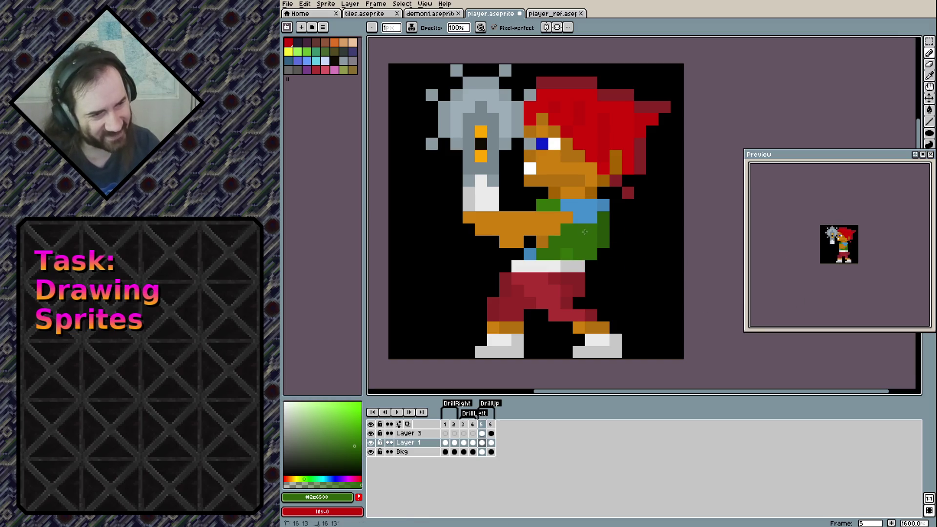
Repaint the shirt row's left end blue and its right side green, trimming the edge.
left_click(567, 208, "alt")
left_click(542, 205)
left_click_drag(590, 216, 557, 214)
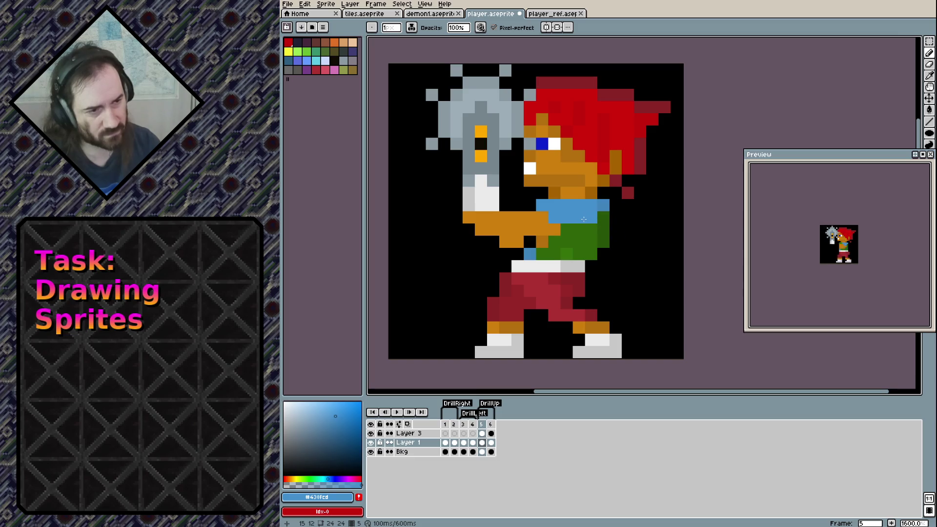
left_click(591, 236, "alt")
mouse_move(591, 217)
left_mouse_down()
mouse_move(578, 217)
mouse_move(603, 253)
left_mouse_up()
key("e")
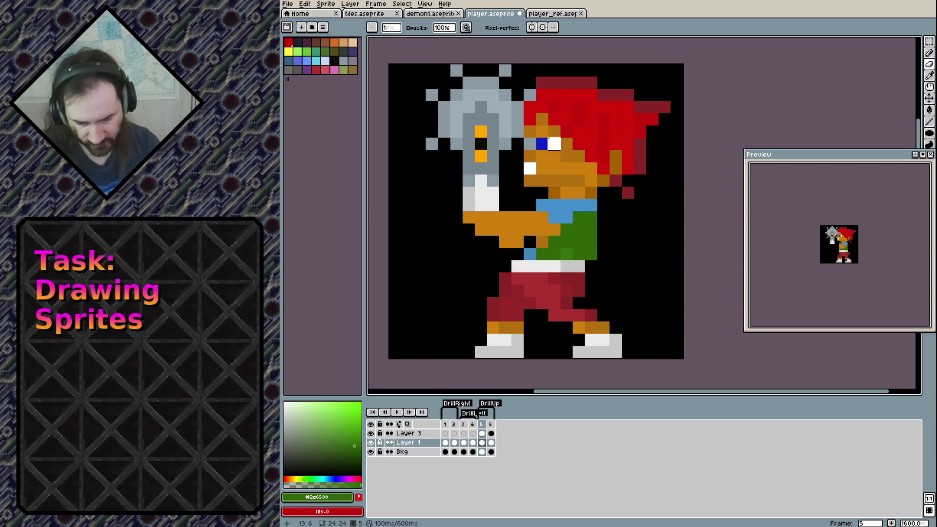
Marquee-select the character's head and move it slightly right and down.
key("m")
left_click_drag(499, 77, 670, 200)
left_click_drag(593, 149, 618, 161)
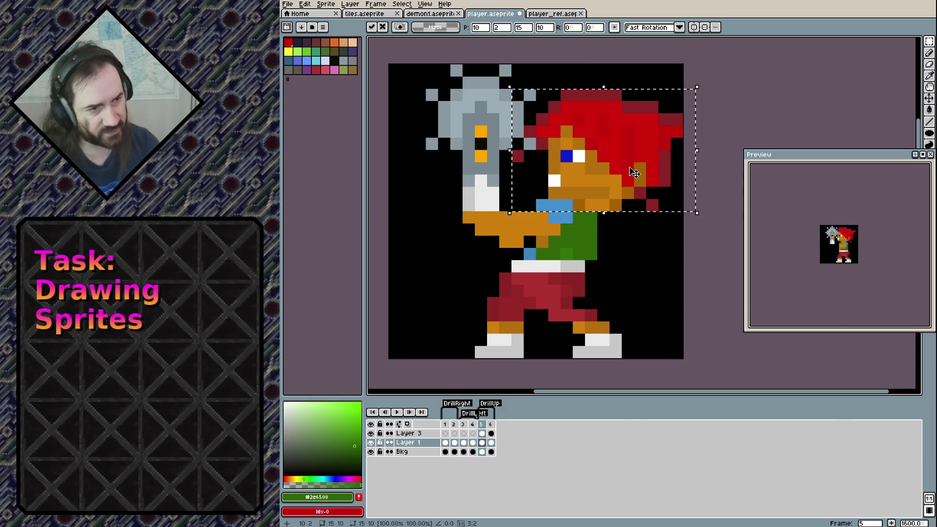
Rotate the selected head into a slight tilt, nudge it, and commit with Ctrl+D.
left_click_drag(700, 80, 704, 95)
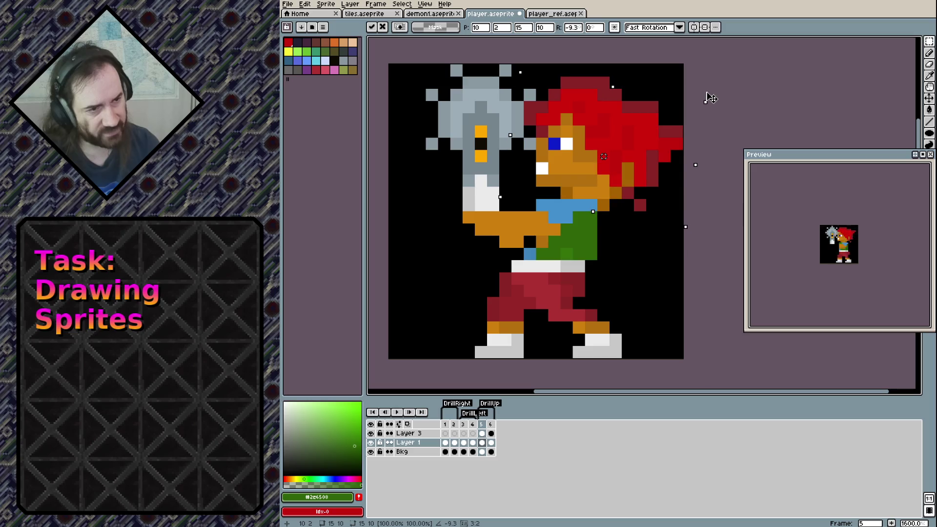
left_click_drag(616, 139, 627, 147)
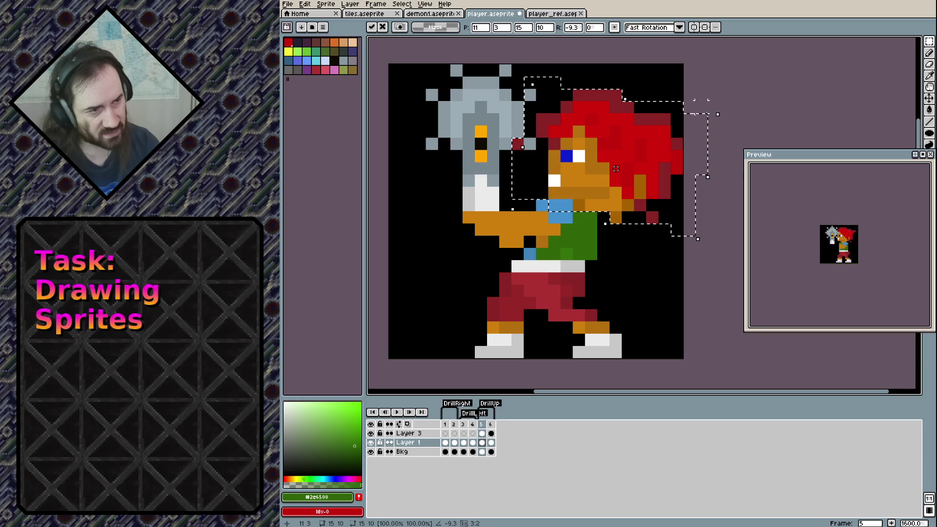
mouse_move(712, 120)
left_mouse_down()
mouse_move(730, 124)
mouse_move(728, 109)
left_mouse_up()
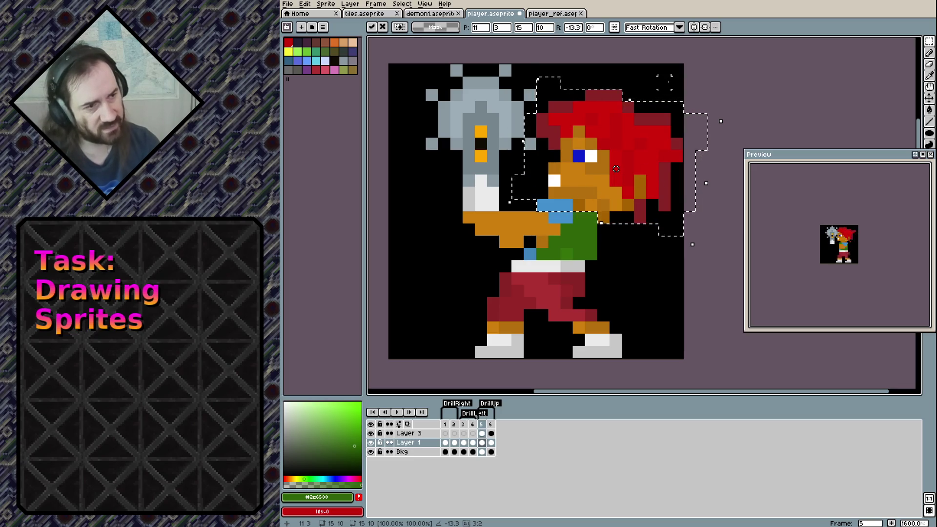
key("ctrl+d")
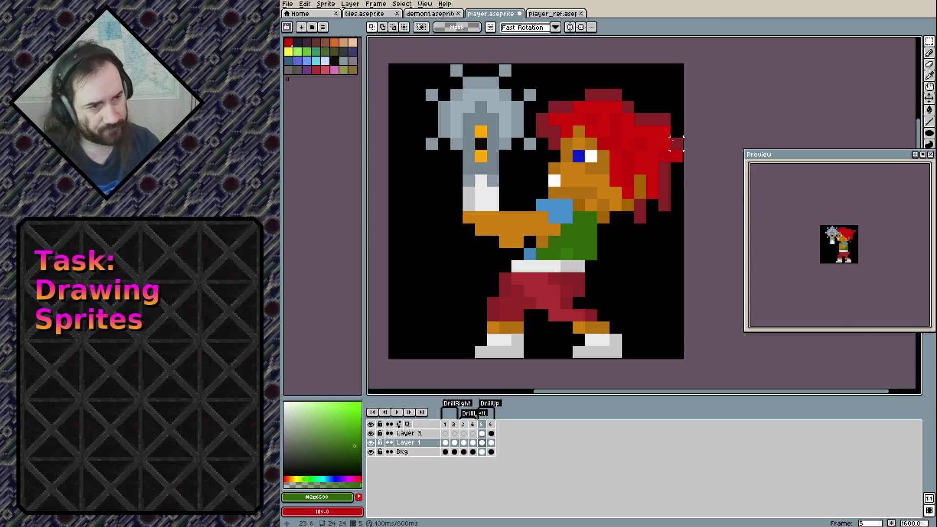
Move the blue eye pixel down one row, refilling its old spot with white.
key("b")
left_click(676, 144, "alt")
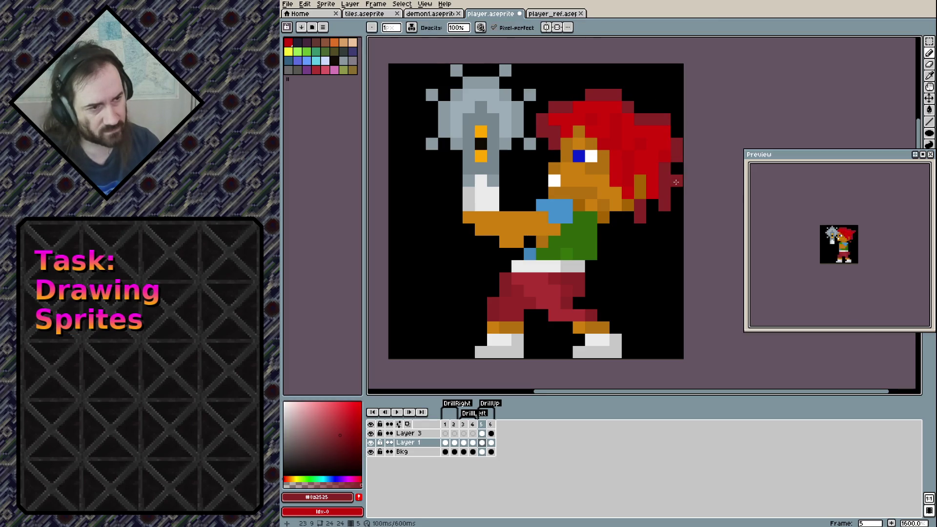
left_click(574, 156, "alt")
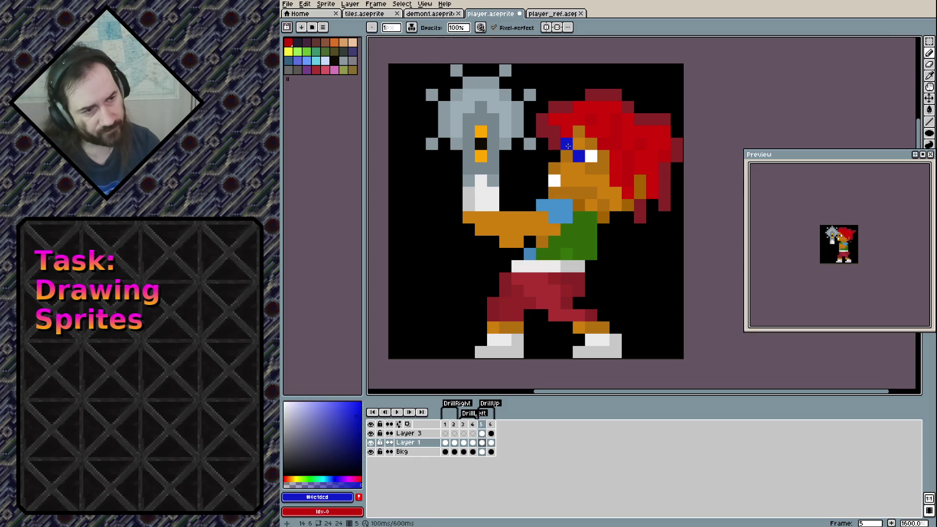
left_click(590, 155, "alt")
left_click(579, 155)
left_click(599, 176)
key("ctrl+z")
left_click(596, 167, "alt")
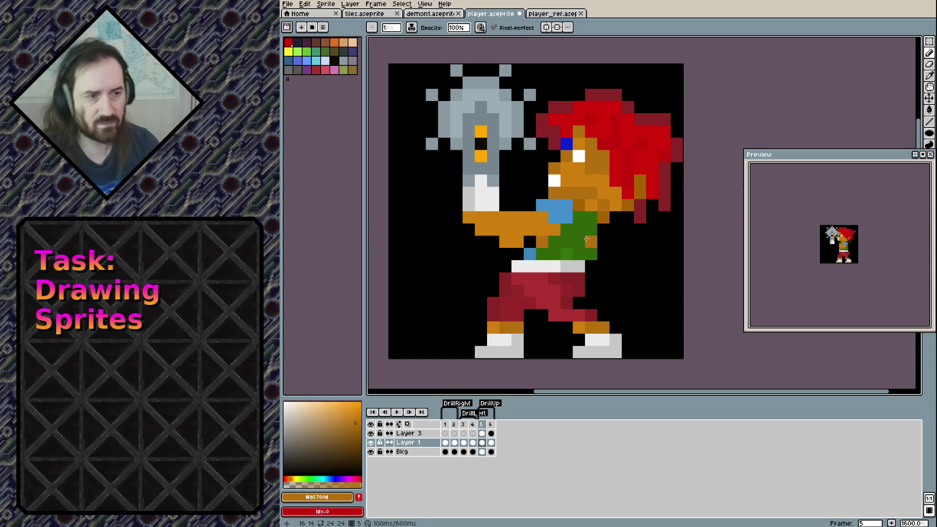
left_click(571, 157)
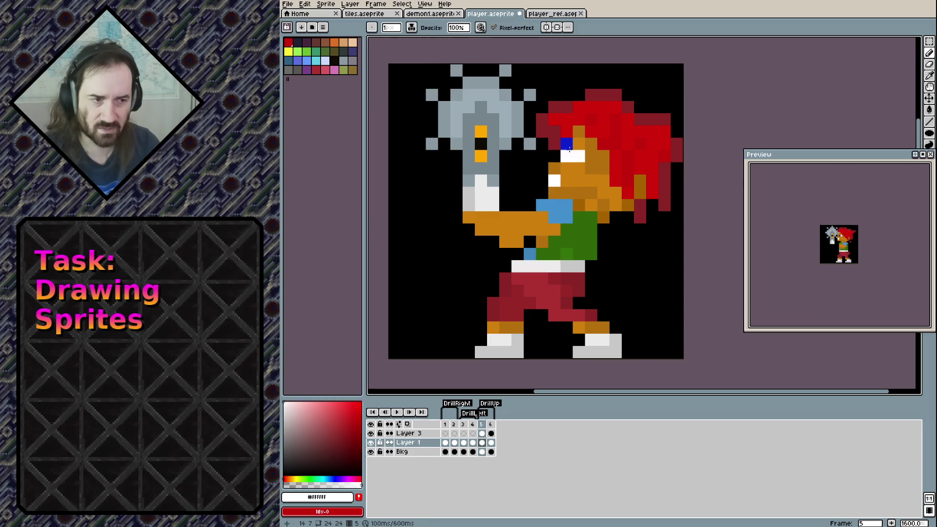
left_click(577, 144, "alt")
left_click(566, 143, "alt")
left_click(567, 155)
left_click(578, 144, "alt")
left_click(566, 144)
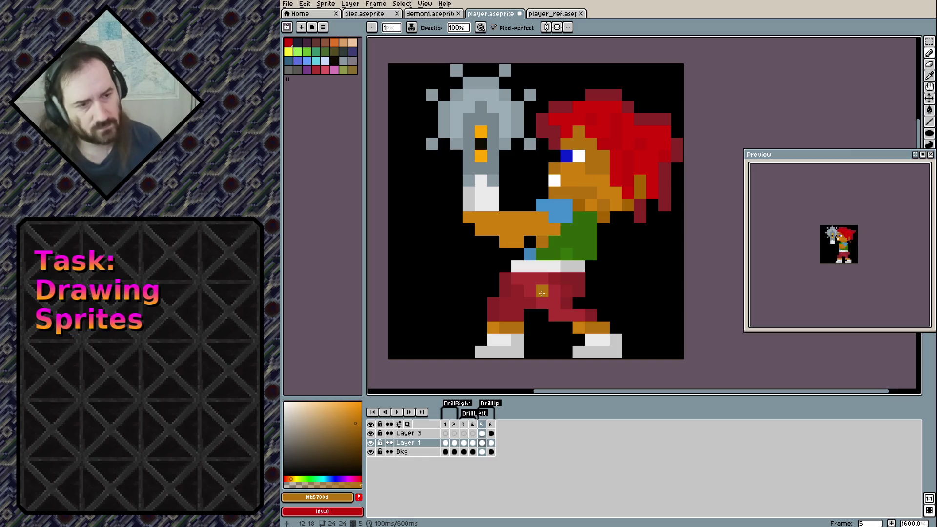
Fill the black gaps in the arm with lighter orange and add a green shirt-edge pixel.
left_click(493, 226, "alt")
left_click(492, 241)
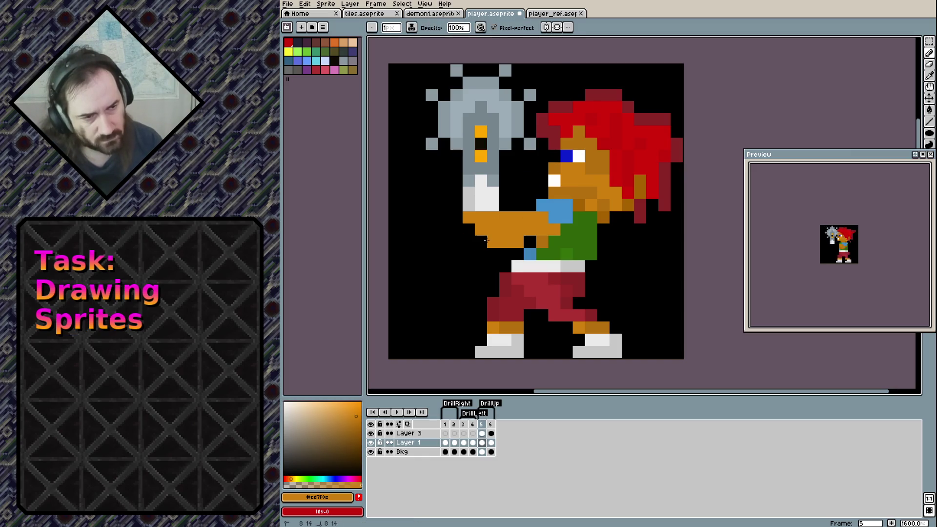
left_click(529, 242)
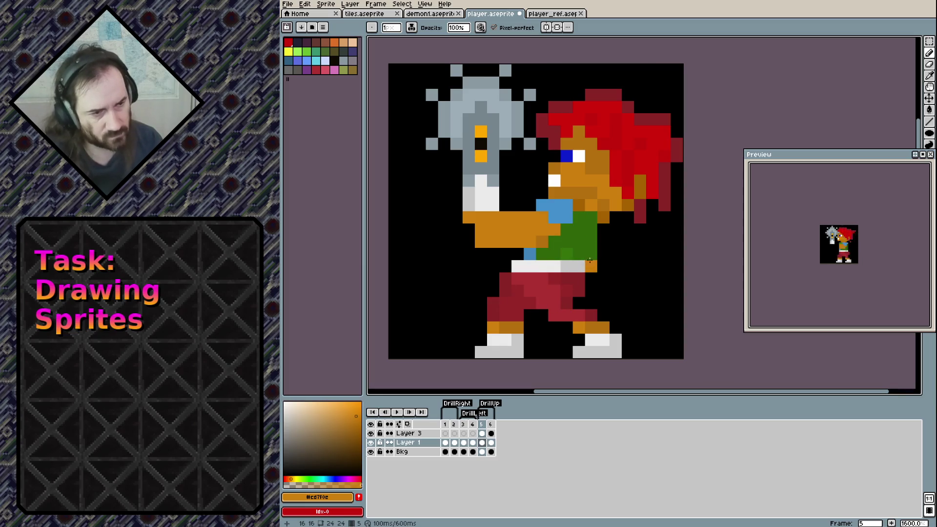
key("e")
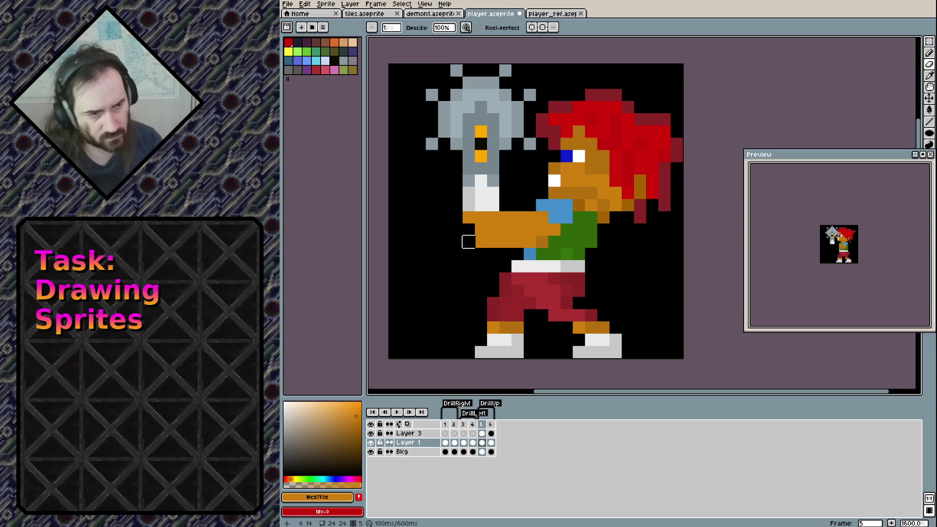
key("b")
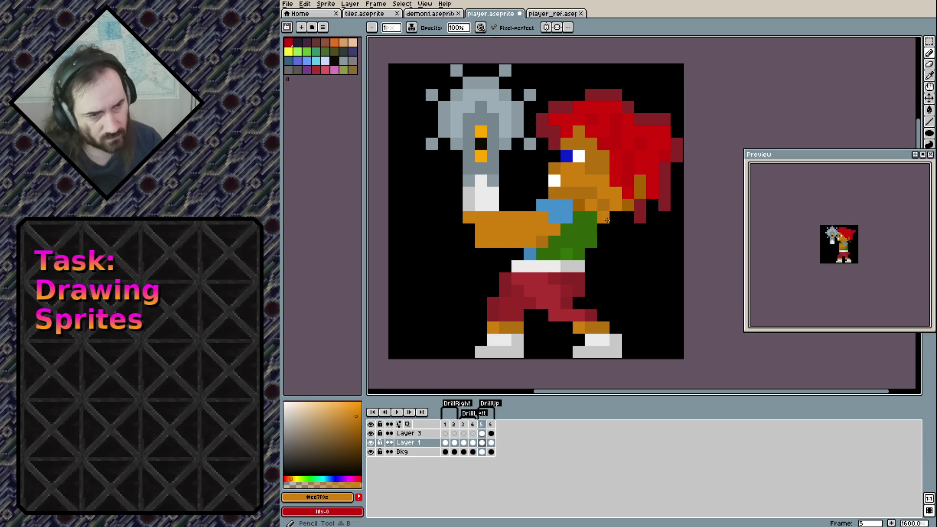
left_click(595, 226, "alt")
left_click(604, 230)
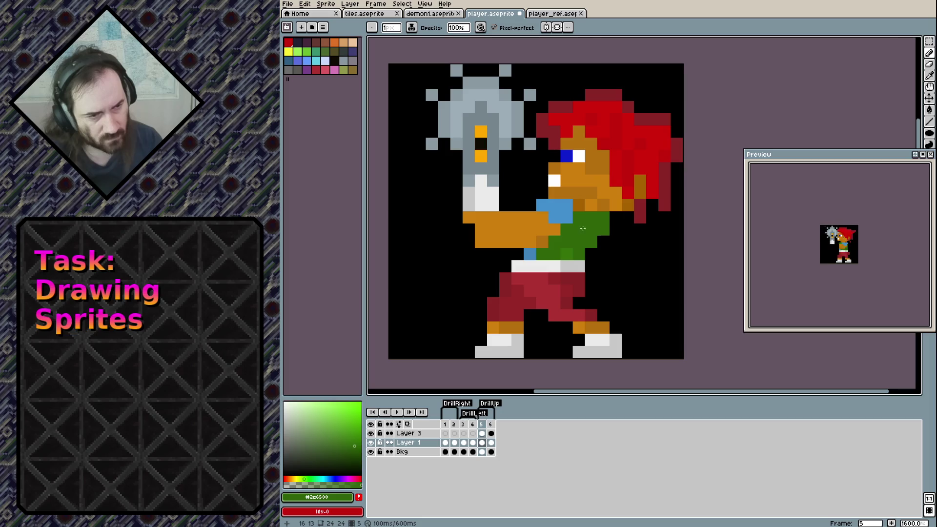
Shade the arm's bottom row darker orange and erase two pixels from the arm.
left_click(541, 242, "alt")
left_click_drag(481, 241, 529, 242)
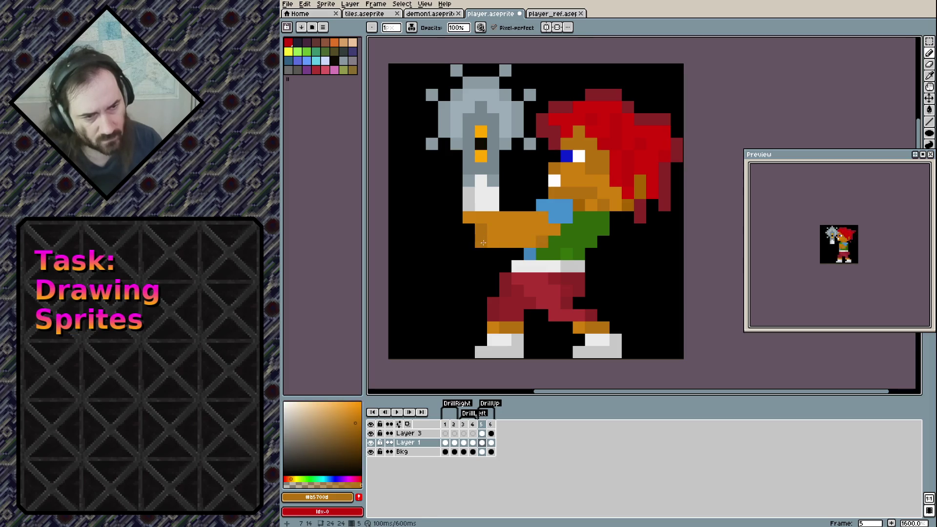
left_click(507, 317)
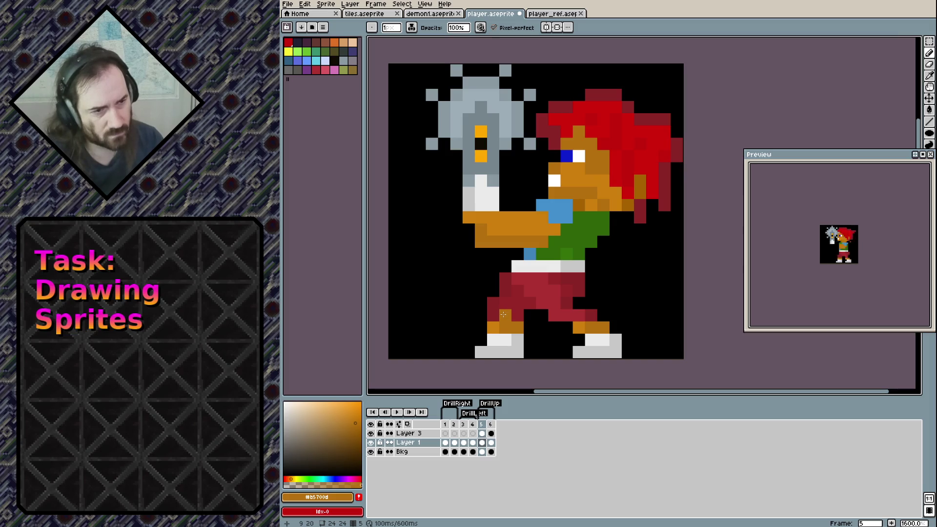
left_click(517, 253)
key("e")
left_click_drag(510, 220, 518, 218)
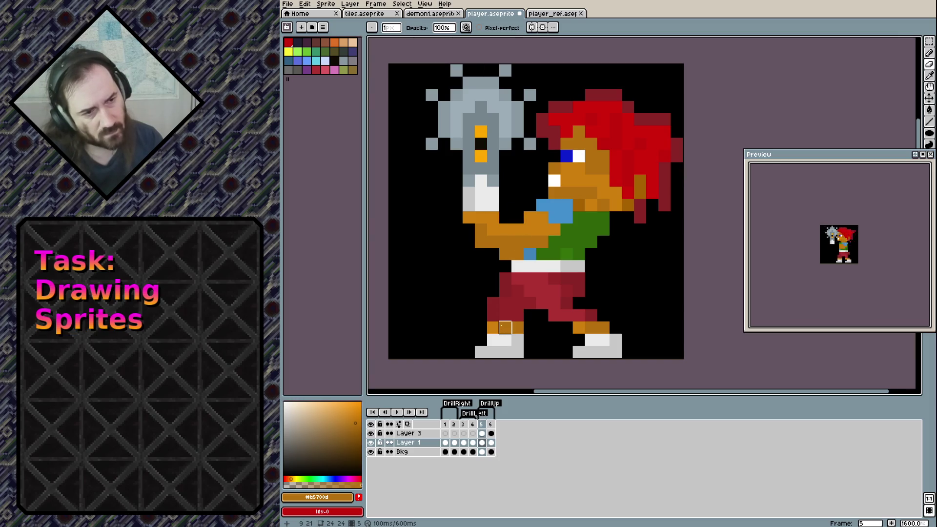
Repaint the arm in orange so it bends upward toward the drill, undoing stray pixels.
right_click(517, 241)
key("ctrl+z")
right_click(505, 241)
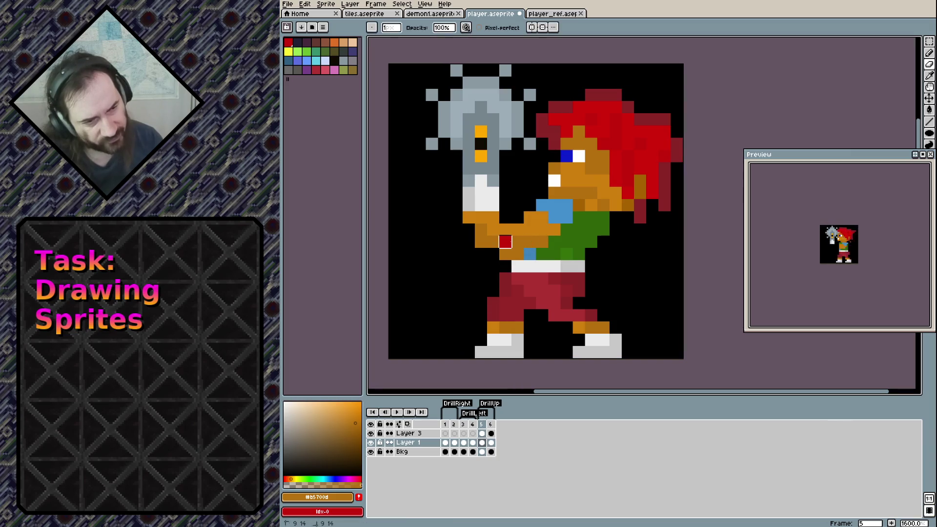
key("ctrl+z")
key("b")
left_click(506, 193)
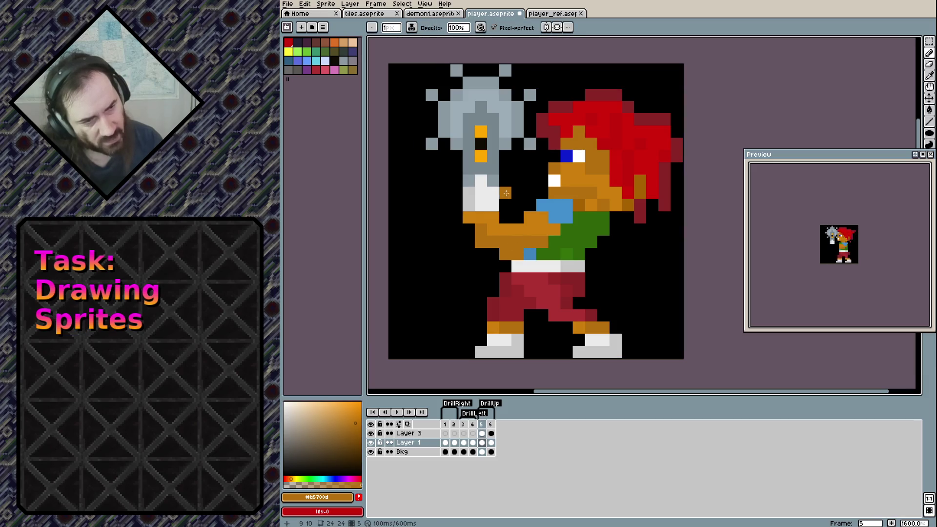
mouse_move(517, 193)
left_mouse_down()
mouse_move(530, 205)
mouse_move(517, 205)
mouse_move(530, 193)
left_mouse_up()
left_click(504, 181)
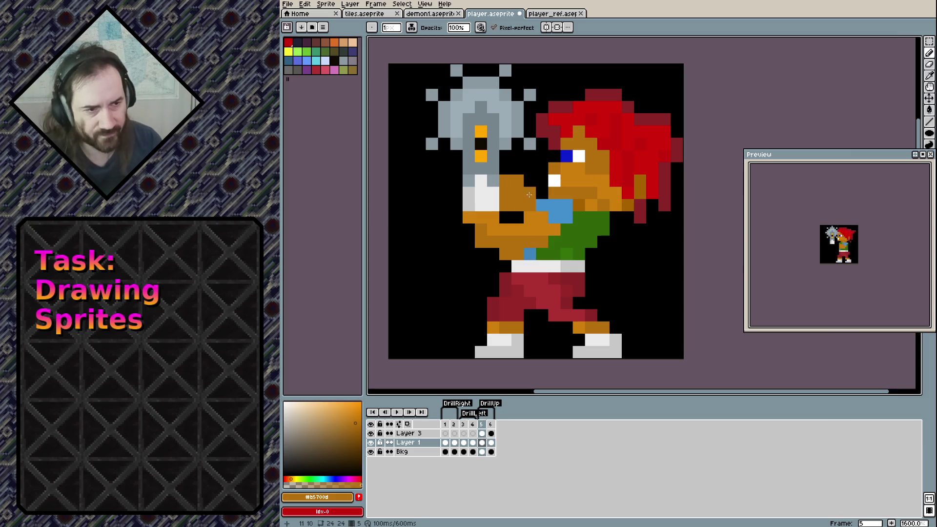
left_click(478, 352)
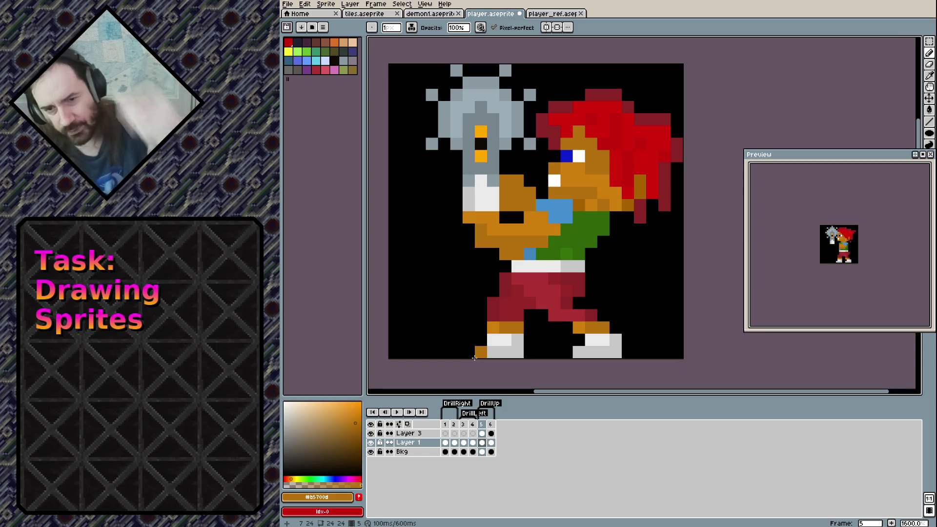
key("ctrl+z")
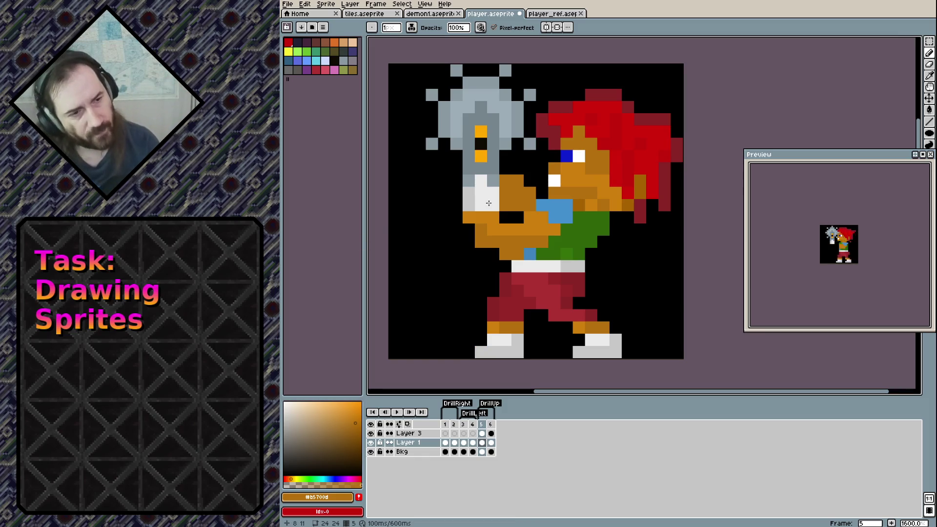
Paint the hand pixels light gray #c7c7c7 and sample the dark red trouser colour.
left_click(467, 196, "alt")
left_click(505, 181)
left_click(505, 192)
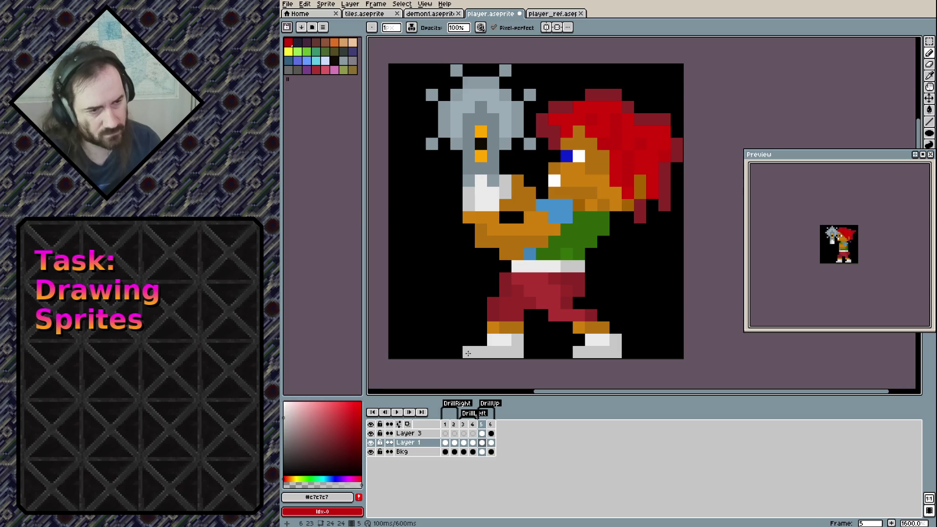
left_click(579, 280, "alt")
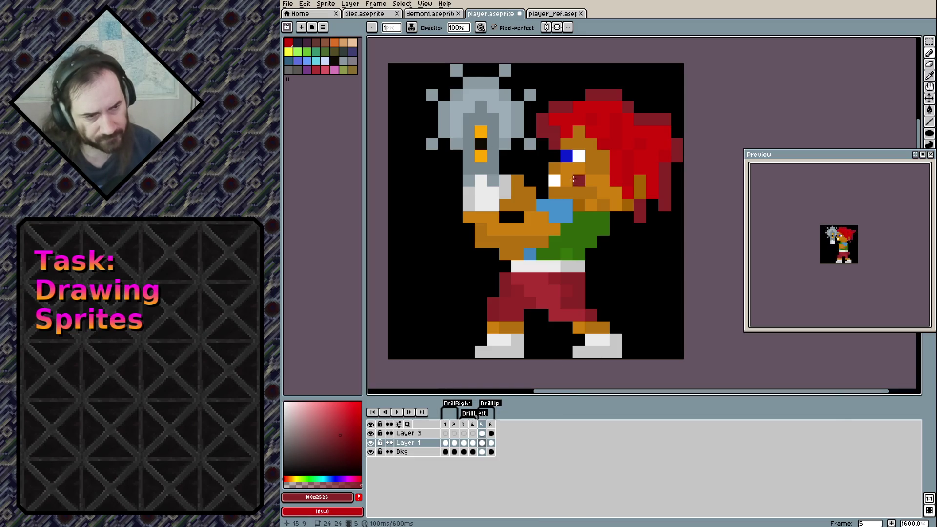
left_click(929, 42)
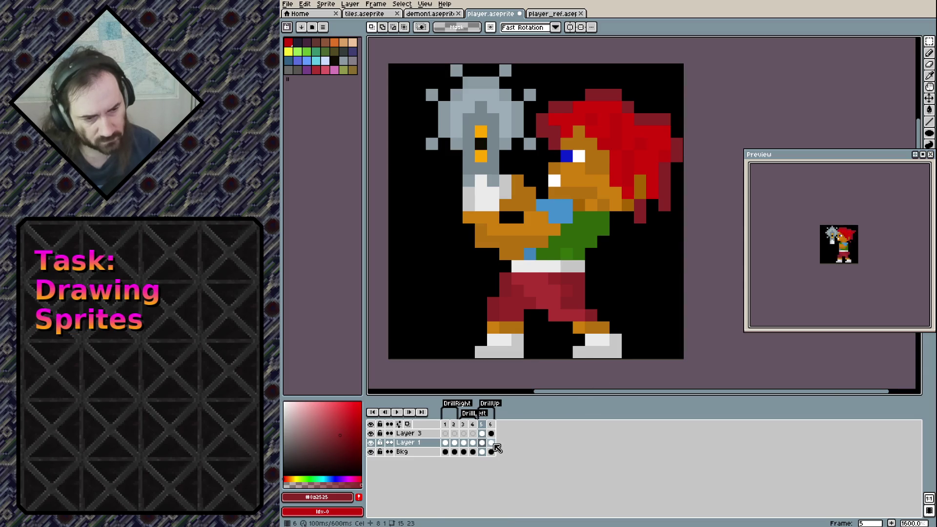
left_click(491, 442)
key("Delete")
key("ctrl+v")
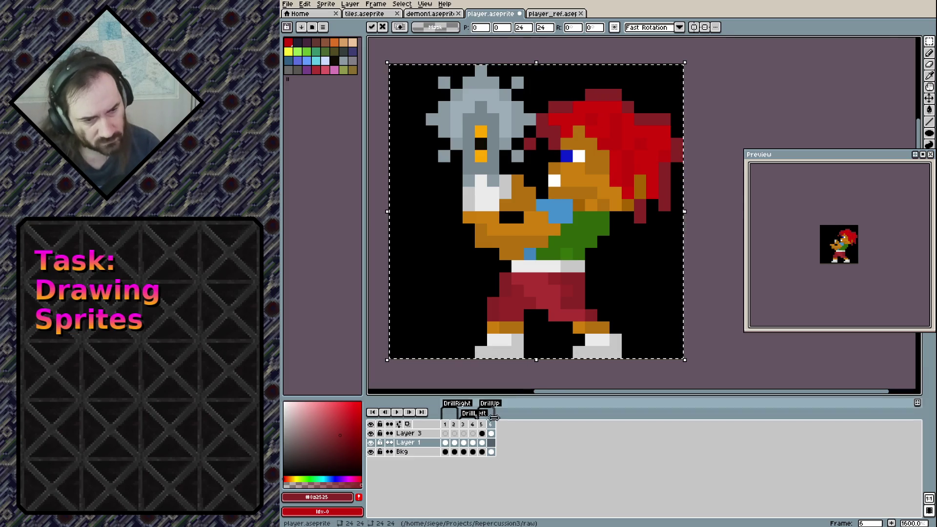
key("Escape")
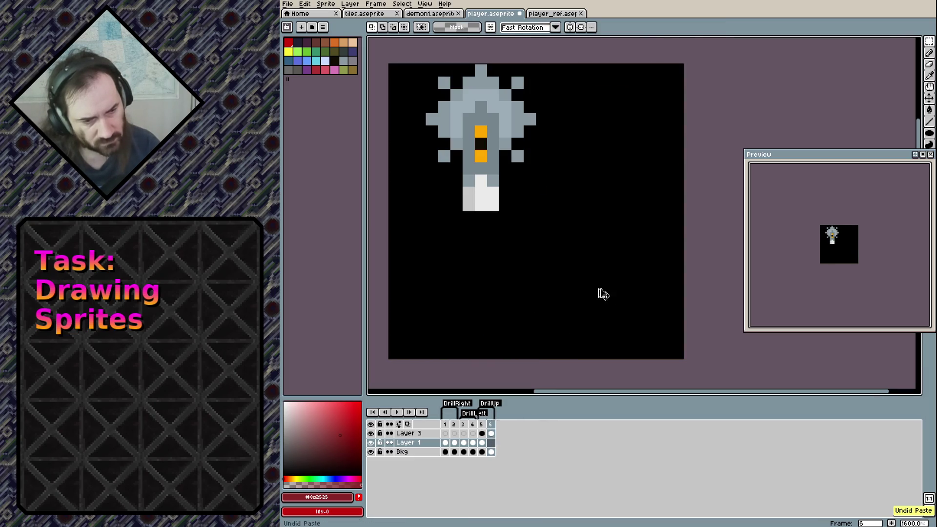
key("ctrl+v")
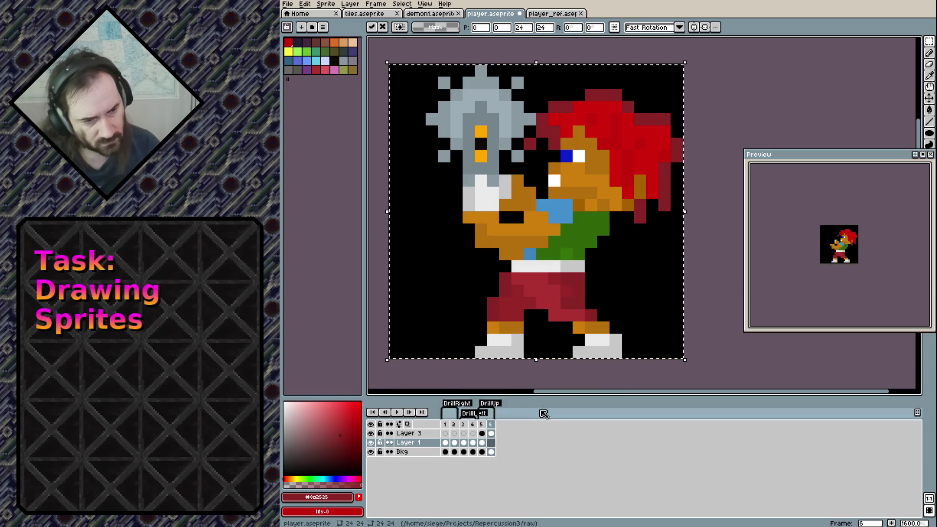
left_click(482, 434)
left_click(491, 433)
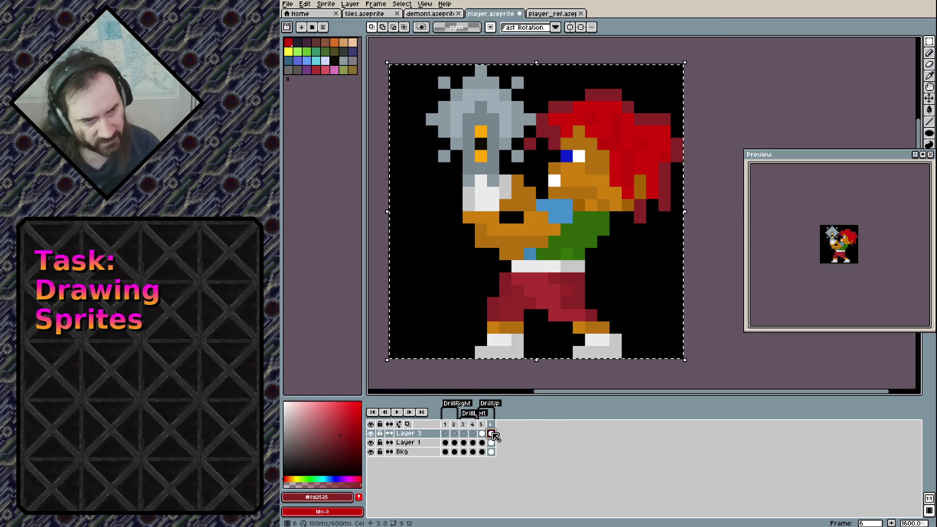
left_click(490, 442)
left_click(370, 433)
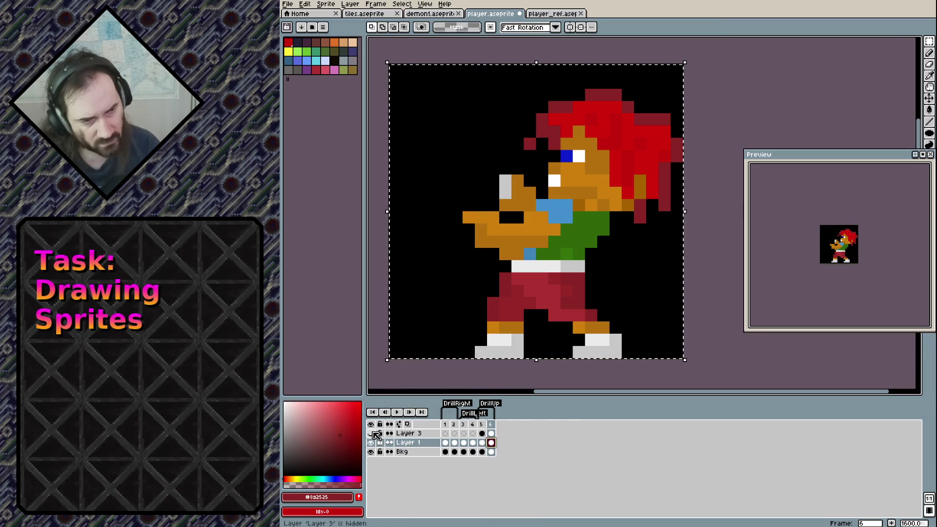
left_click(372, 433)
left_click(481, 433)
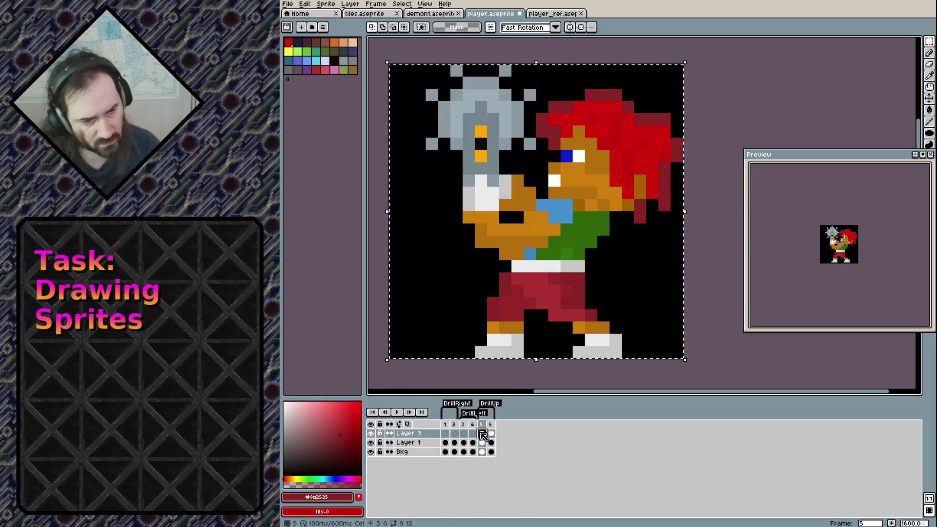
key("Right")
key("ctrl+v")
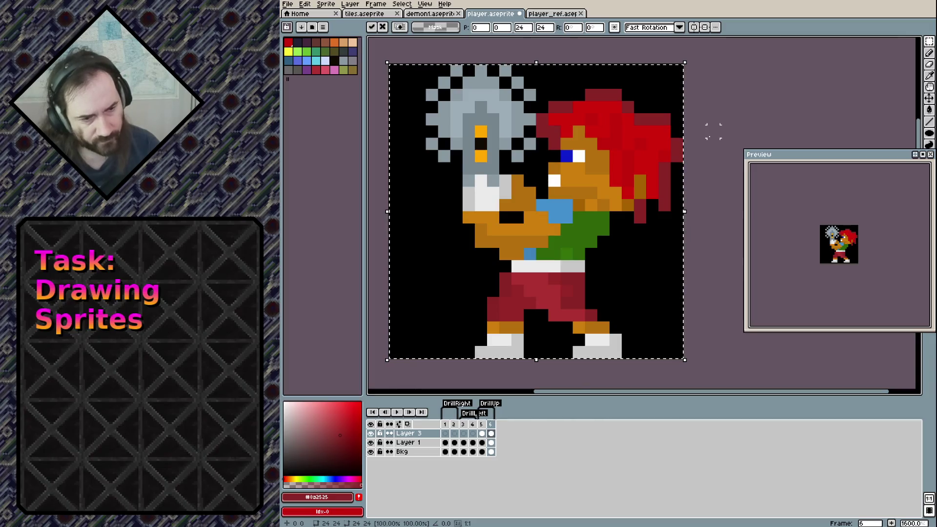
left_click(714, 132)
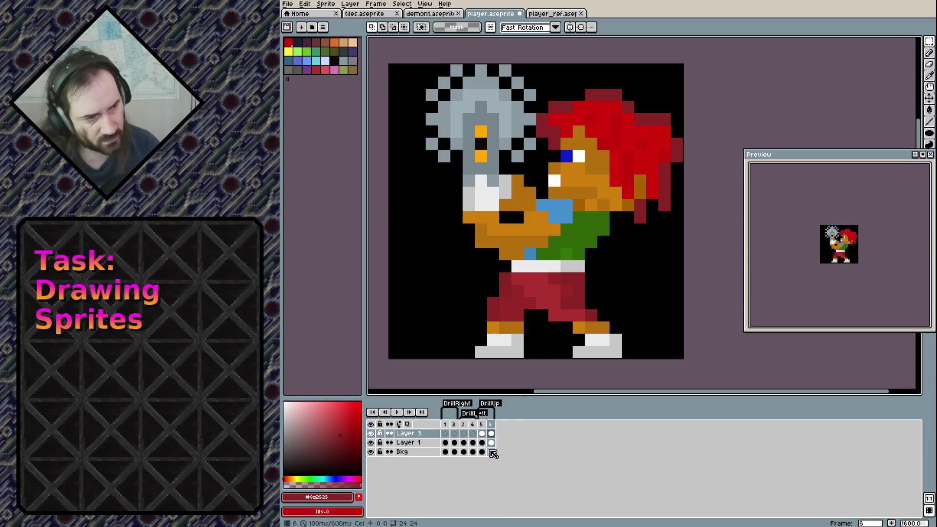
left_click(481, 433)
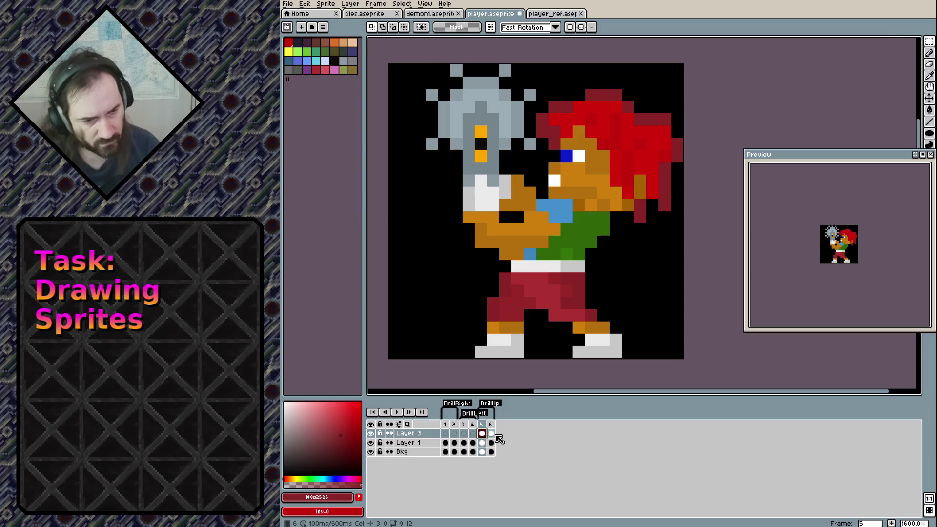
left_click(491, 434)
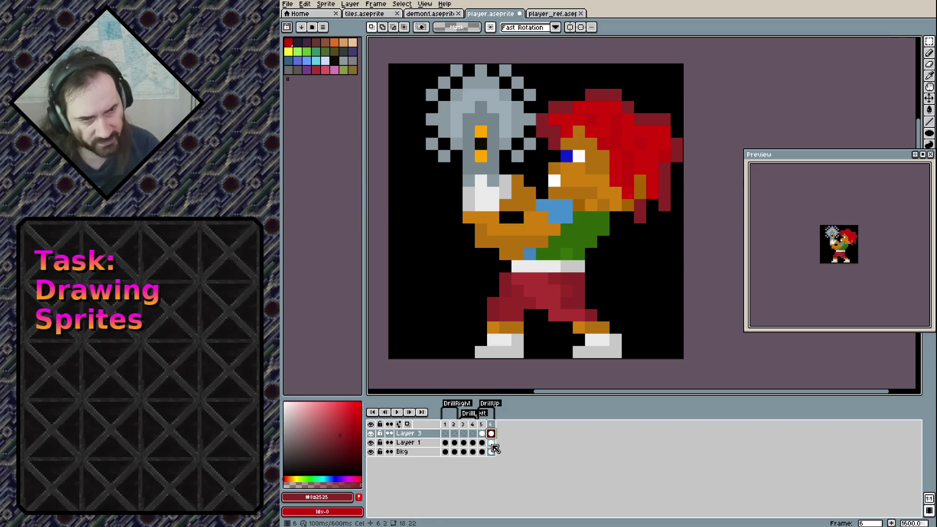
left_click(370, 433)
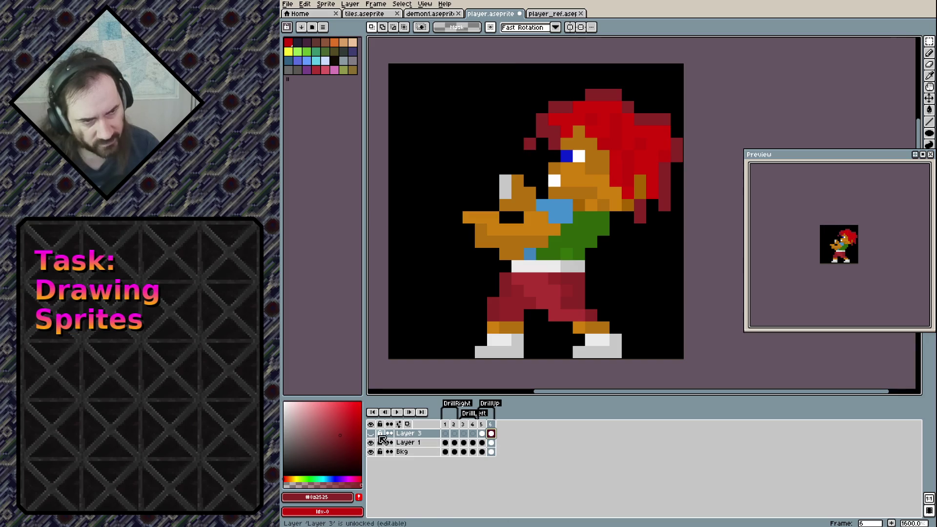
left_click(482, 433)
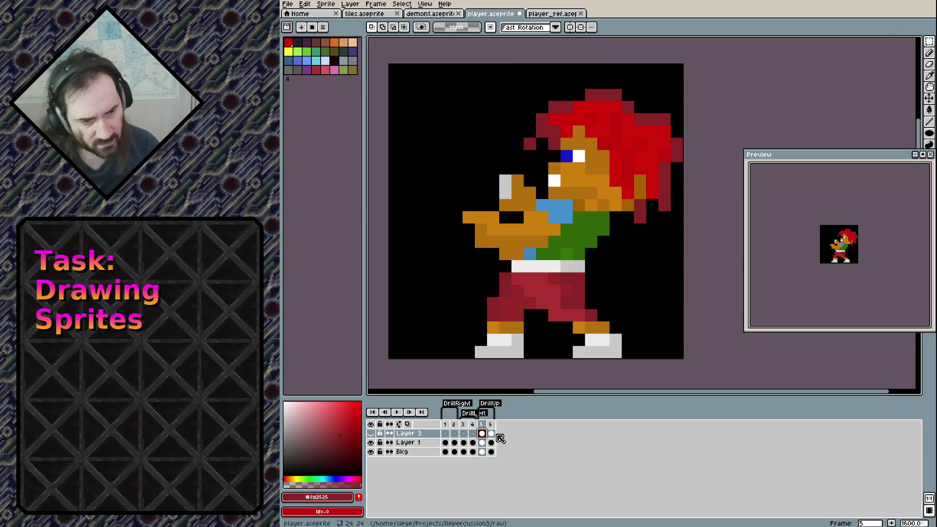
left_click(491, 434)
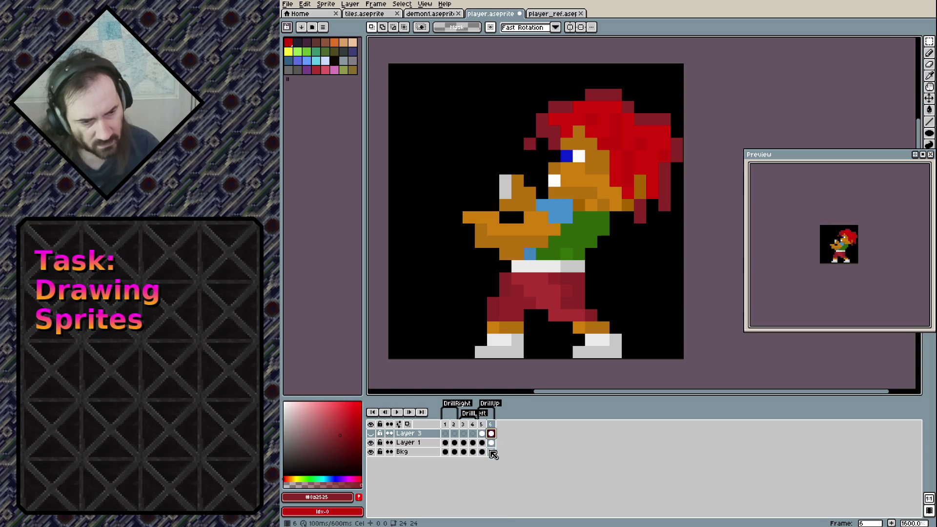
left_click(371, 452)
left_click(481, 433)
left_click(371, 433)
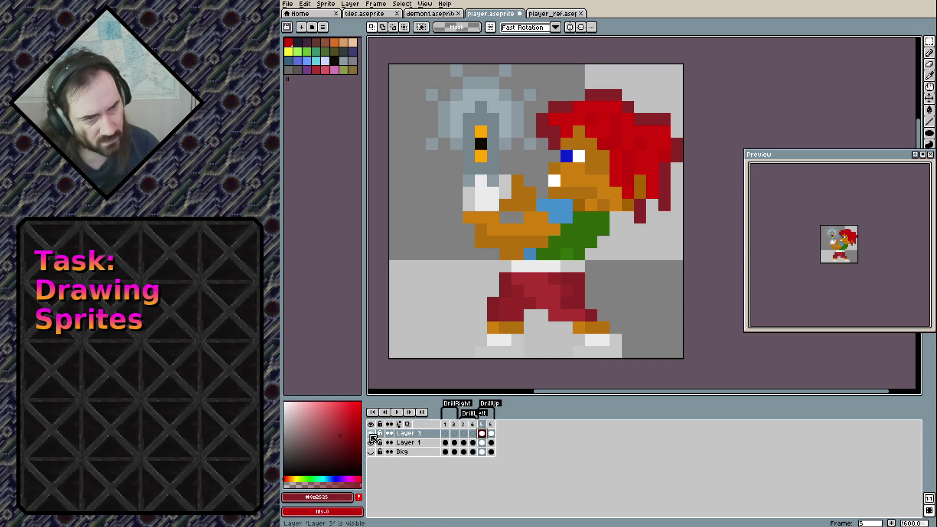
left_click(490, 432)
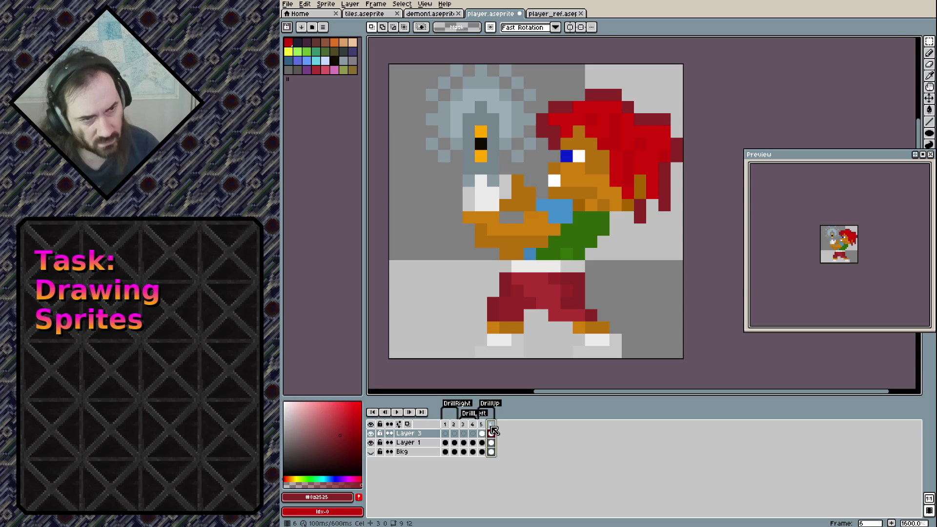
left_click(371, 452)
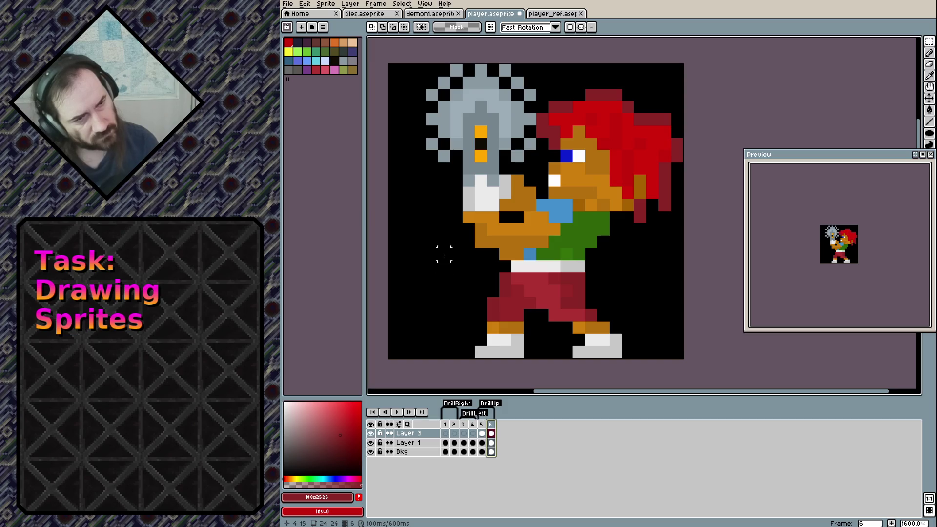
key("b")
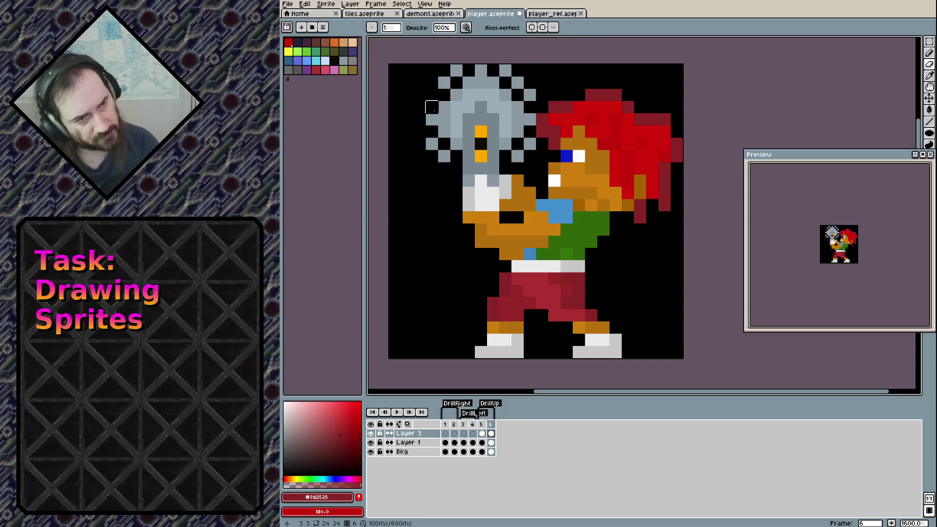
Erase two spike pixels from frame 6's drill tip and paint one nearby pixel dark red.
right_click(456, 70)
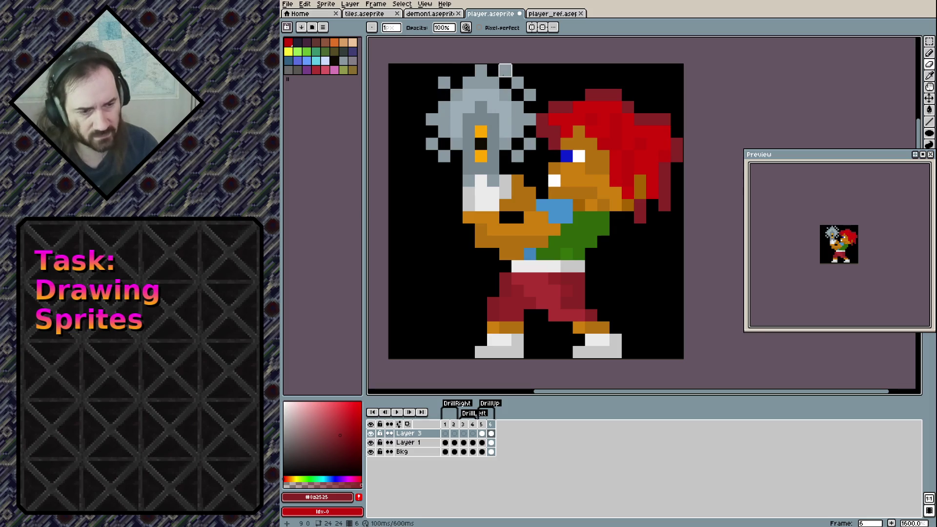
right_click(529, 94)
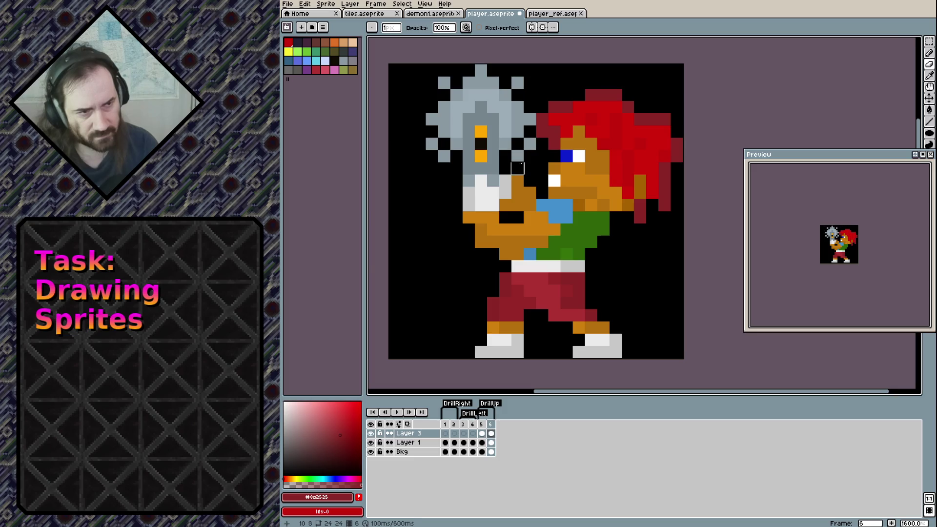
left_click(530, 143)
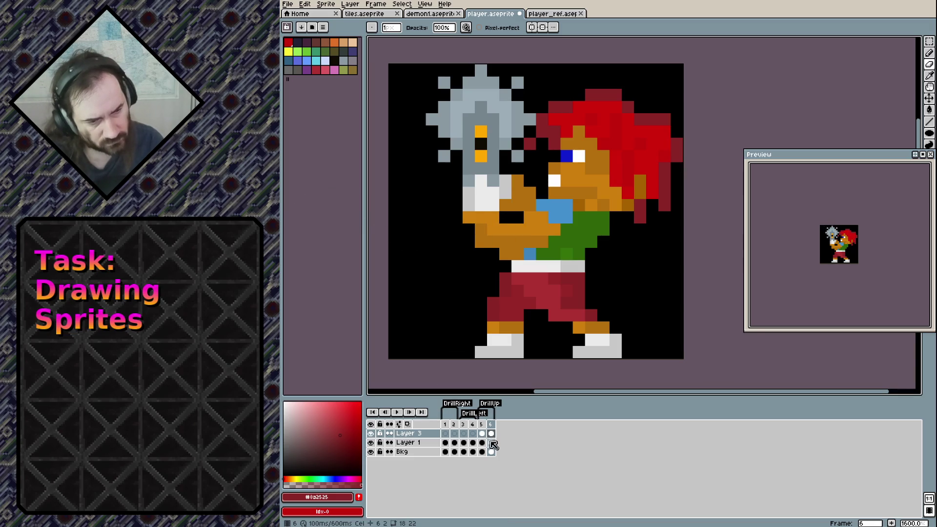
left_click(491, 443)
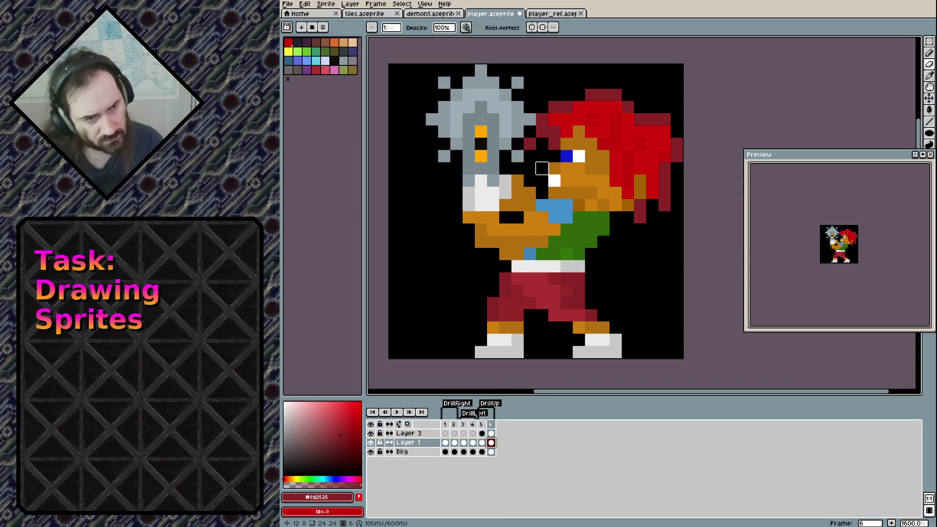
Sample the arm's orange and patch the arm pixels on frames 6 and 5.
key("b")
left_click(523, 194, "alt")
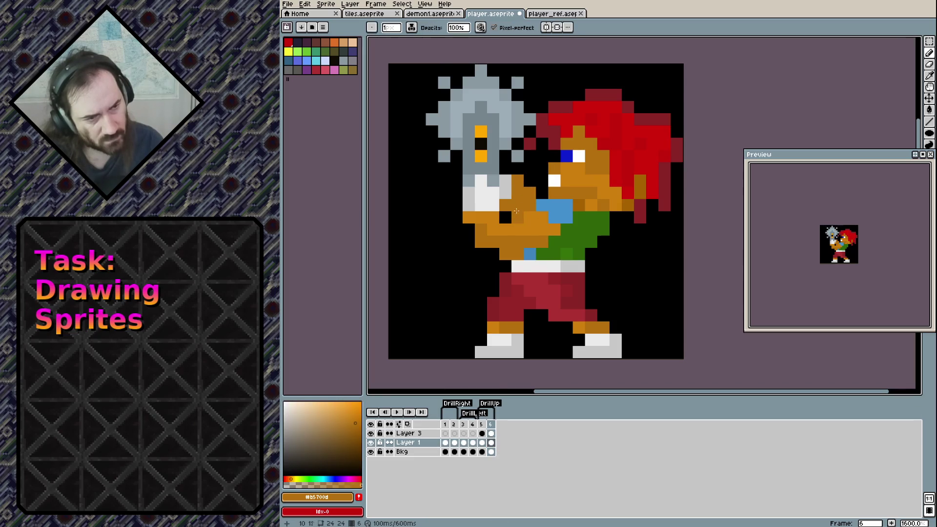
left_click(492, 230)
scroll(492, 230, "up", 1)
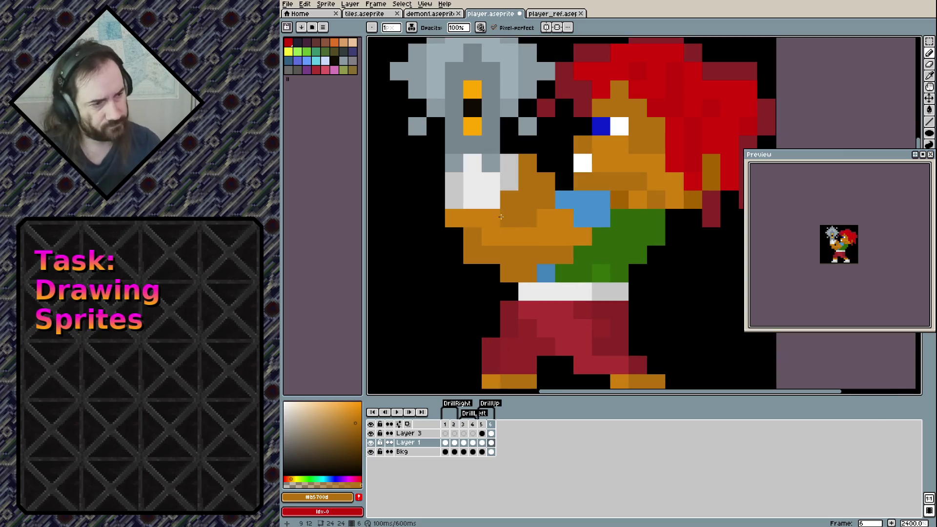
scroll(503, 234, "down", 1)
left_click(482, 443)
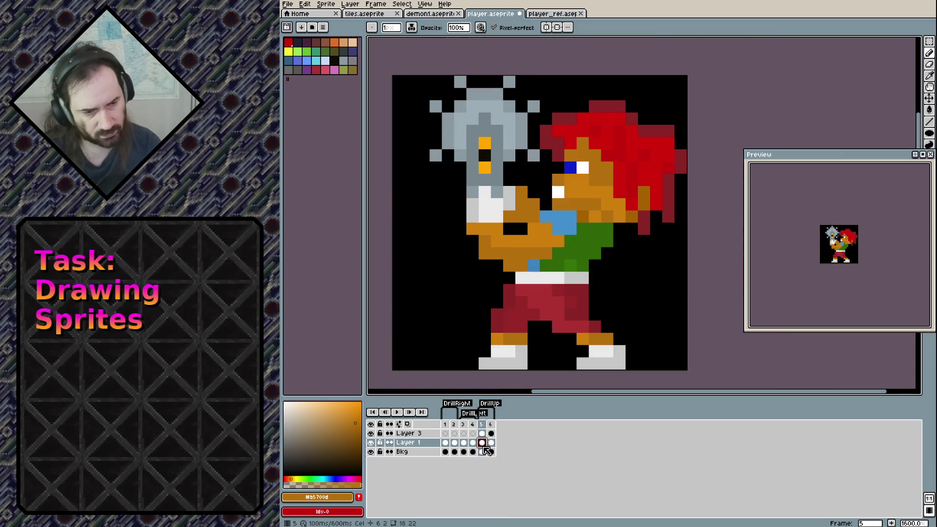
left_click(521, 228)
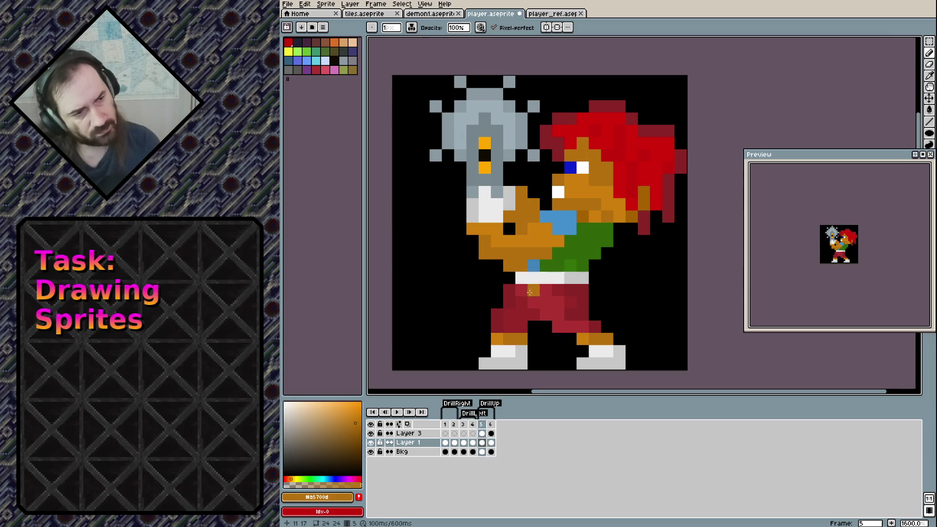
Save player.aseprite, add an orange pixel at the arm's lower-left, and compare frames 4–6.
key("ctrl+s")
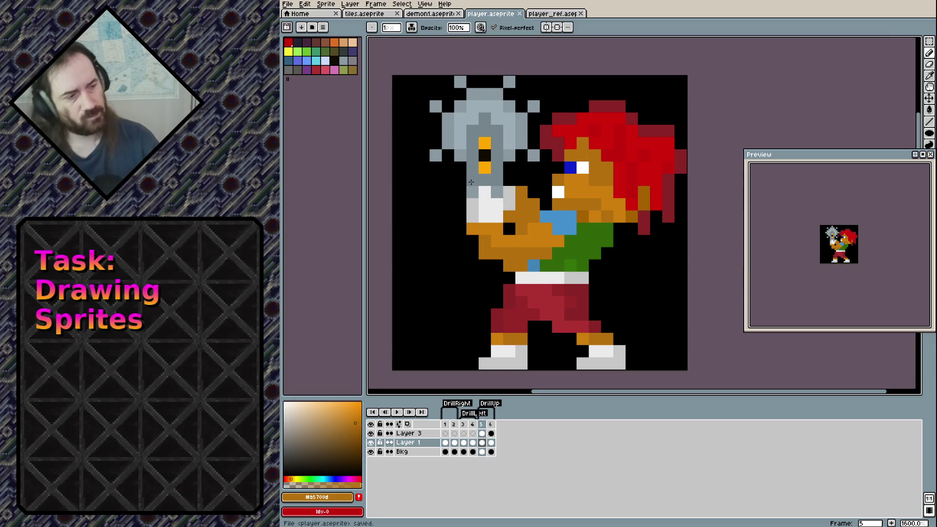
left_click(477, 249)
key("comma")
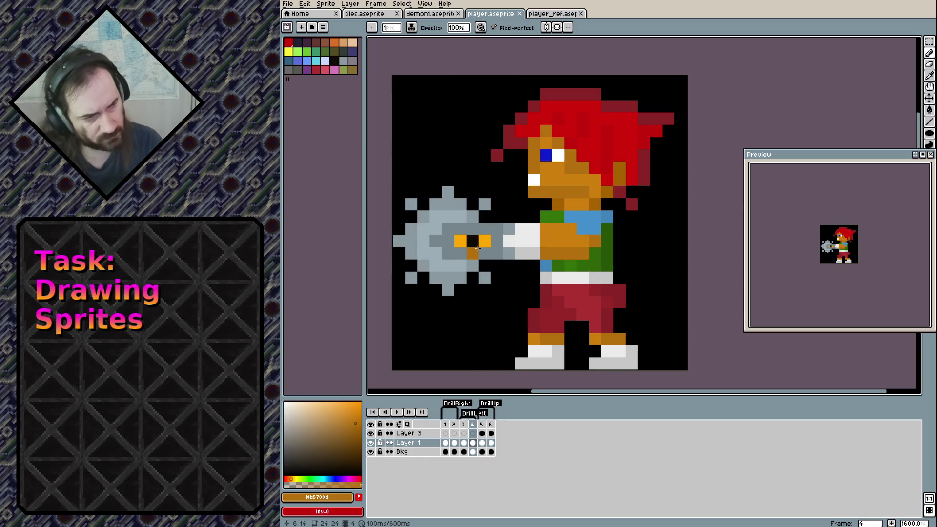
key("period")
key("comma")
key("comma")
key("comma")
key("period")
key("period")
key("period")
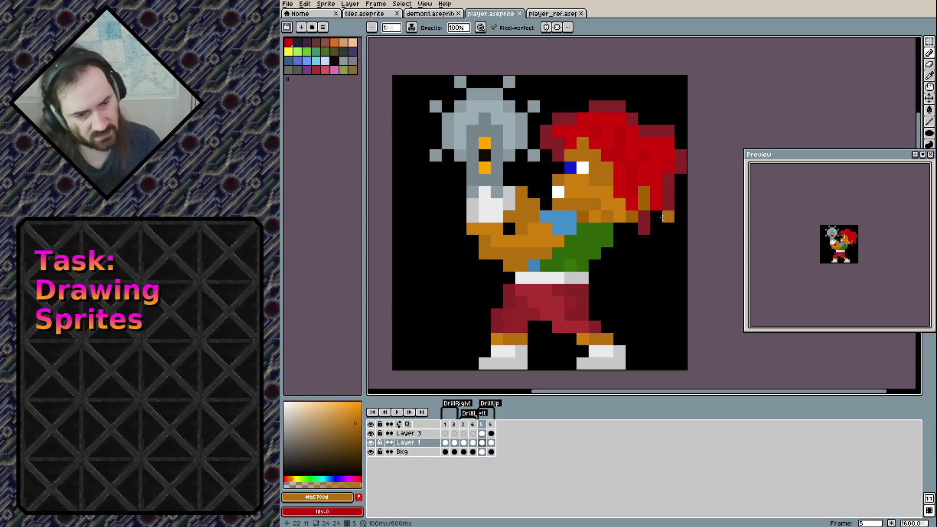
key("period")
Add dark-red pixels along the hair's lower-right edge, undoing one stray pixel.
left_click(669, 217, "alt")
left_click_drag(680, 228, 656, 204)
left_click(680, 205)
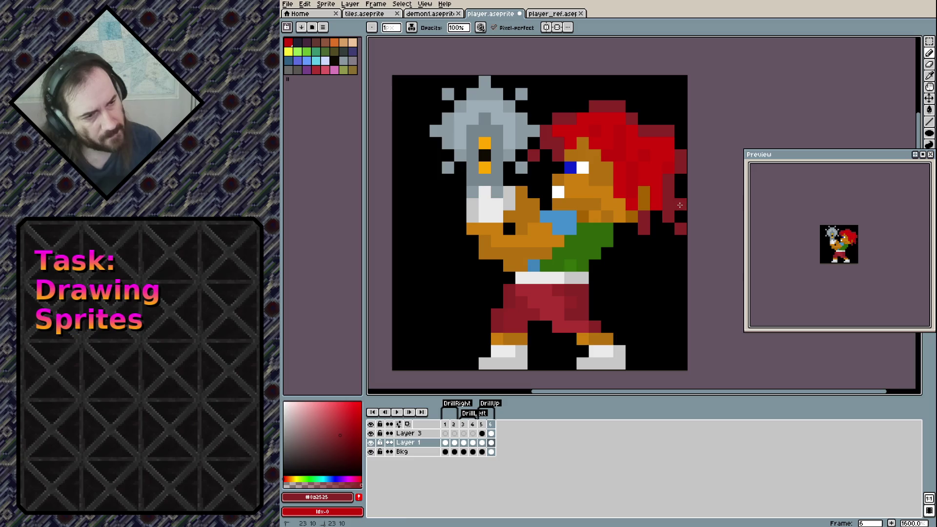
left_click(661, 259)
key("ctrl+z")
key("e")
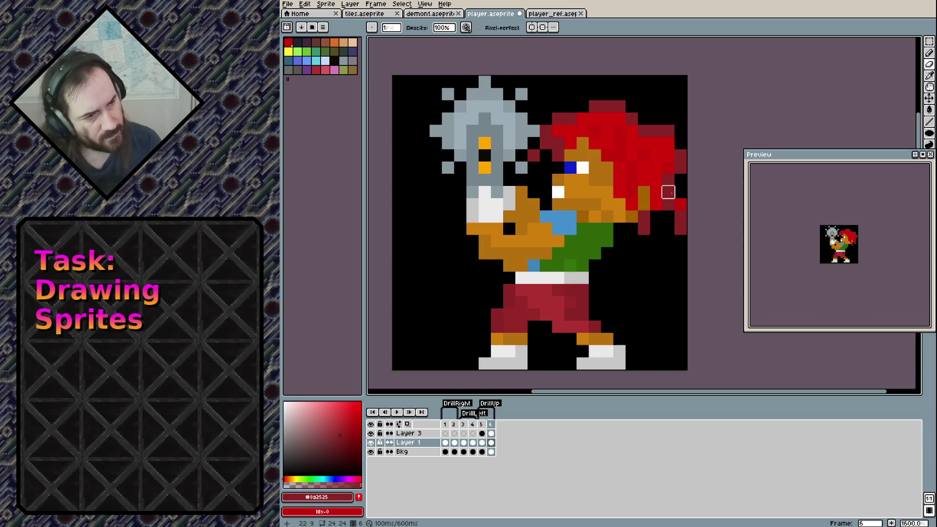
key("b")
Rework the right hair edge and tip with black and dark-red pixels, erasing an extra one.
left_click(669, 192, "alt")
left_click(681, 204)
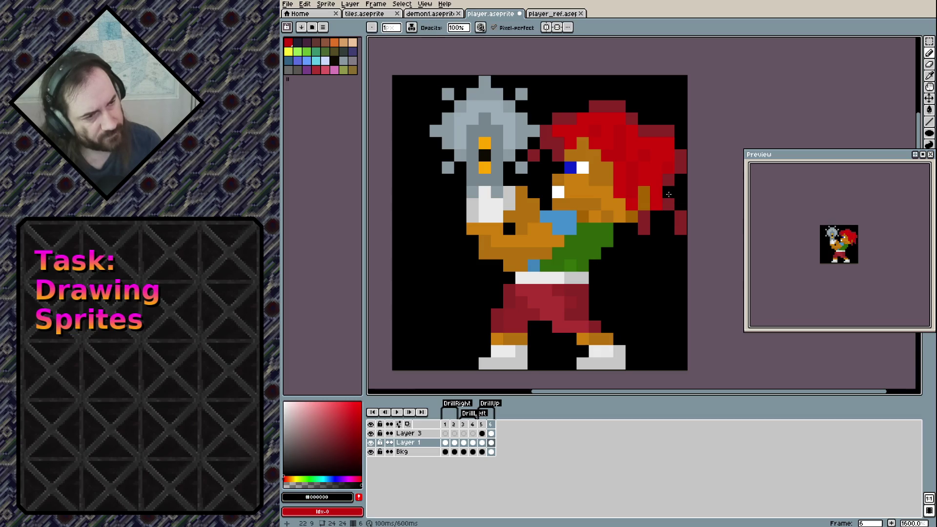
left_click(668, 205, "alt")
left_click(681, 204)
left_click(680, 192)
left_click(668, 240)
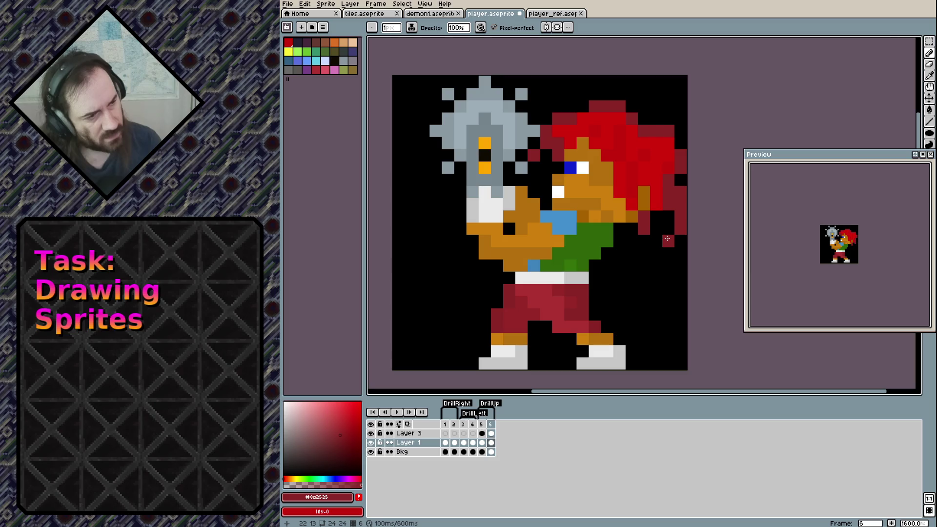
left_click_drag(648, 244, 650, 228)
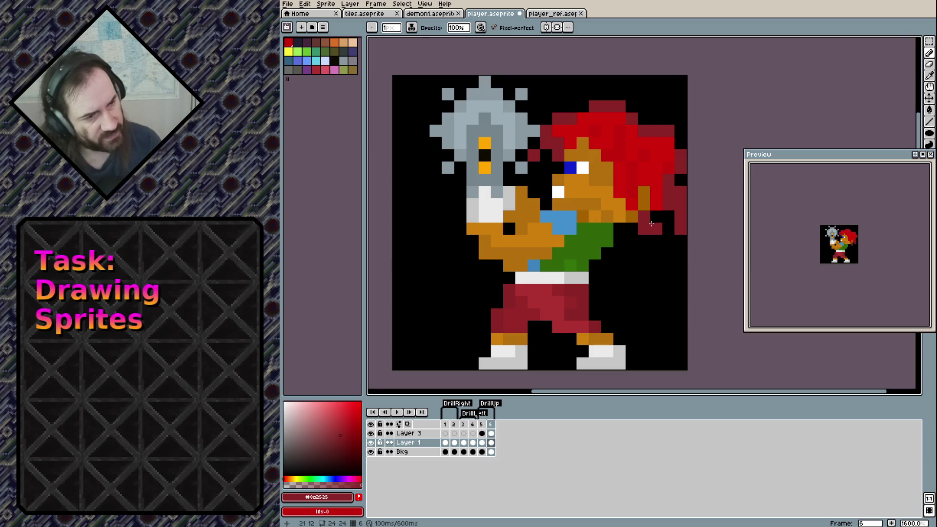
key("e")
left_click(642, 229)
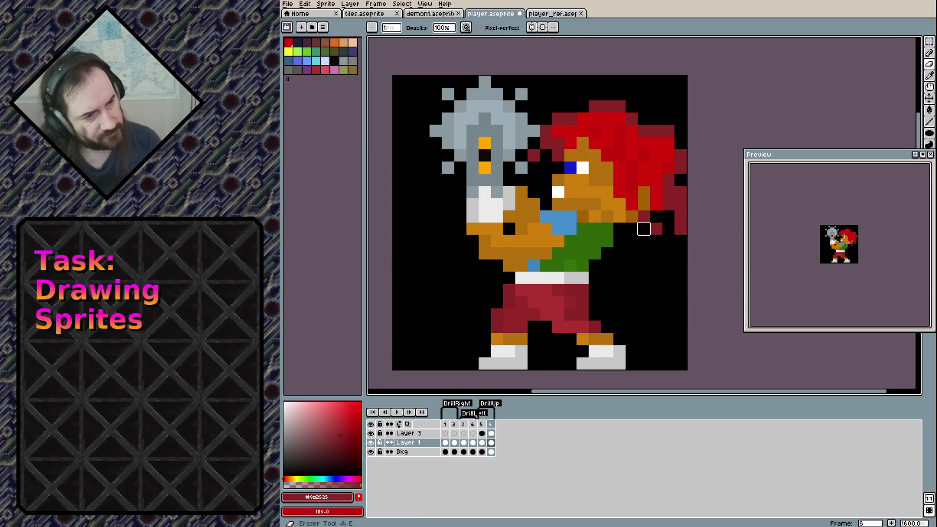
key("b")
Paint a neck pixel in skin orange, undoing the misplaced orange pixels by the shirt.
left_click(631, 192, "alt")
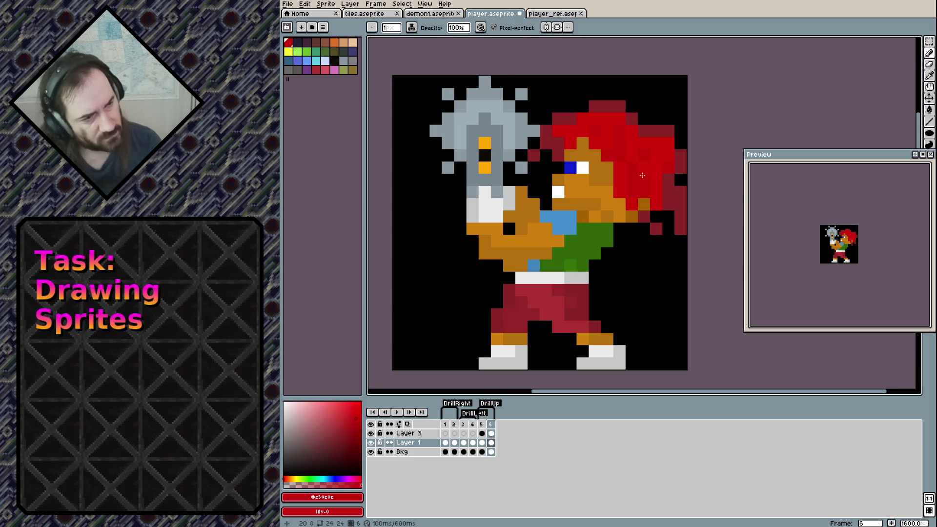
left_click(609, 183, "alt")
left_click(630, 200)
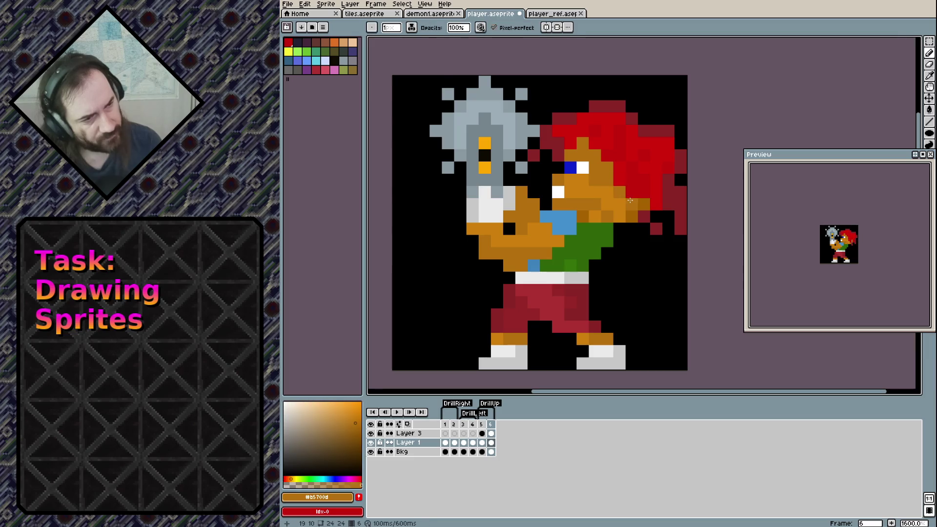
left_click(605, 280)
key("ctrl+z")
left_click(599, 269)
key("ctrl+z")
left_click(604, 266)
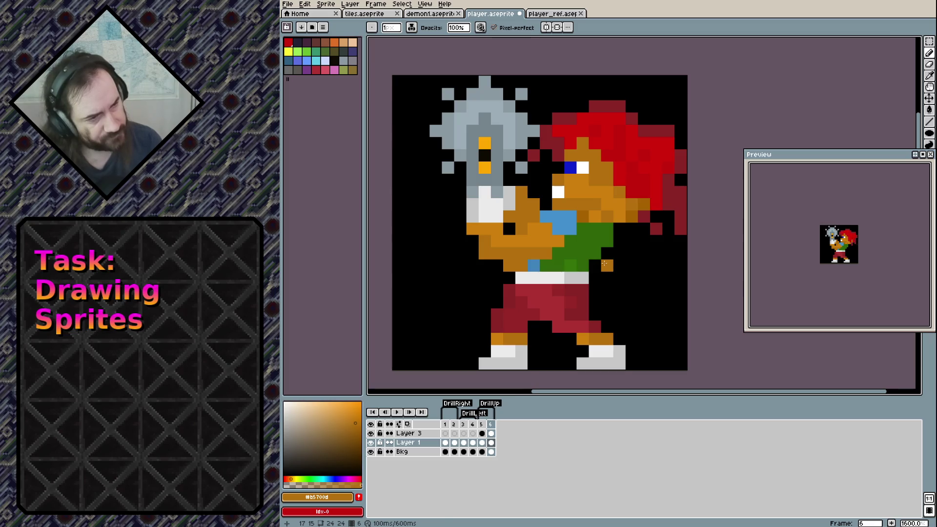
key("ctrl+z")
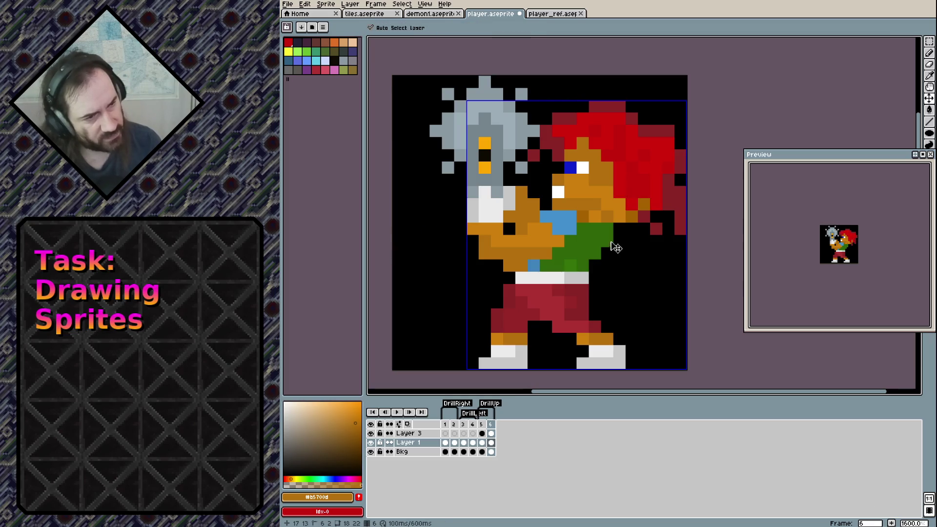
Shade the top of the hair with bright-red and dark-red pixels.
left_click(622, 203, "alt")
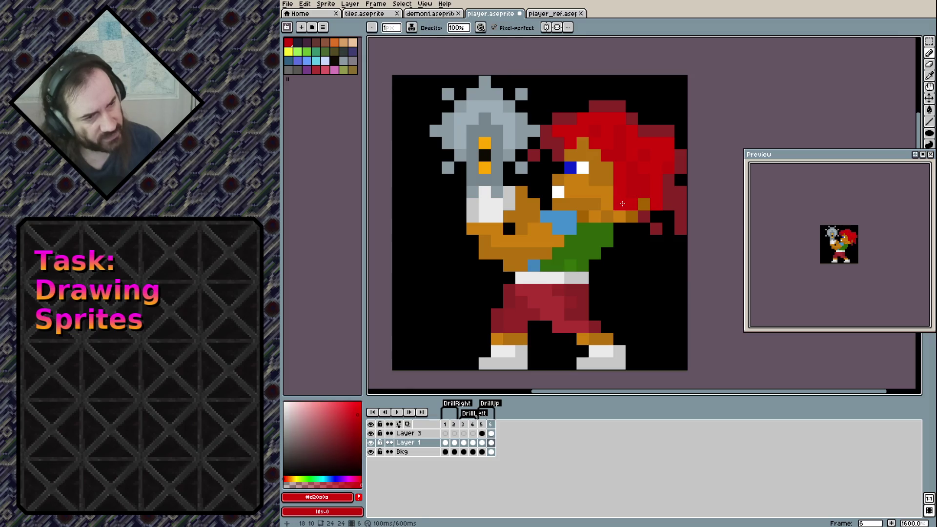
left_click(635, 200, "alt")
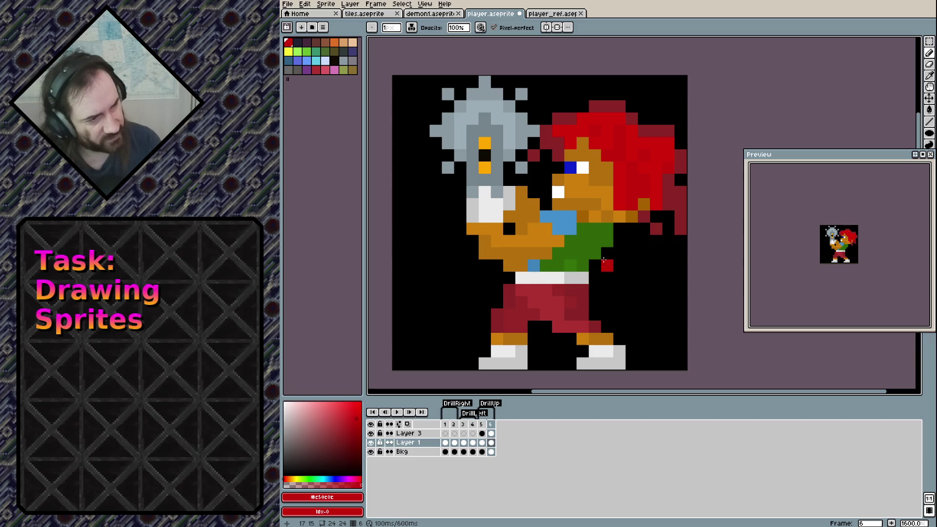
left_click(631, 117, "alt")
left_click(642, 118)
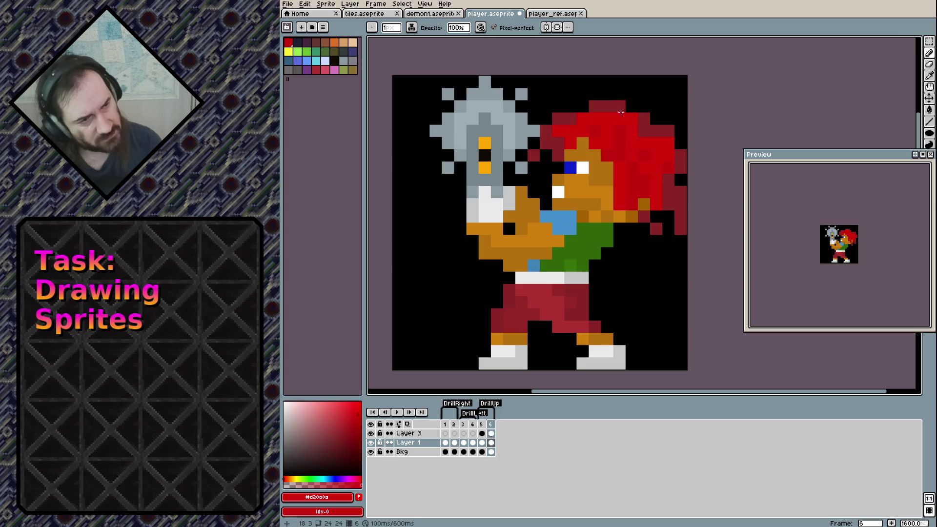
left_click(630, 106)
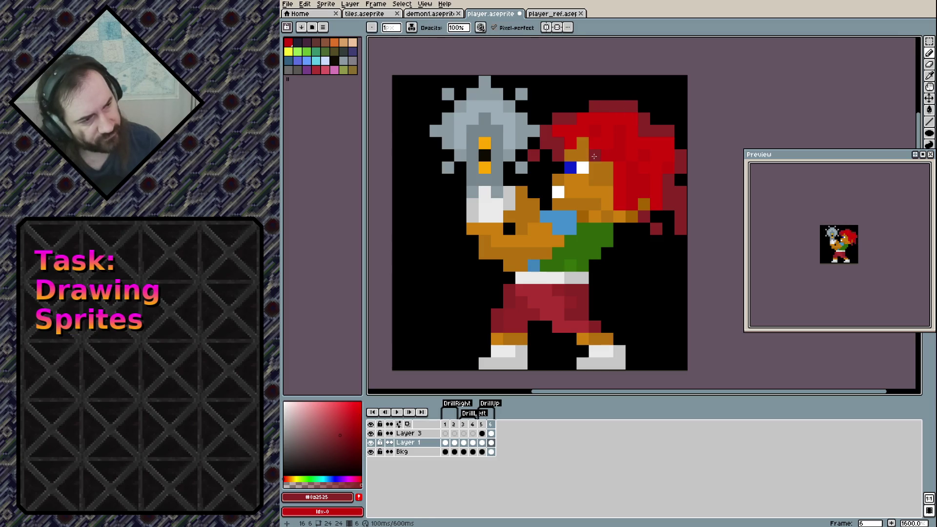
left_click(623, 130, "alt")
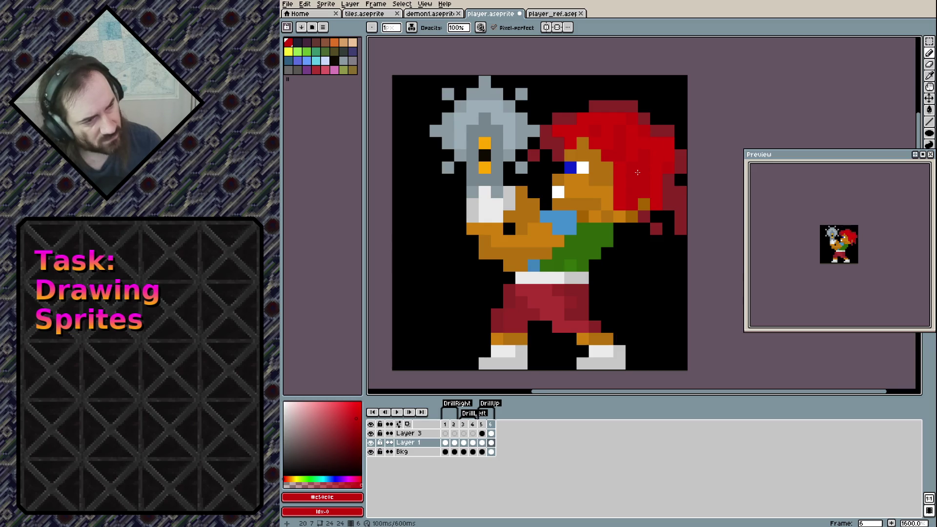
left_click(615, 109)
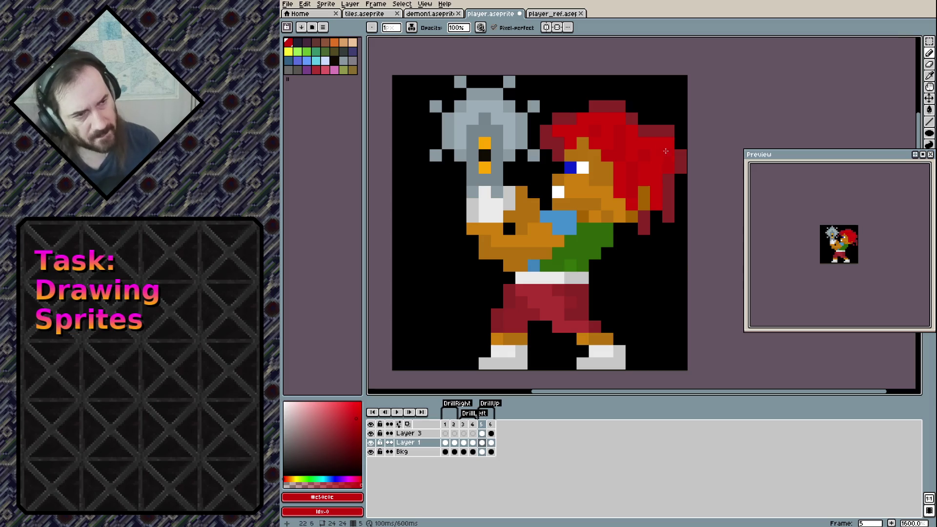
left_click(630, 117, "alt")
Add a dark-red hair-top pixel, undo trial pixels near the eye, and erase a stray one.
left_click(631, 103)
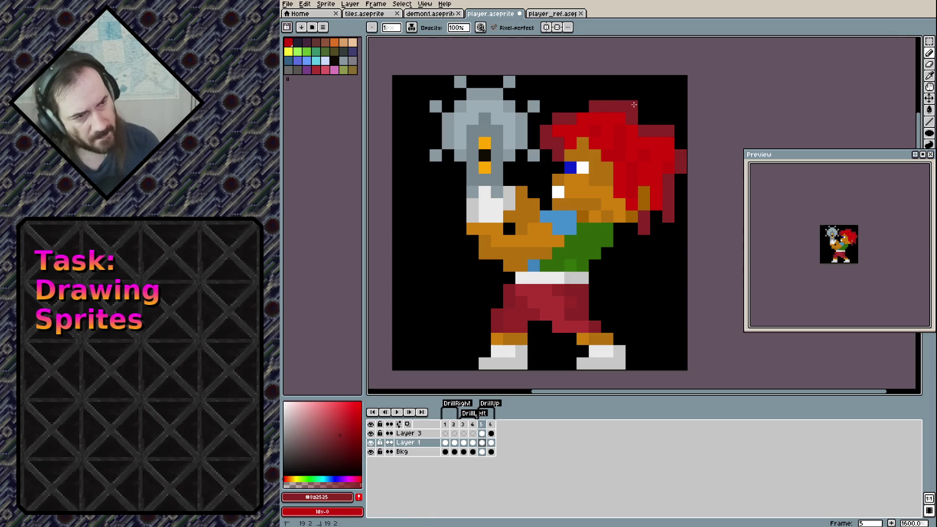
left_click(600, 165)
key("ctrl+z")
left_click(587, 151)
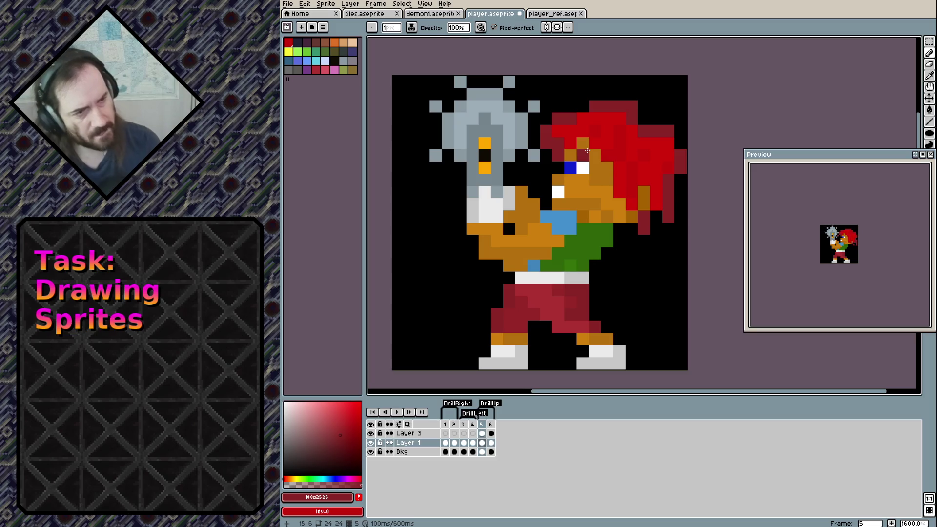
key("Right")
key("Left")
key("Right")
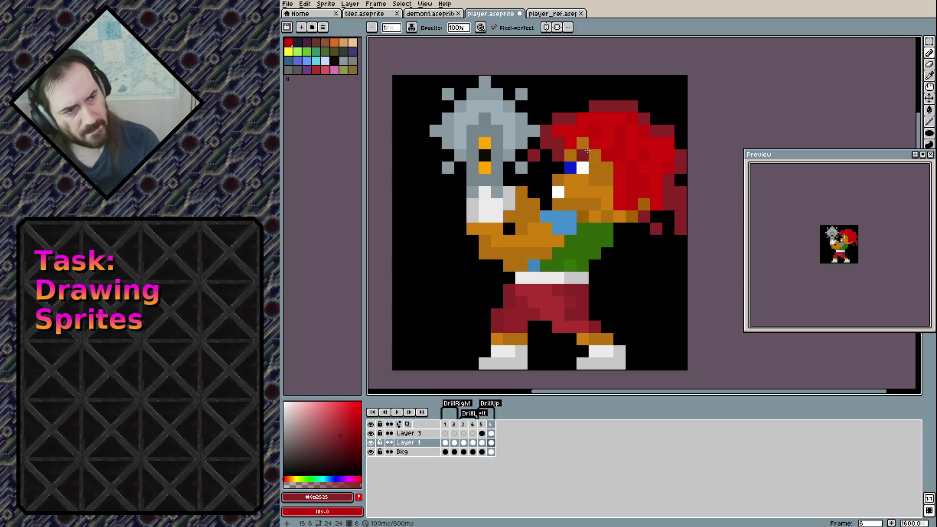
key("ctrl+z")
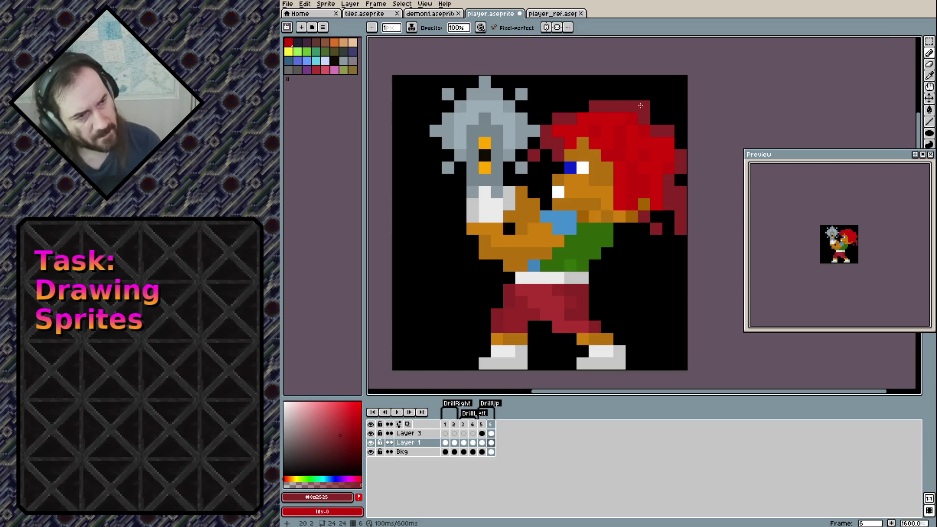
key("e")
left_click(631, 107)
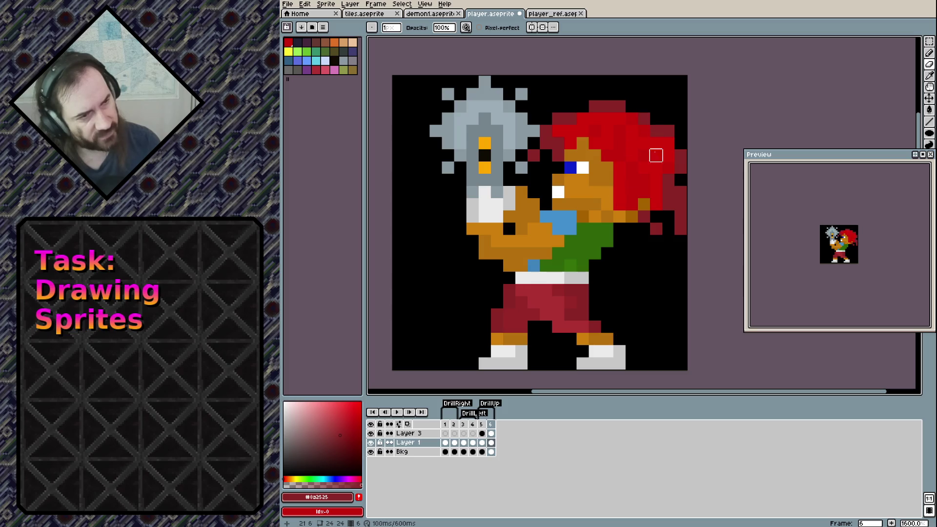
On frame 5, try bright-red pixels on the belt and hand, then undo them.
key("Left")
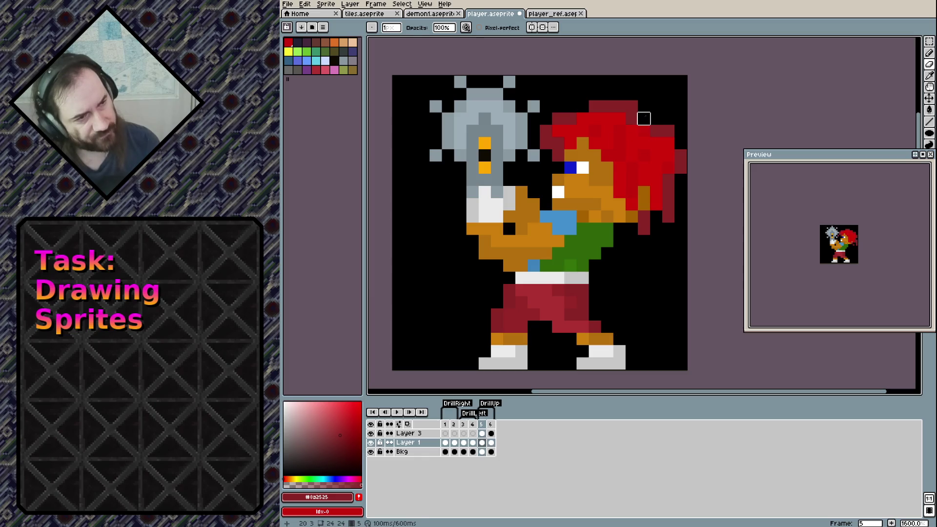
key("e")
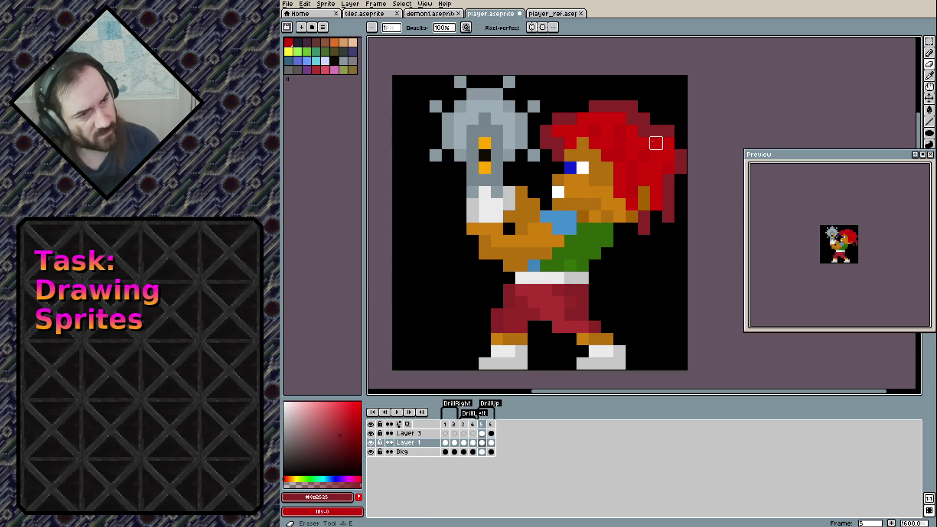
key("b")
left_click(632, 123, "alt")
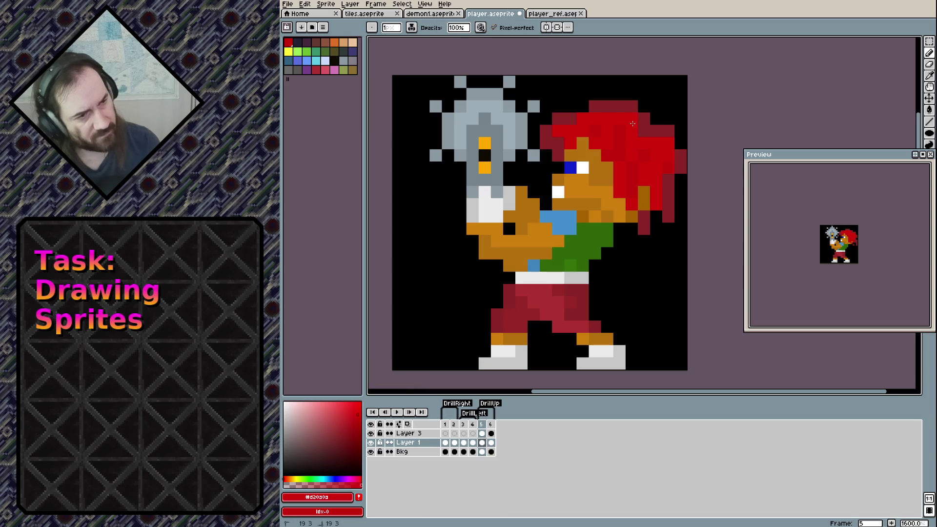
left_click(537, 279)
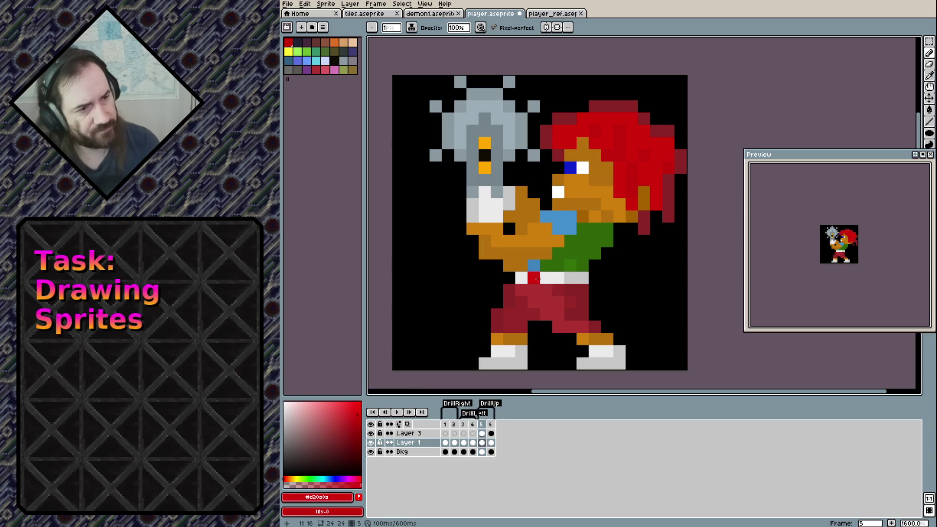
key("ctrl+z")
left_click(524, 277)
key("ctrl+z")
left_click(507, 235)
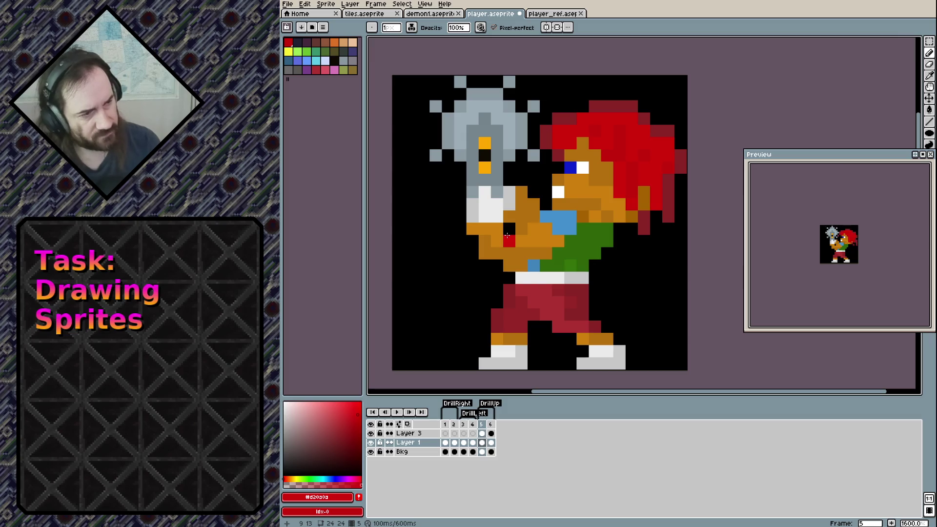
key("Right")
key("Left")
key("Right")
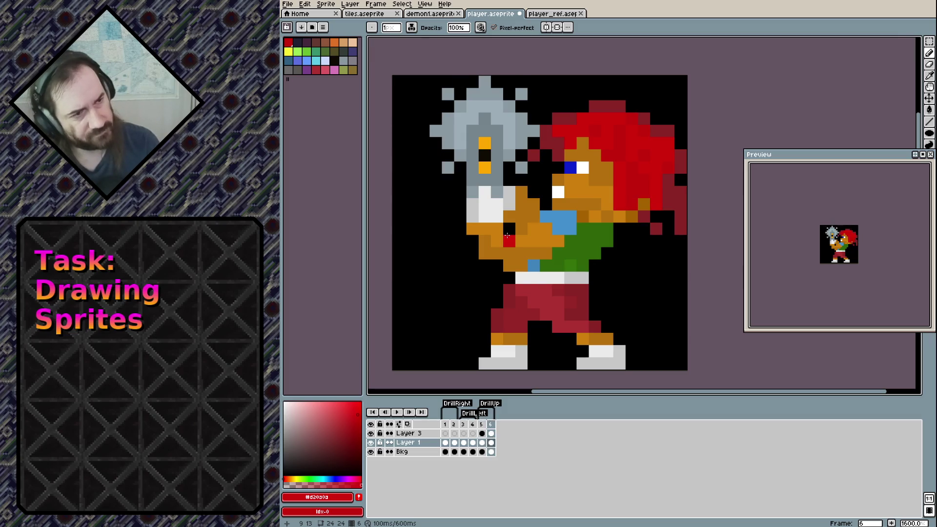
key("ctrl+z")
Add two dark-red pixels at the hair top and paint the pixel below the eye red.
left_click(619, 107, "alt")
left_click(643, 107)
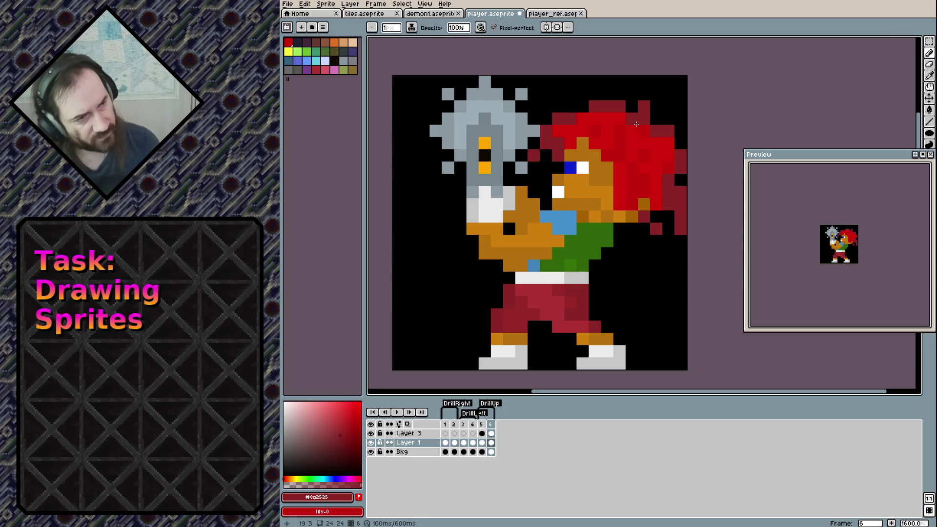
left_click(640, 131, "alt")
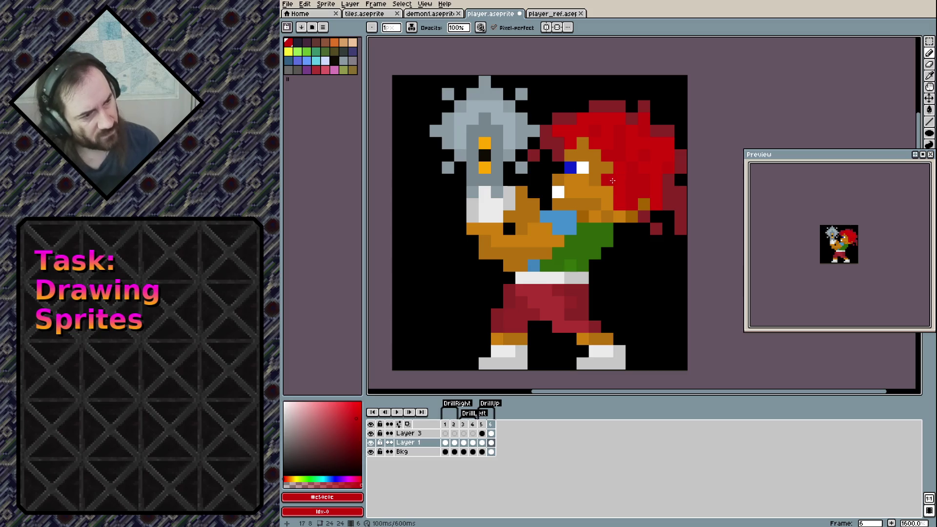
left_click(557, 196)
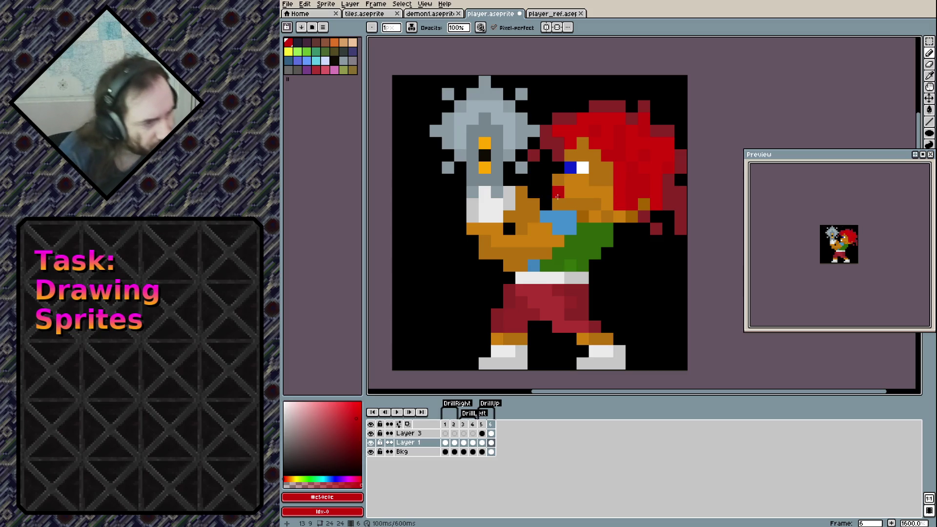
key("Left")
key("Right")
key("Left")
key("Right")
key("Left")
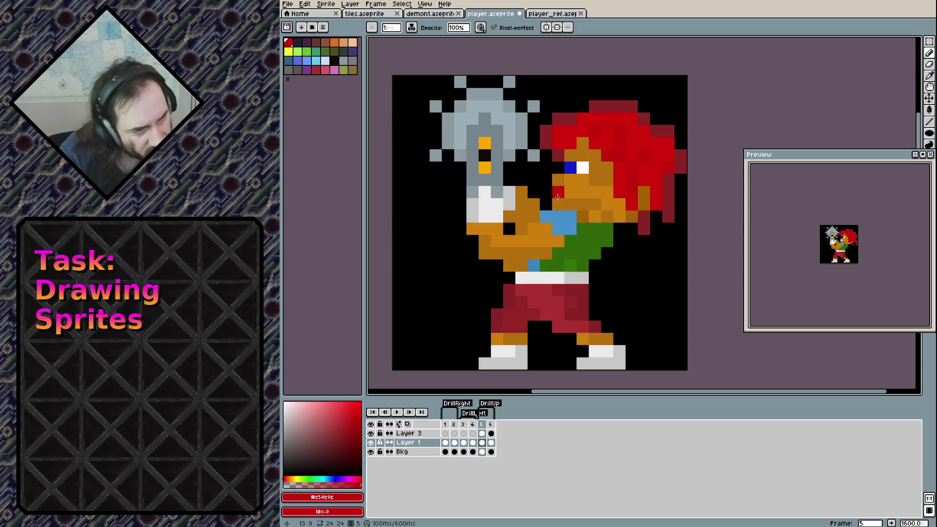
key("Right")
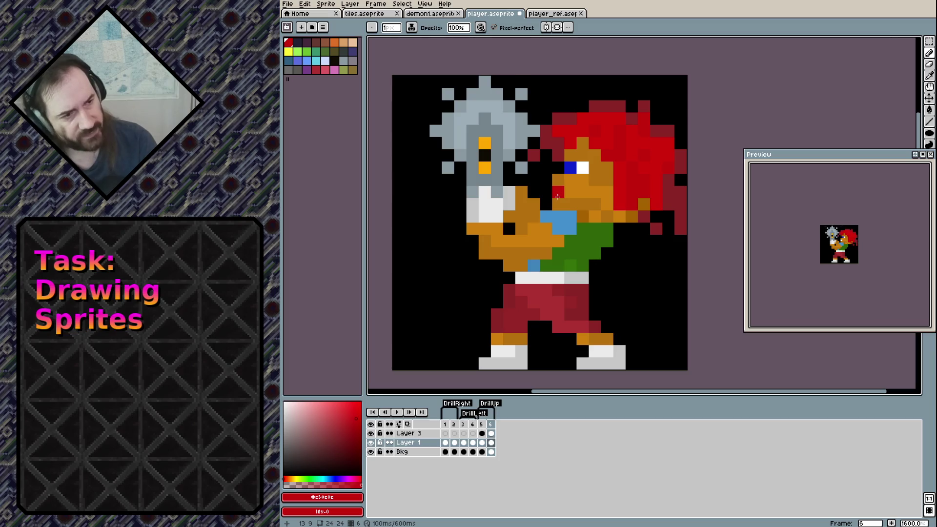
key("Left")
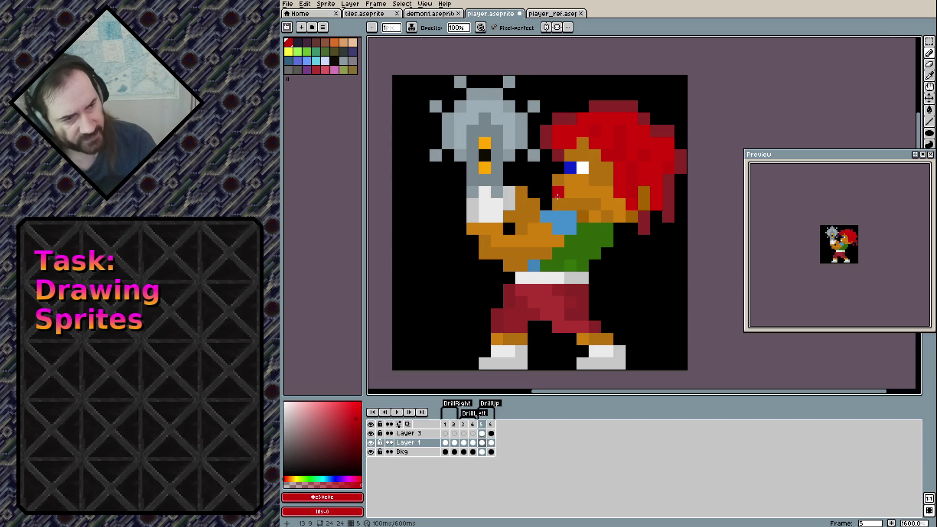
key("Right")
Paint orange hair and chin pixels, and extend the red hair down the neck on frames 6 and 5.
left_click(628, 213, "alt")
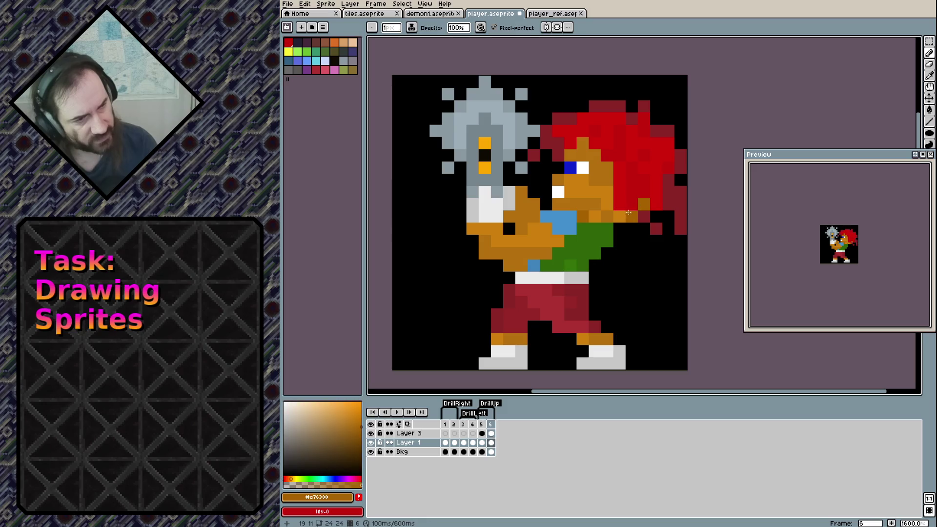
left_click(632, 204)
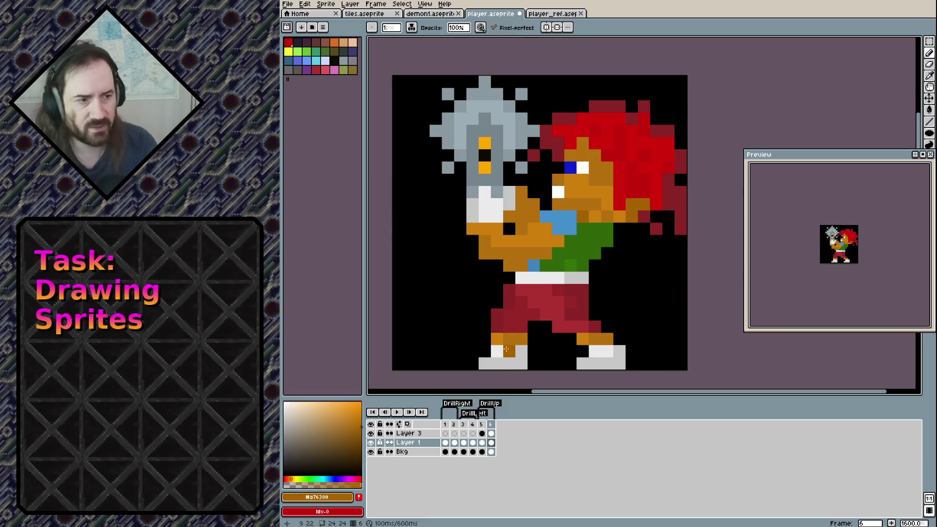
left_click(618, 212)
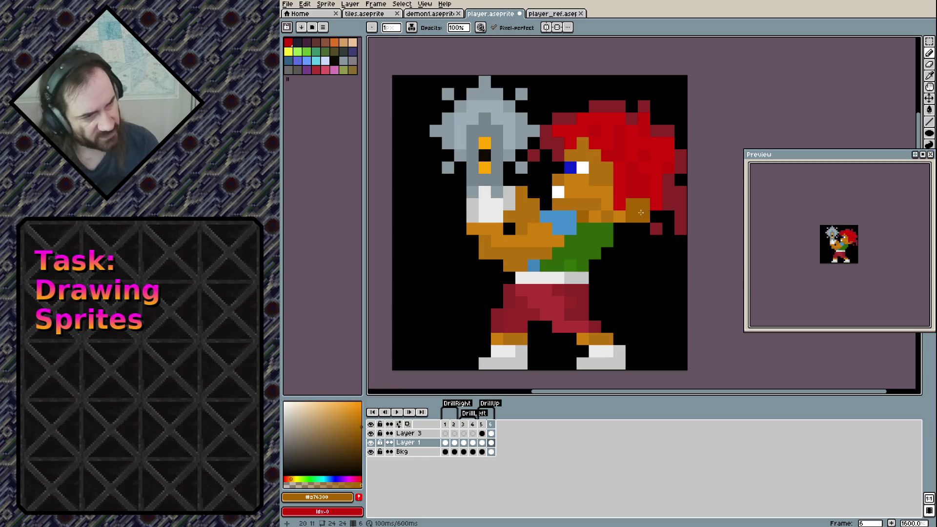
left_click(640, 193, "alt")
left_click_drag(636, 209, 642, 229)
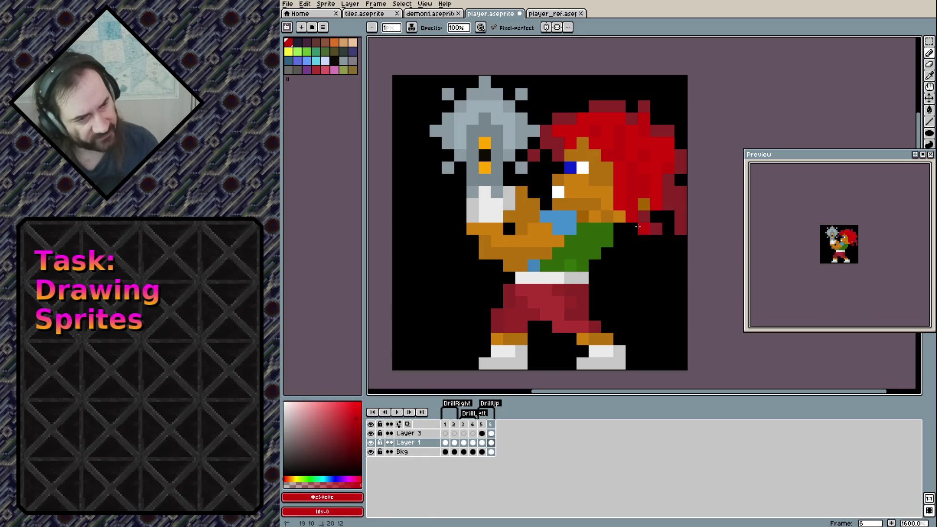
left_click(643, 204)
left_click(641, 241)
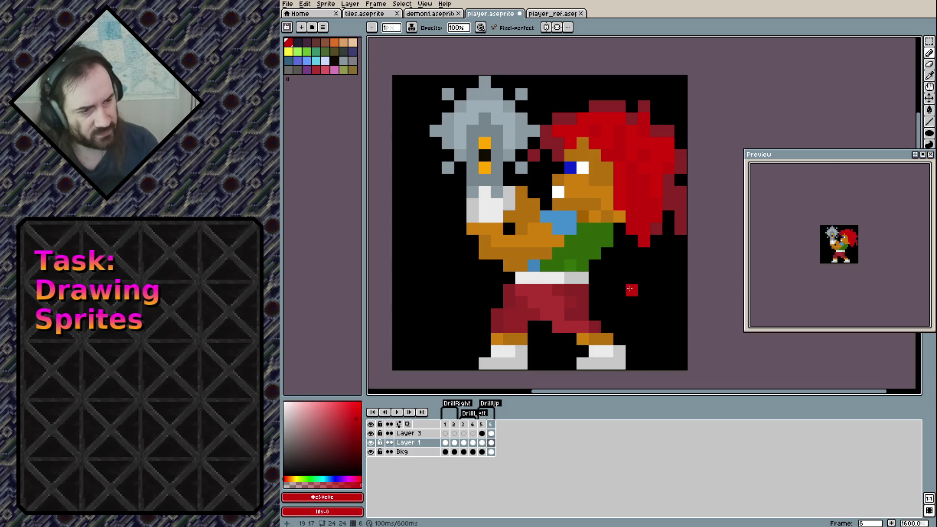
key("Left")
left_click(643, 240)
left_click(643, 204)
left_click(643, 192)
Darken the hair fringe and edge pixels in dark red, comparing neighbouring frames.
left_click(667, 201, "alt")
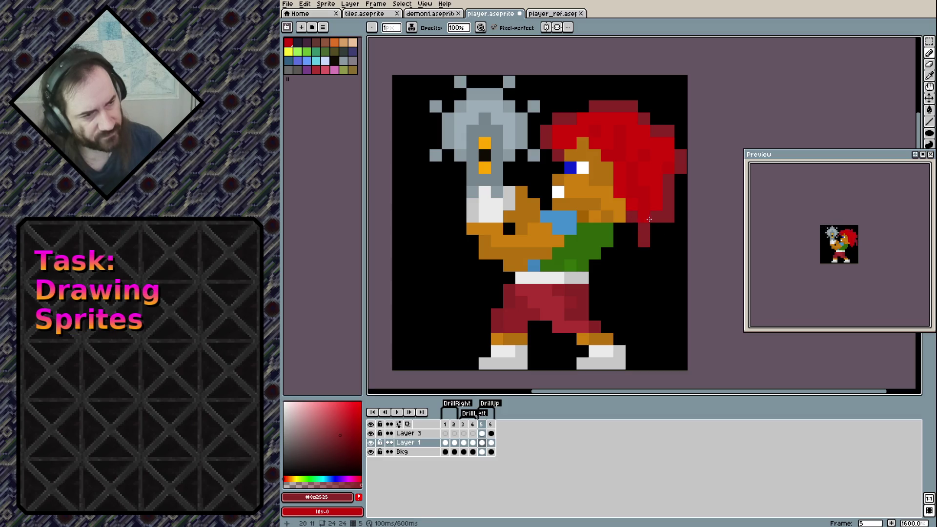
key("Left")
key("Right")
left_click(638, 212)
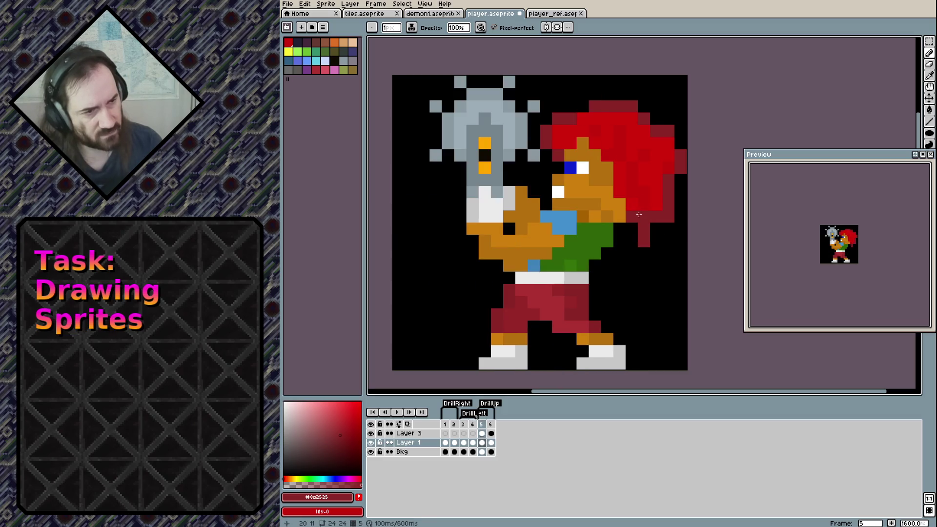
key("Left")
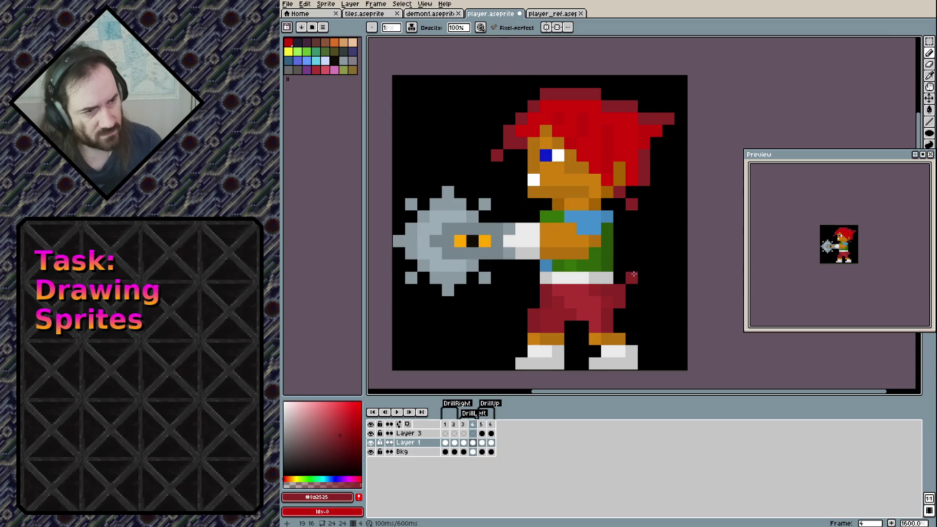
key("Left")
key("Right")
key("Left")
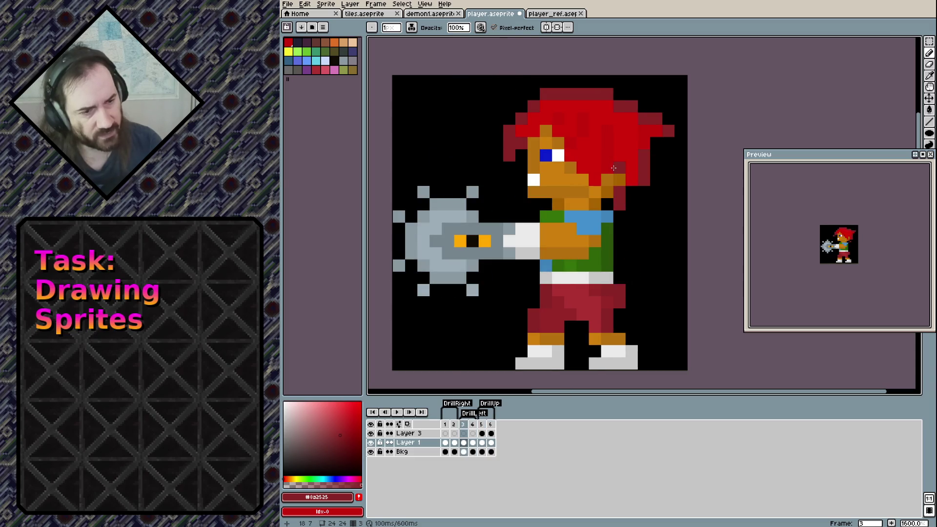
key("Left")
key("Left")
key("Right")
key("Right")
key("Right")
key("Right")
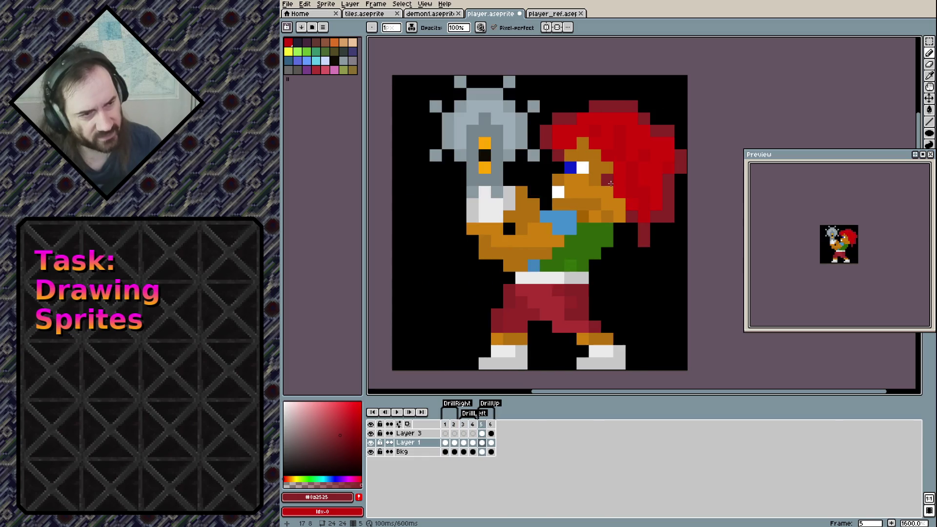
key("Right")
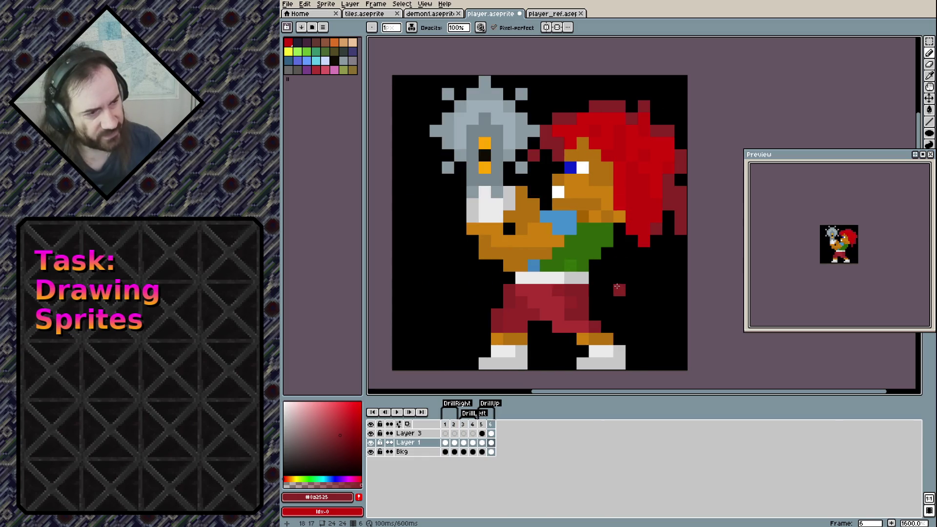
key("Left")
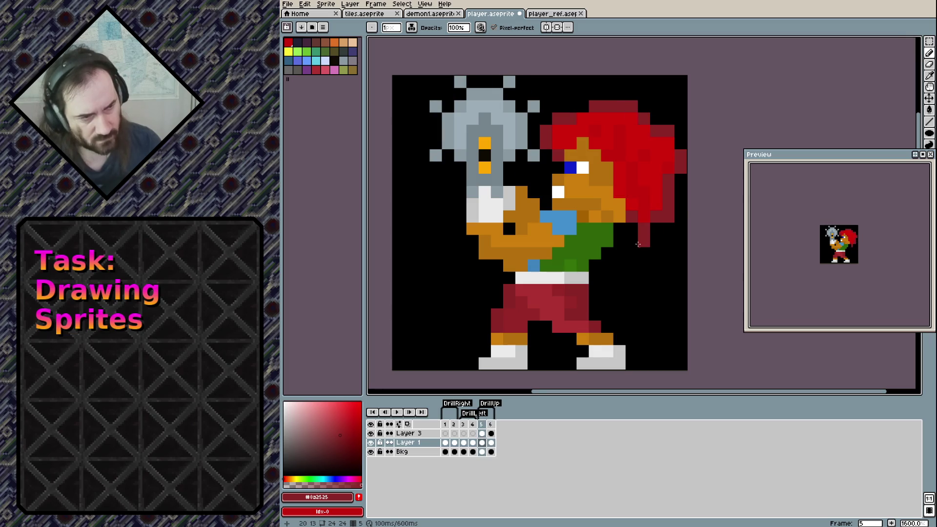
left_click(634, 226)
Step through frames 3 to 6 to check the hair edits.
key("Right")
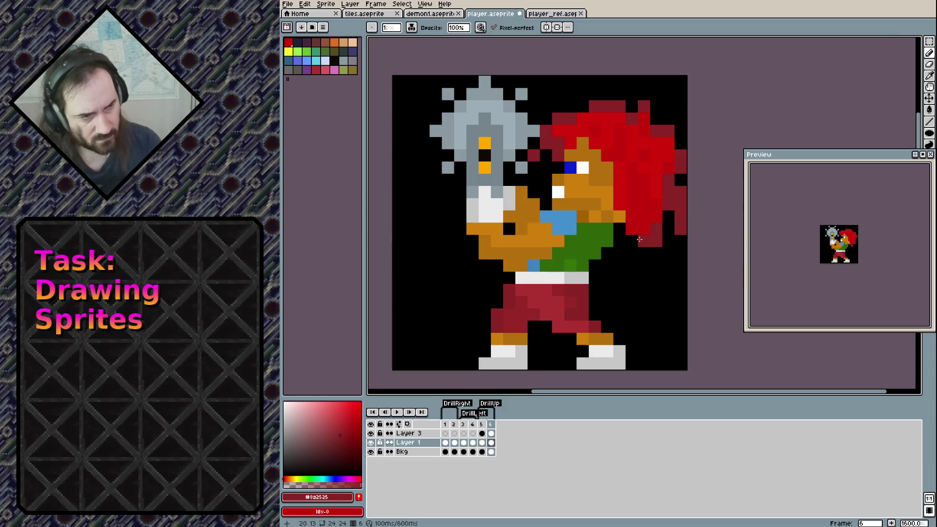
key("e")
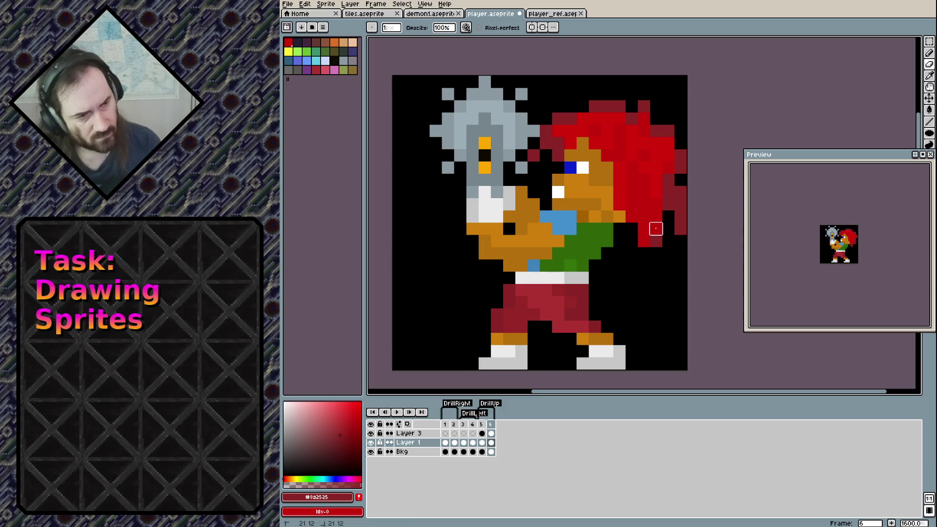
key("b")
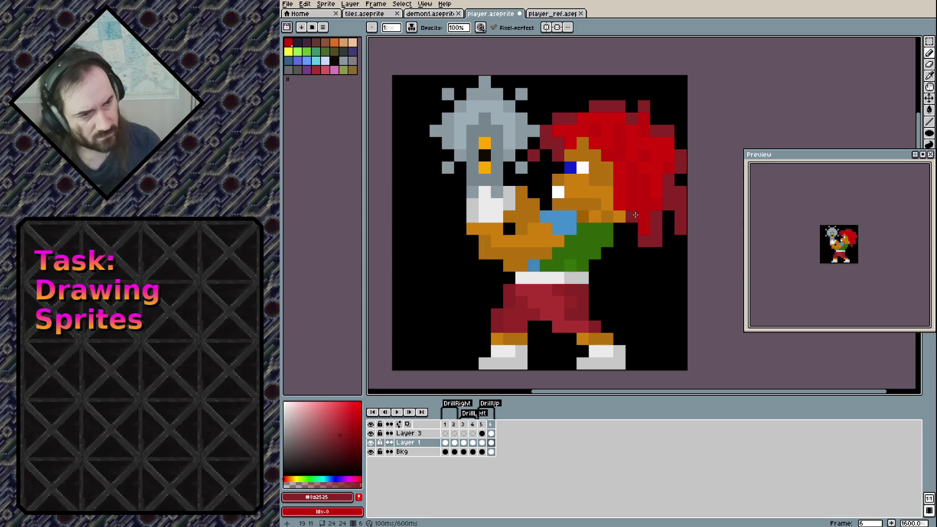
key("Left")
key("Right")
key("Left")
key("Right")
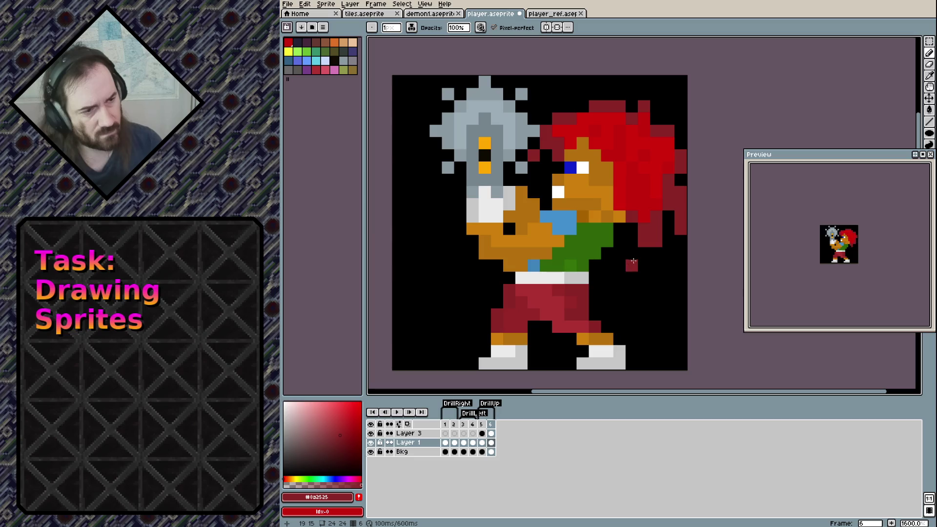
key("Left")
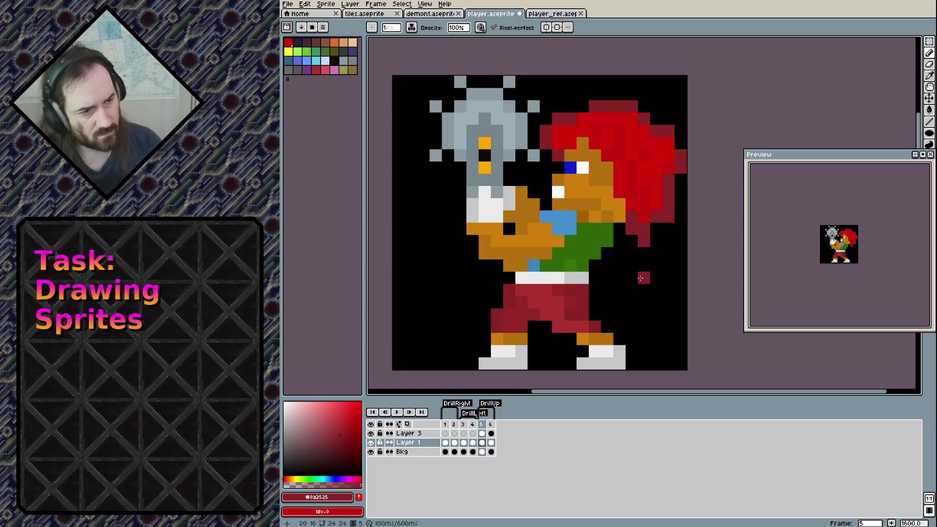
key("Right")
key("e")
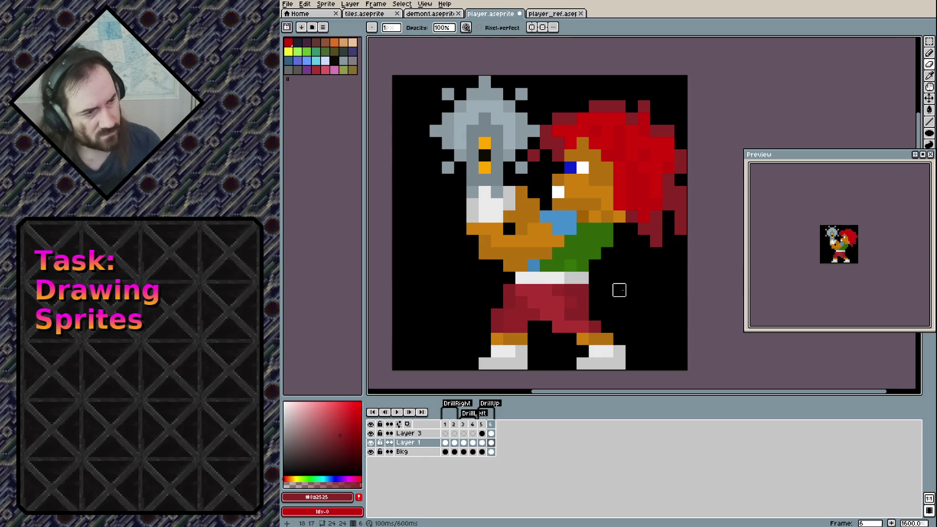
key("Left")
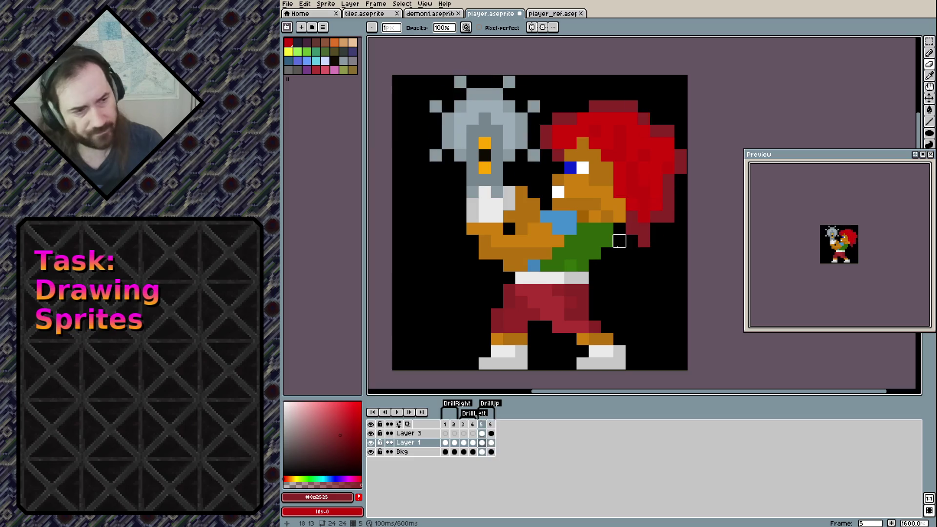
key("Left")
key("Left")
key("Right")
key("Right")
key("Left")
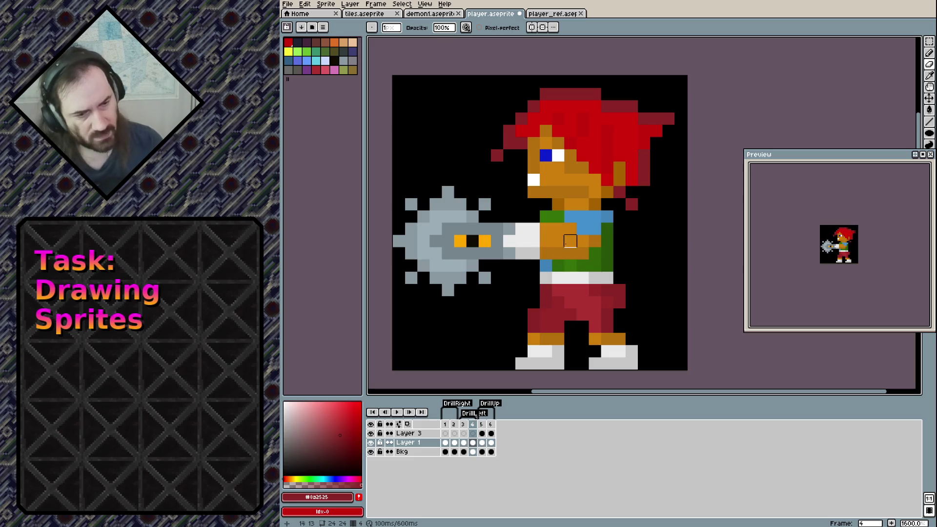
Sample the shirt blue and paint a blue pixel between the legs on frame 5.
key("b")
left_click(594, 229, "alt")
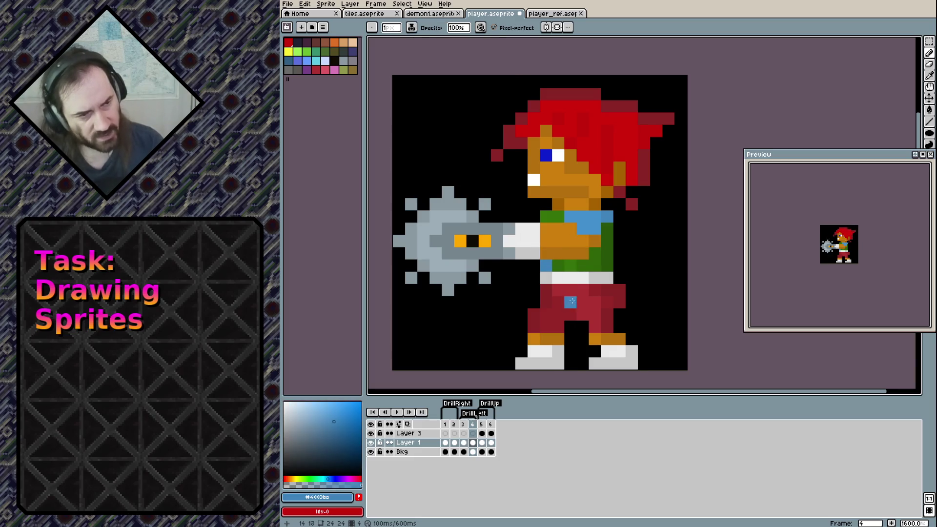
key("Right")
left_click(568, 349)
key("Right")
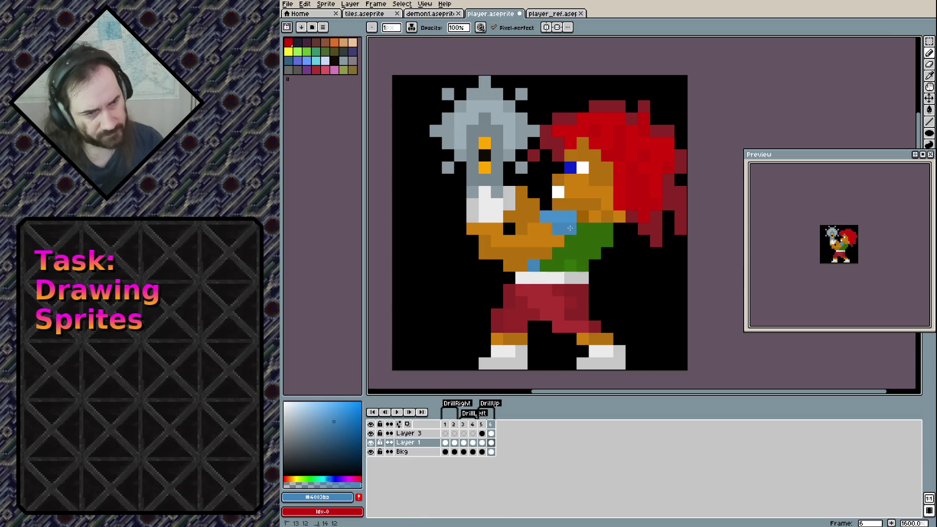
key("Left")
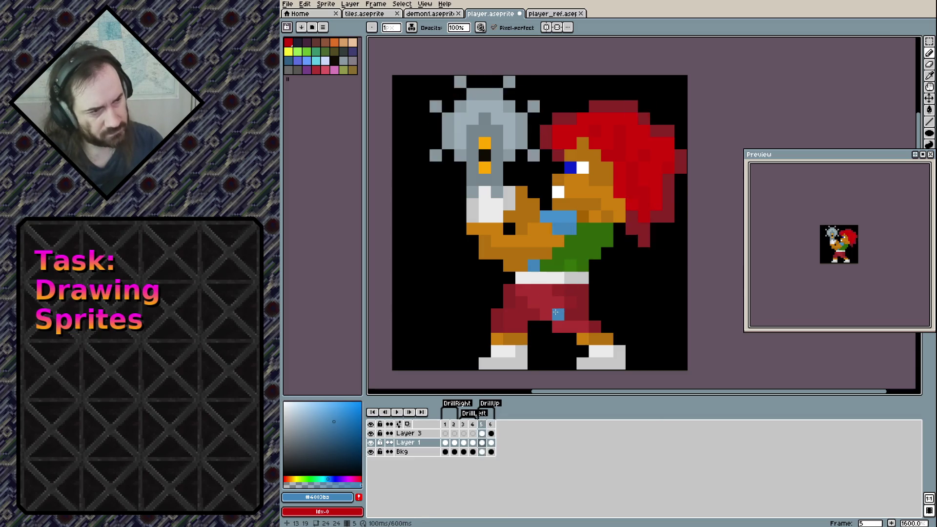
key("Right")
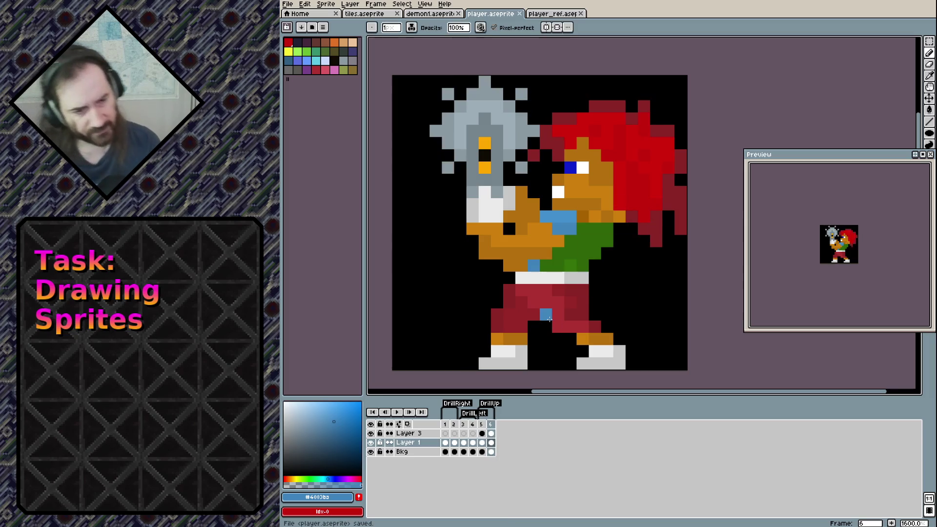
left_click(482, 442)
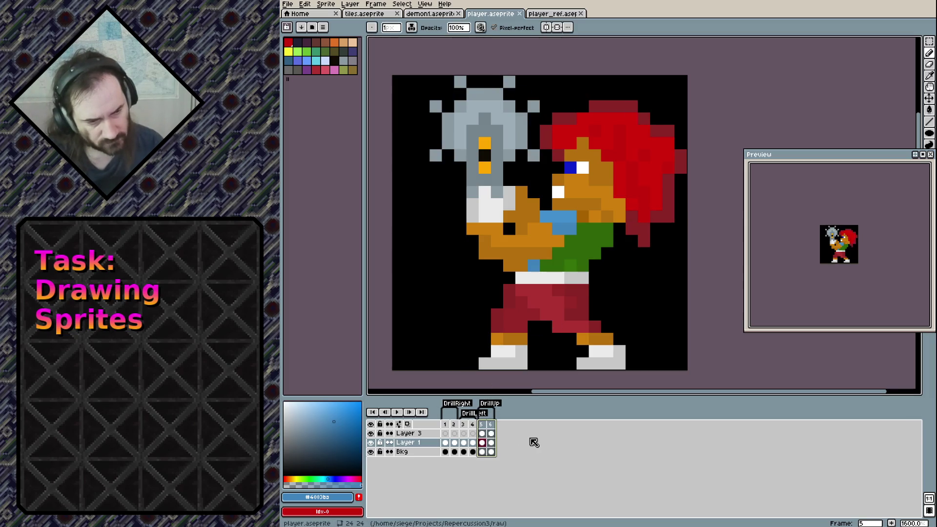
Duplicate frames 5–6 into new frames 7–8 and tag them DrillDown.
key("alt+n")
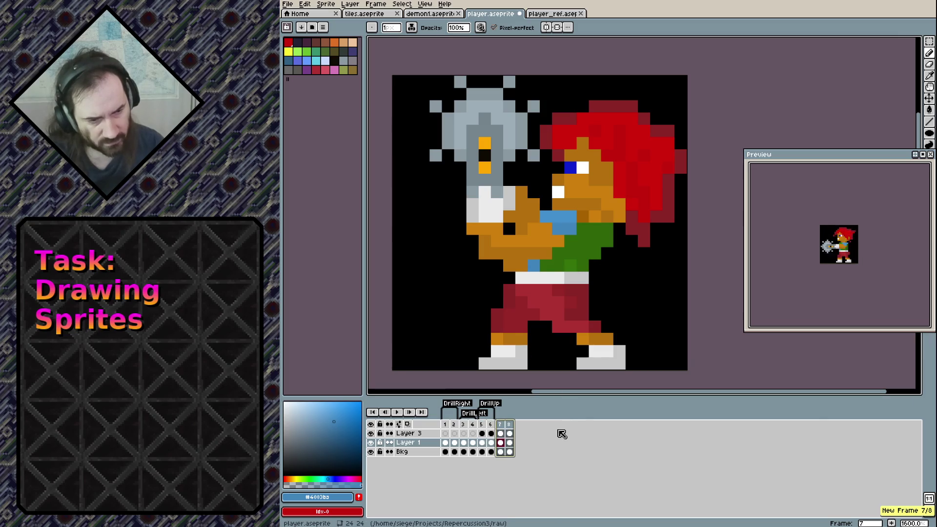
left_click(500, 425)
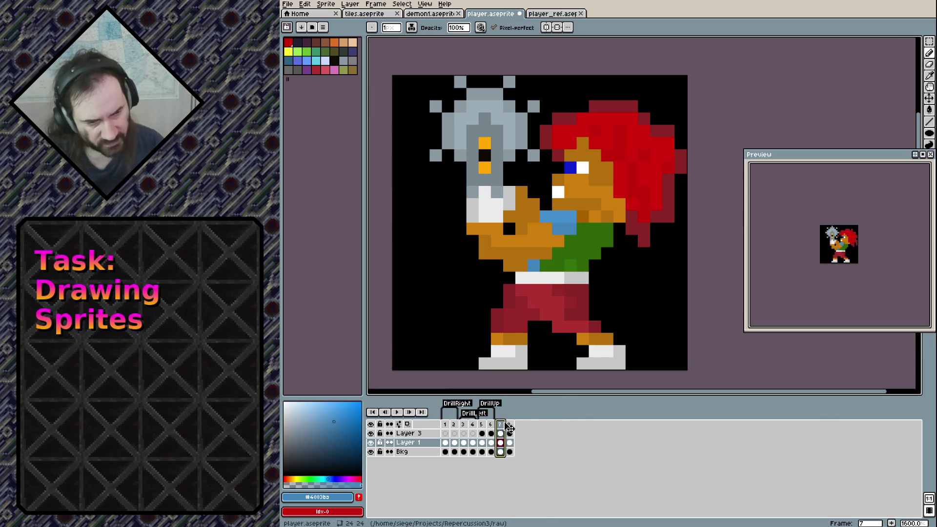
left_click(509, 425)
right_click(508, 423)
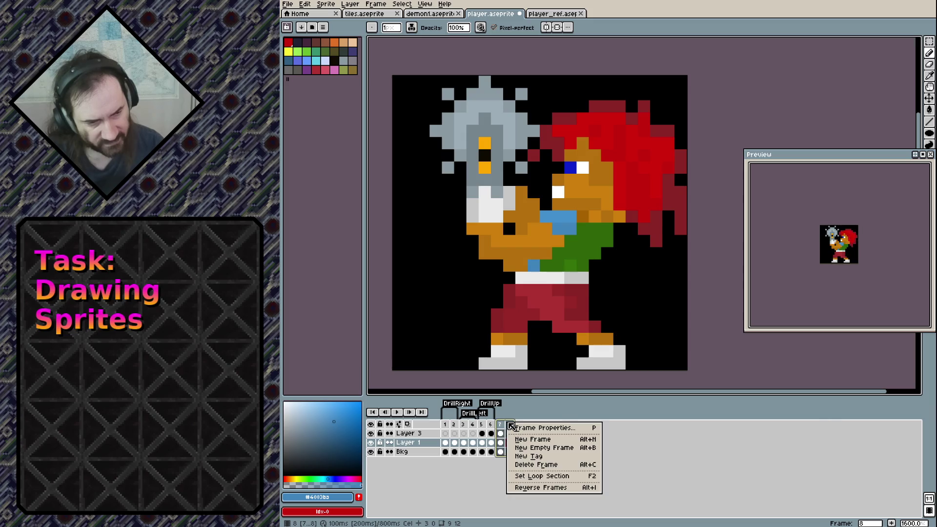
left_click(535, 457)
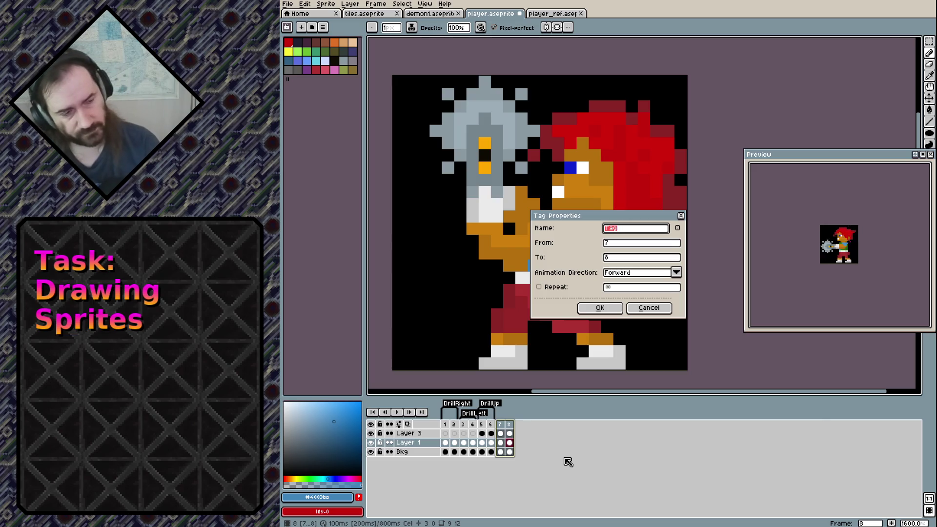
type("DrillDown")
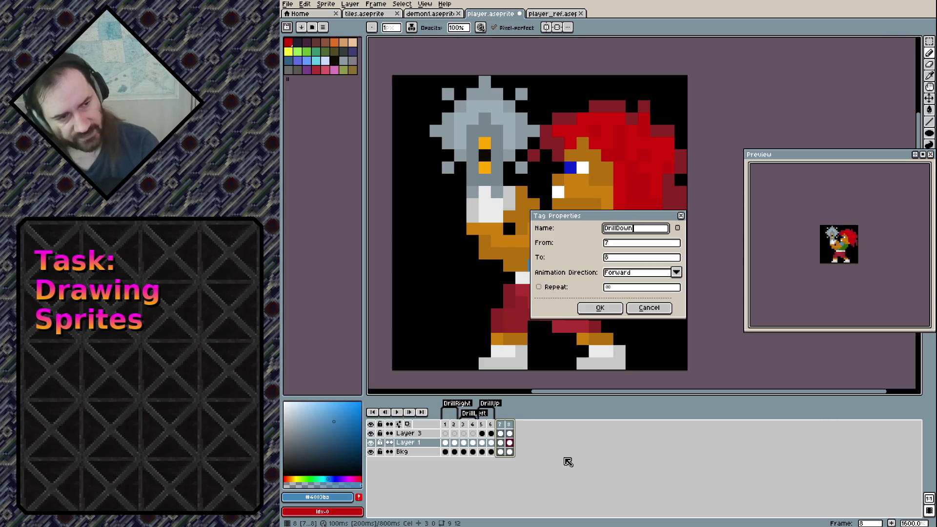
key("Return")
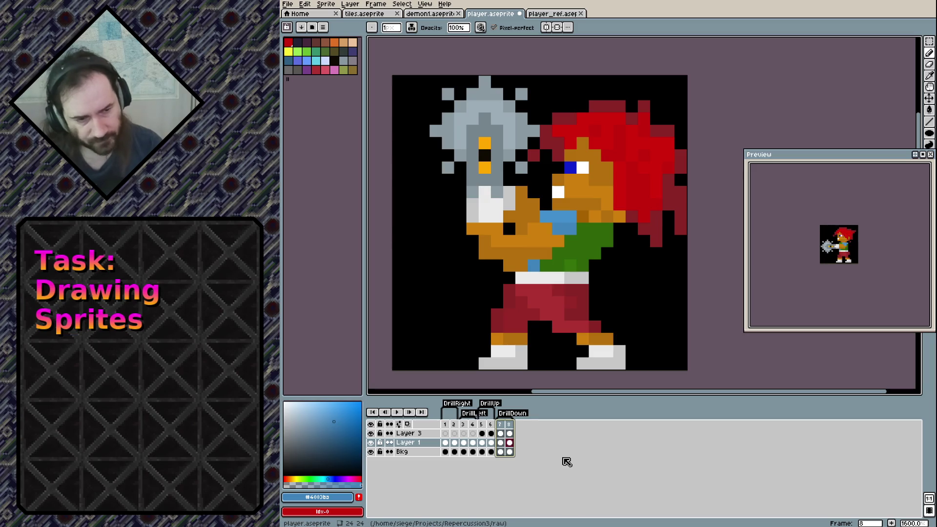
Hide Layer 1 on frame 7 and marquee-select the drill at the frame's top-left.
left_click(500, 443)
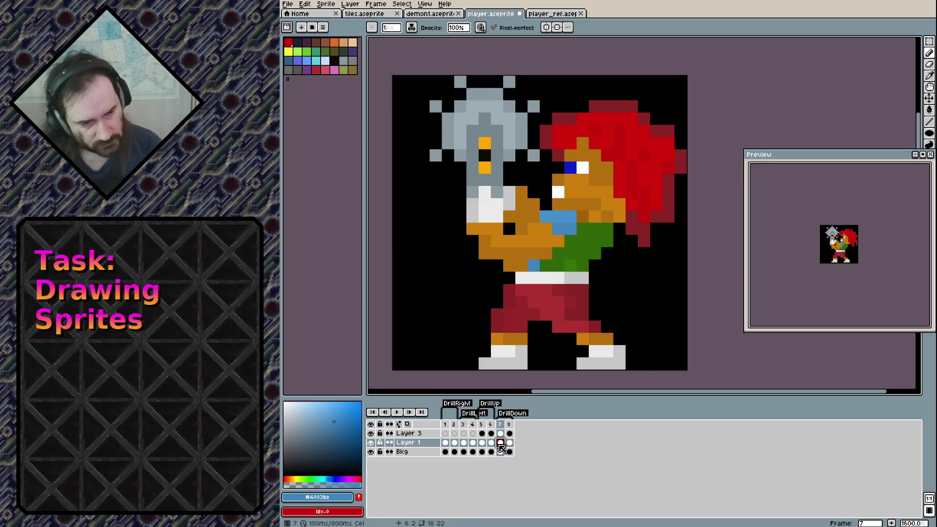
left_click(370, 443)
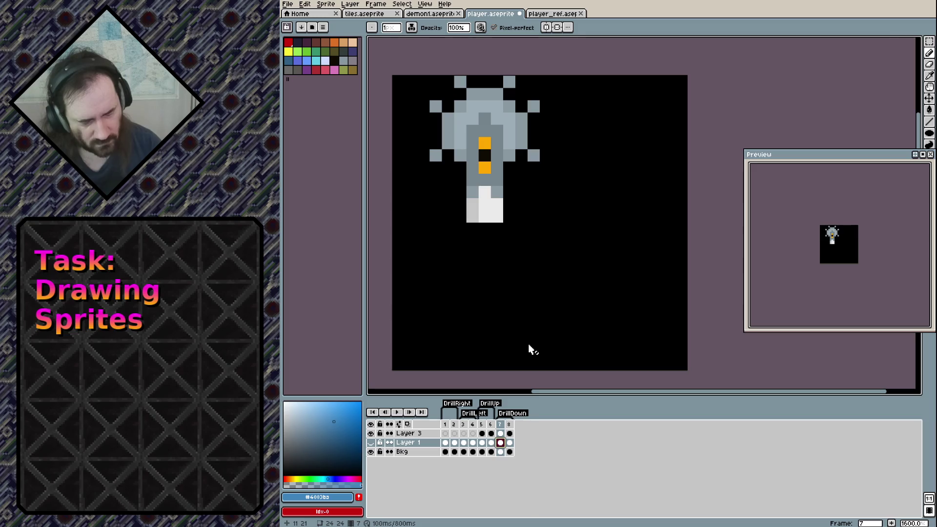
key("m")
left_click_drag(429, 76, 541, 223)
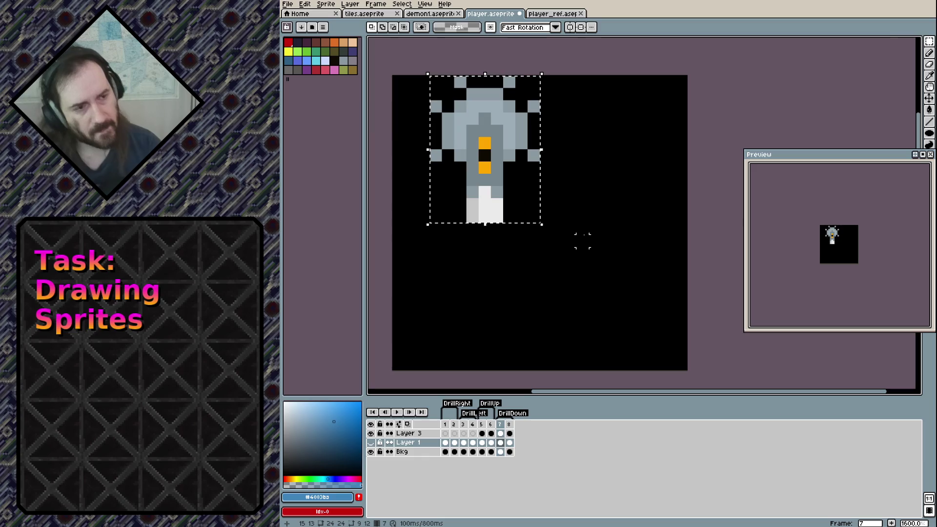
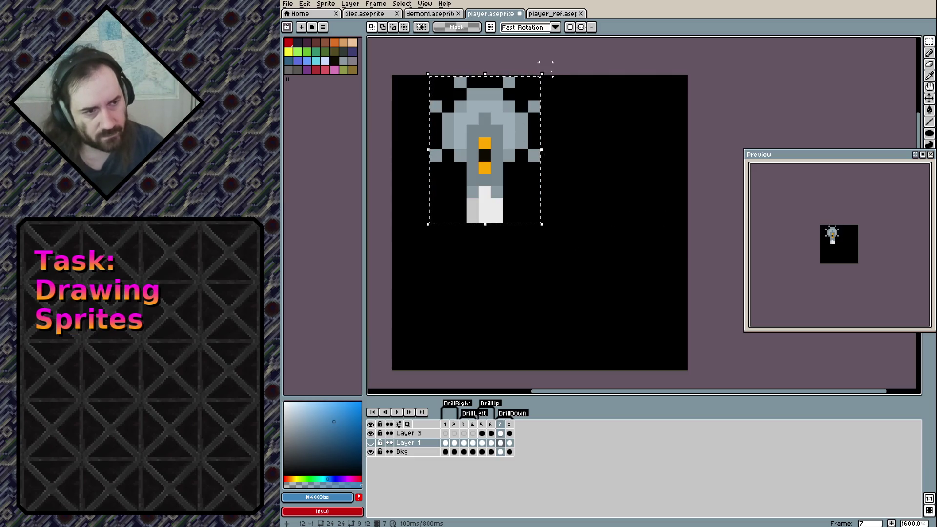
Isolate the drill on Layer 3 at frame 7, try and cancel a rotation, then show Layer 1 again.
left_click(472, 67)
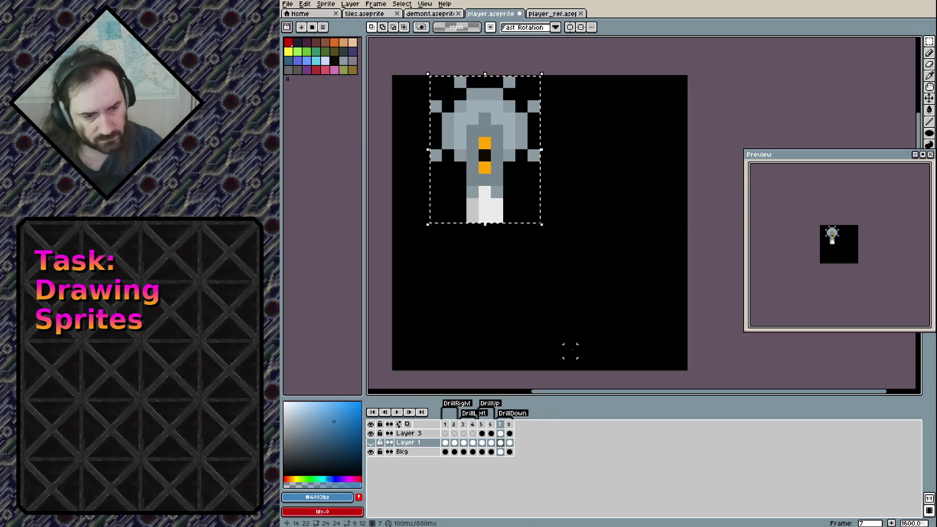
left_click(550, 229)
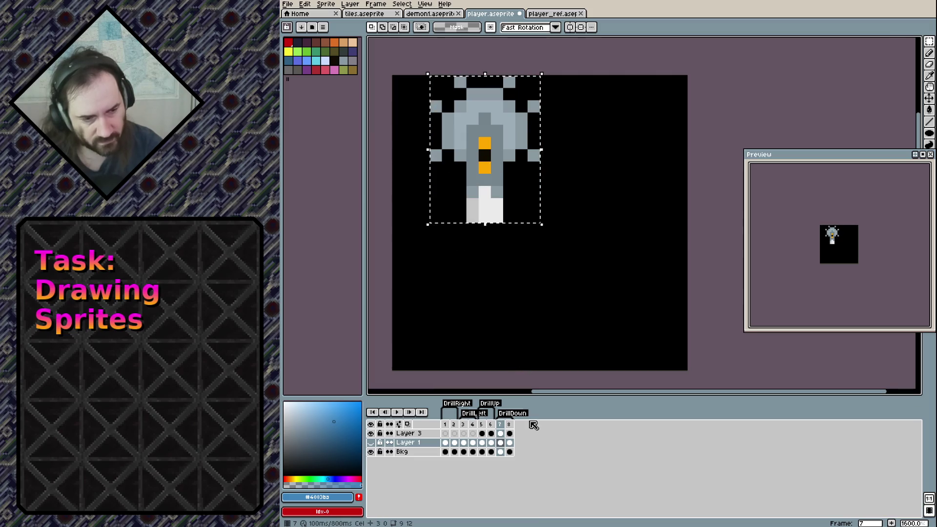
left_click(500, 434)
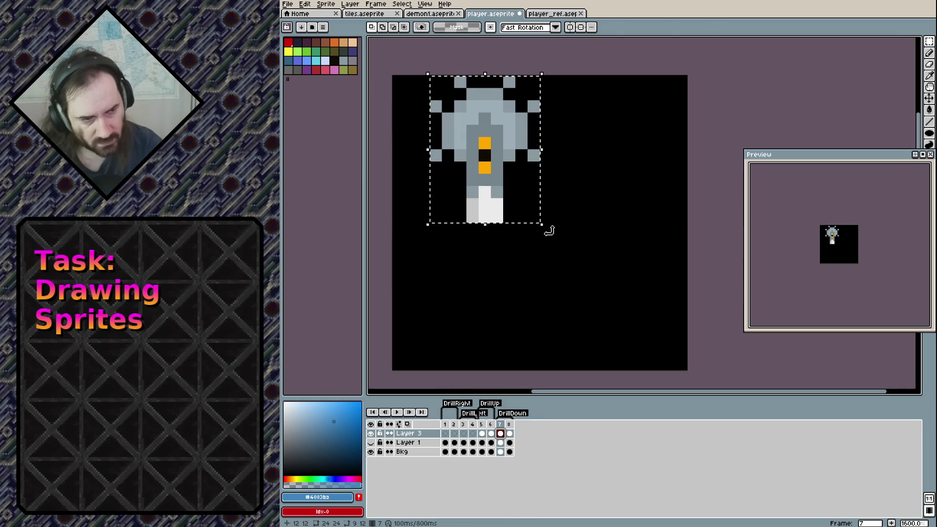
left_click_drag(550, 229, 411, 128)
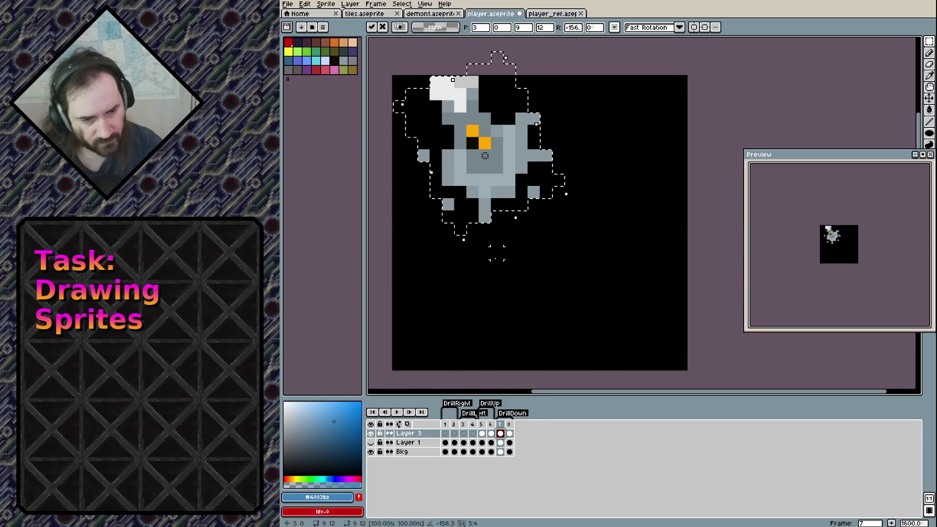
key("Escape")
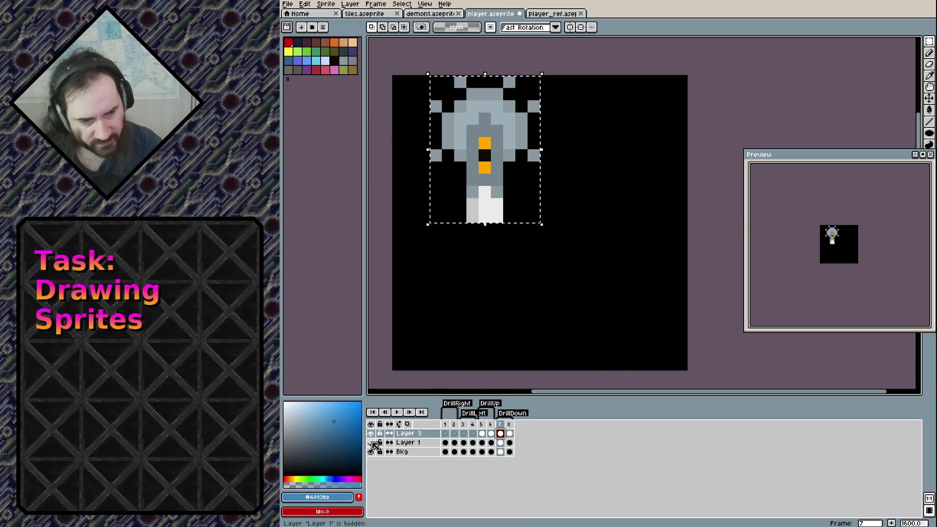
left_click(371, 442)
Undo the DrillDown tag while keeping the duplicated frames 7–8.
key("ctrl+z")
key("ctrl+z")
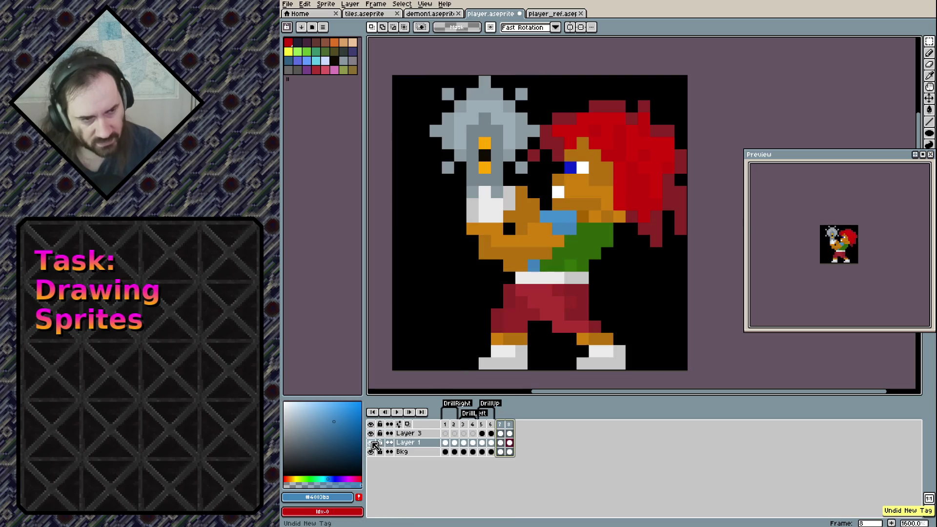
key("ctrl+z")
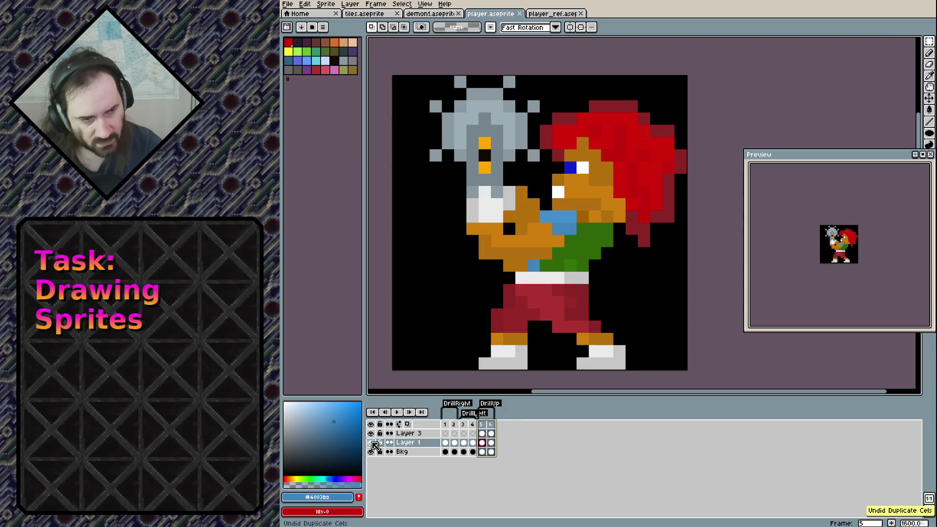
key("ctrl+y")
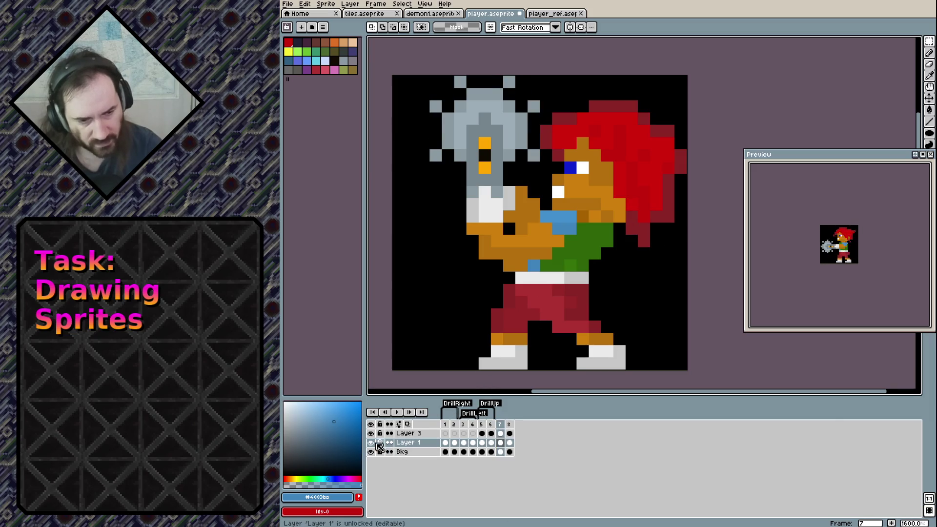
Hide Layer 1, marquee-select the drill, and start a new tag over frames 7–8.
left_click(370, 442)
left_click(500, 434)
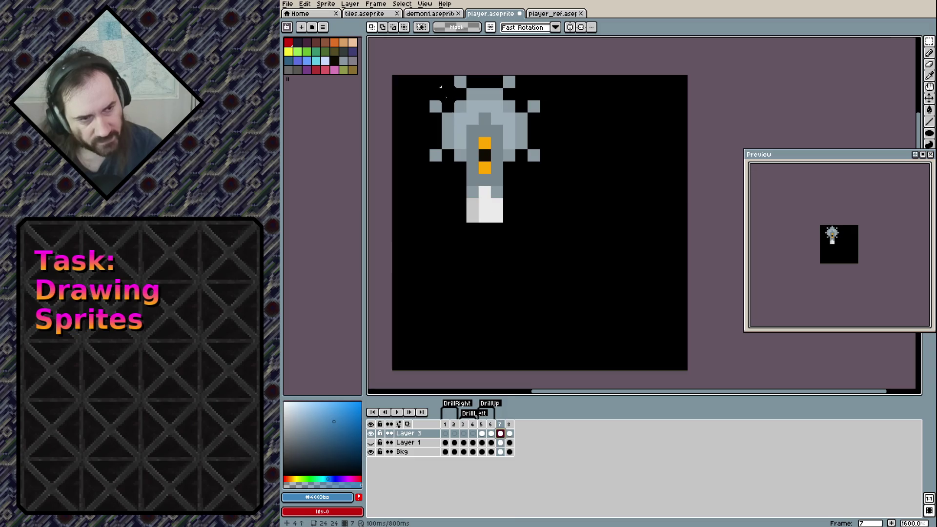
left_click_drag(435, 82, 521, 228)
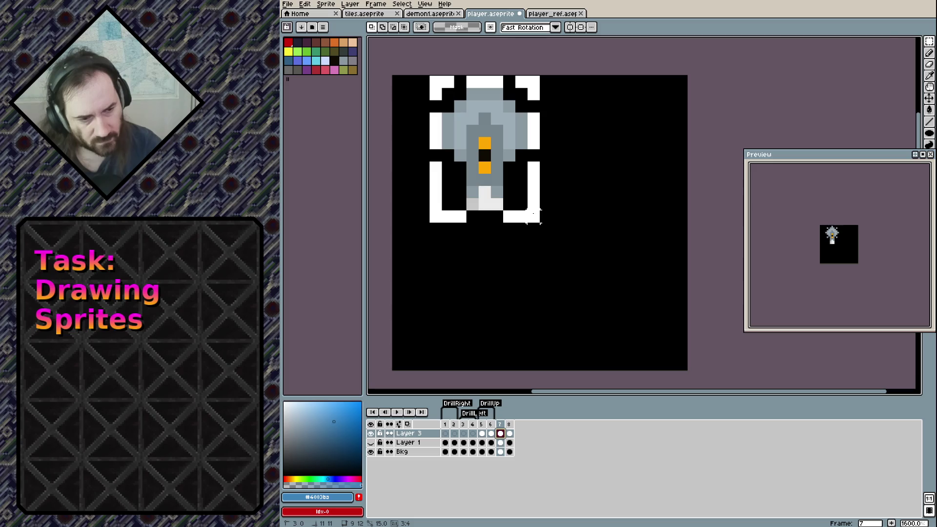
left_click_drag(533, 216, 540, 223)
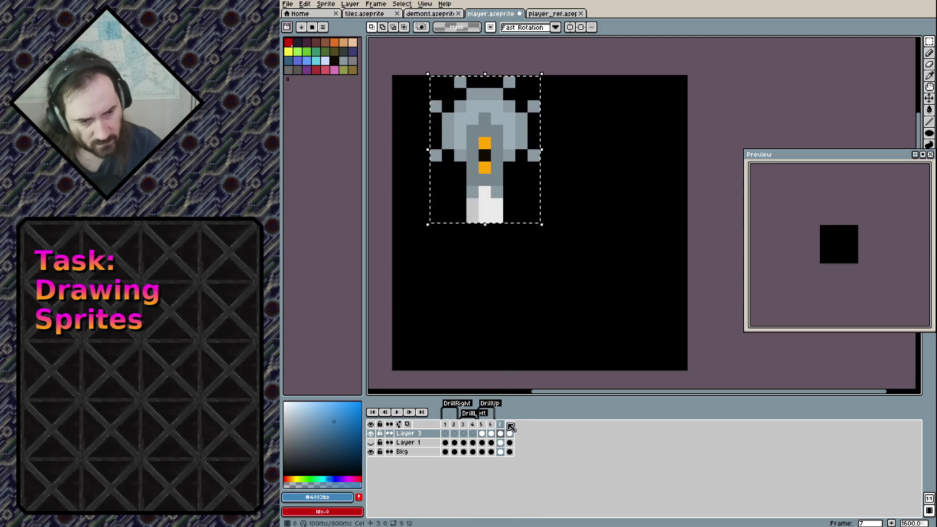
right_click(500, 425)
left_click(521, 459)
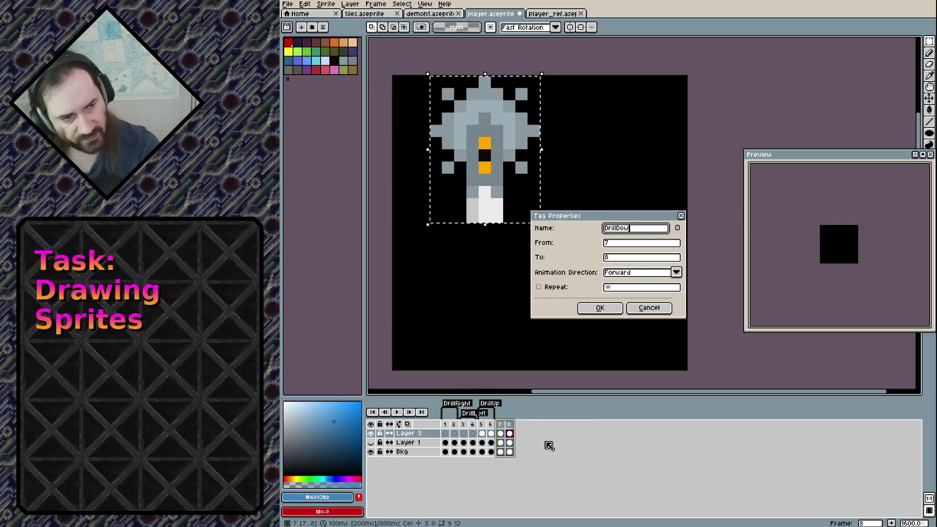
Confirm the DrillDown tag on frames 7–8 and save player.aseprite.
type("n")
key("Return")
key("ctrl+s")
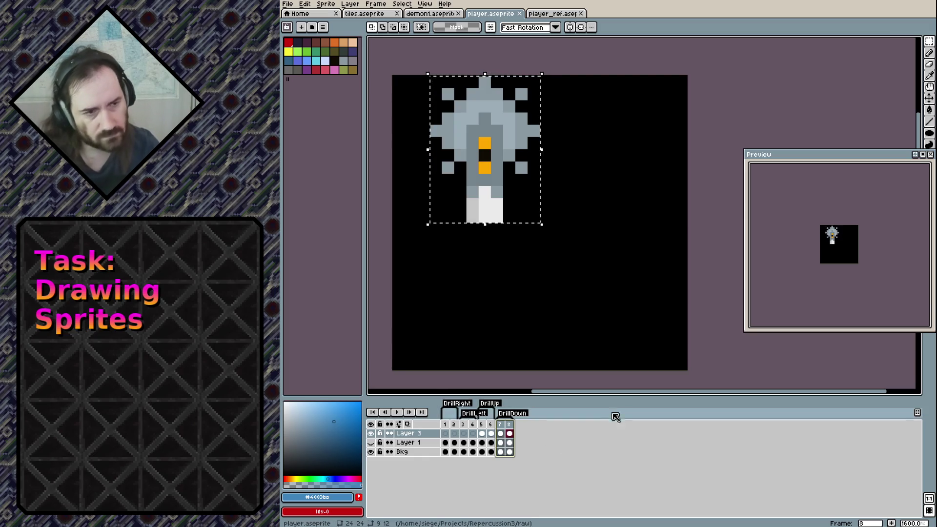
Rotate the selected drill 180° and move it lower on the canvas.
mouse_move(425, 65)
left_mouse_down()
mouse_move(403, 188)
mouse_move(522, 240)
mouse_move(560, 240)
mouse_move(548, 237)
left_mouse_up()
left_click_drag(497, 185, 517, 327)
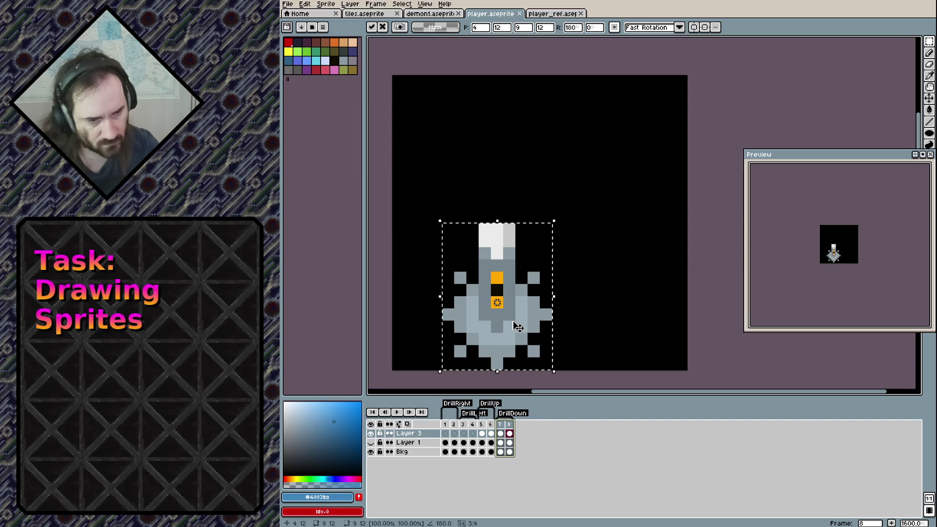
left_click(500, 434)
Compare the drill on frames 7 and 8, then deselect it.
left_click(509, 433)
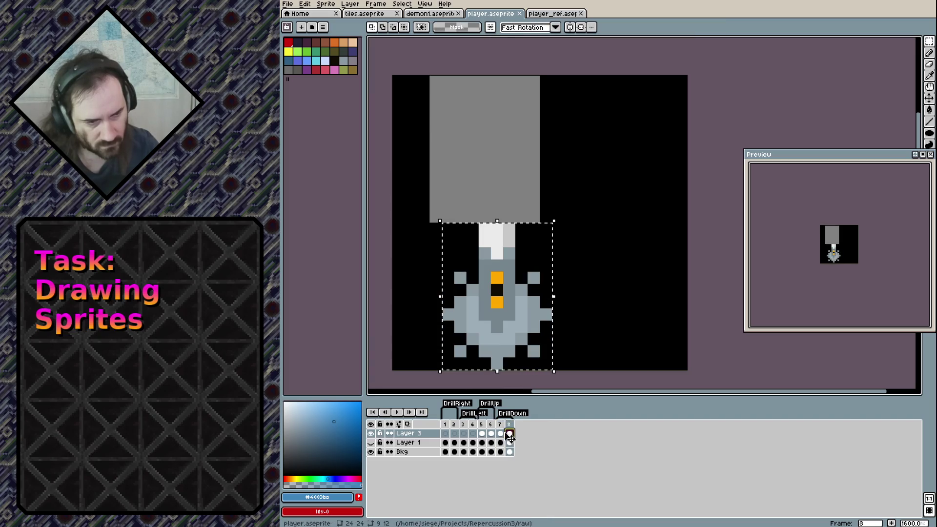
left_click(503, 433)
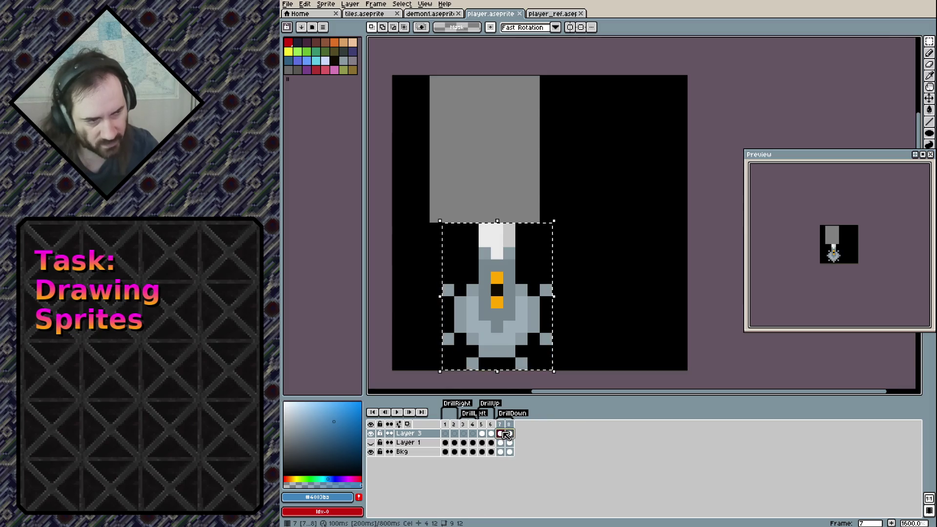
left_click(508, 434)
left_click(503, 433)
left_click(509, 433)
left_click(503, 433, "shift")
left_click(523, 441)
left_click(509, 433)
left_click(500, 433)
left_click(508, 434)
left_click(429, 342)
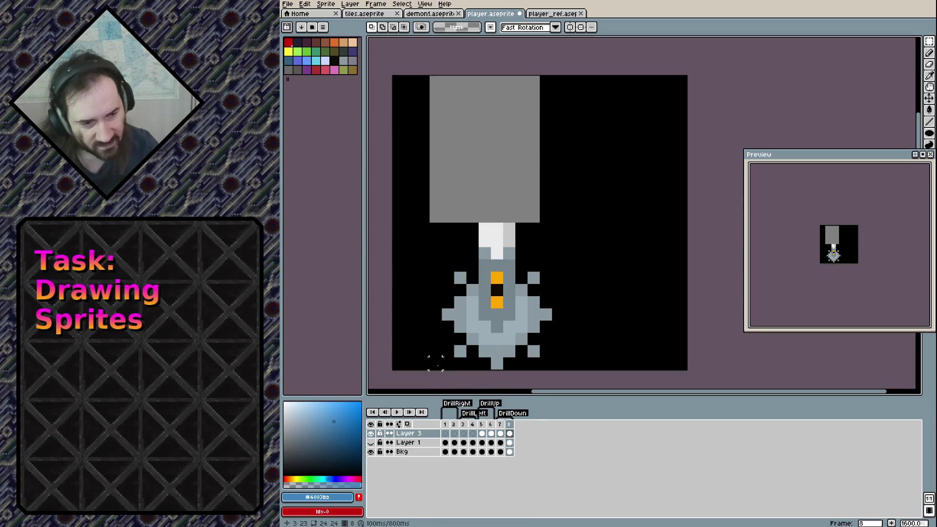
Show Layer 1 and delete the background cels on frames 7 and 8.
left_click(371, 443)
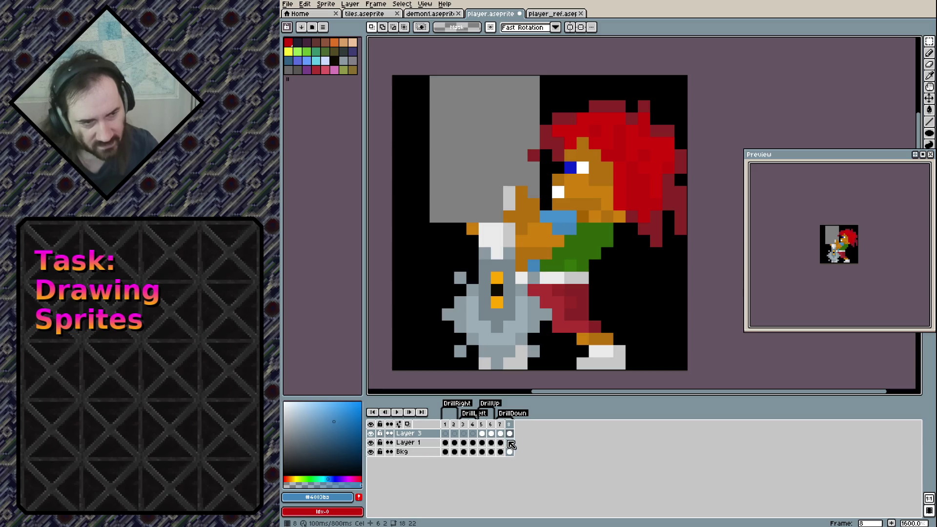
left_click(501, 442)
left_click(509, 442)
left_click(501, 444)
key("Right")
left_click(500, 451)
key("Right")
left_click(500, 451)
key("Delete")
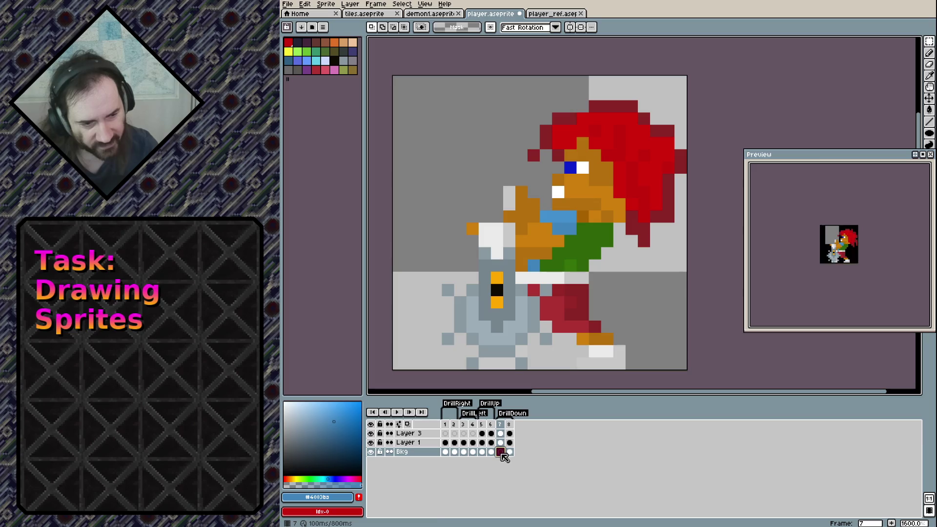
Check the frame 7 background cel properties and undo the accidental cel move.
double_click(500, 452)
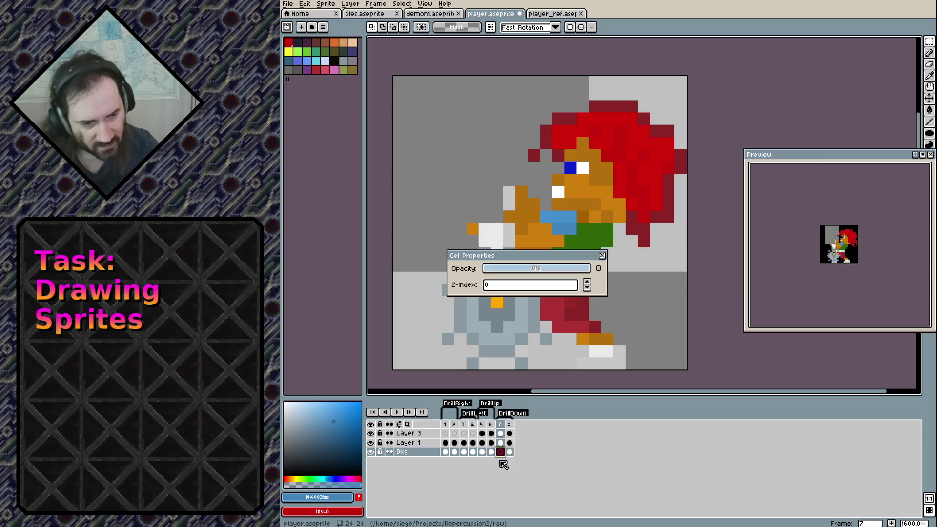
left_click(602, 255)
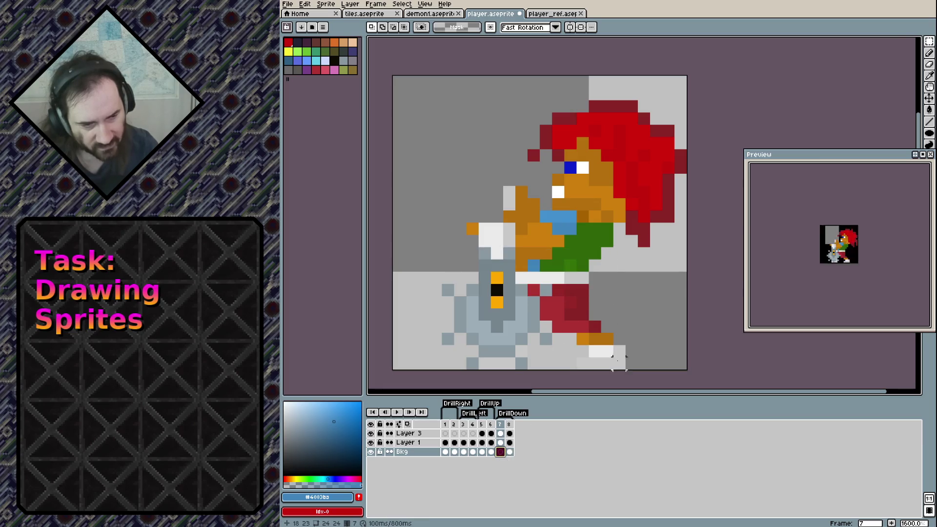
key("ctrl+z")
key("ctrl+y")
key("ctrl+z")
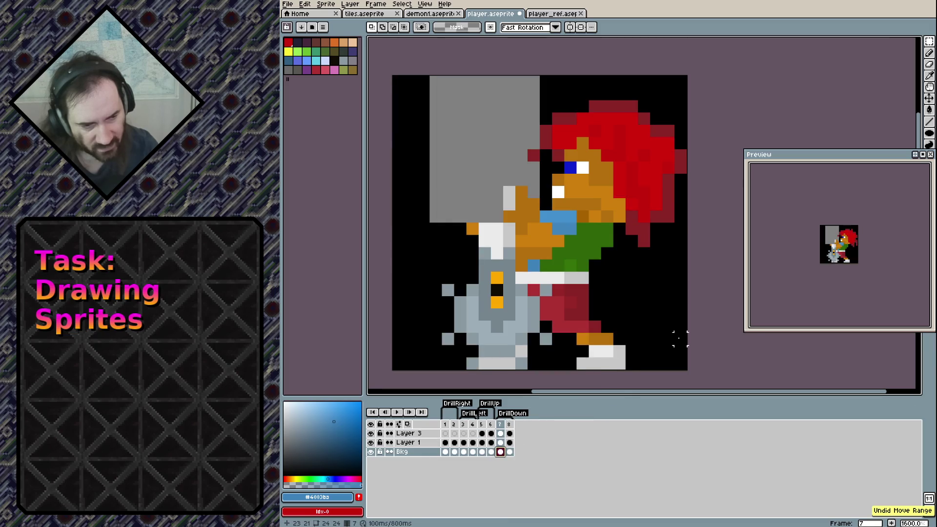
Hide the drill and character layers and select frame 8's background cel.
left_click(371, 434)
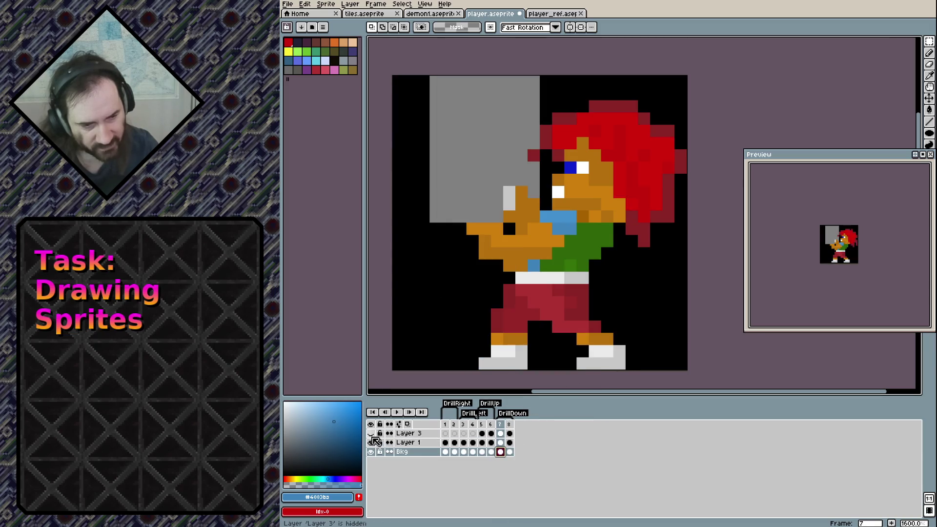
left_click(371, 442)
left_click(509, 452)
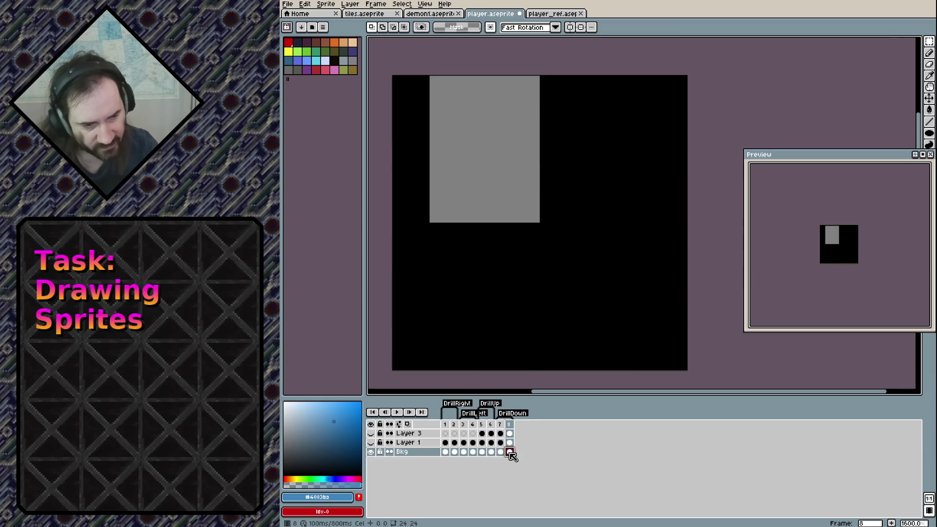
key("Left")
key("Left")
key("Left")
key("Left")
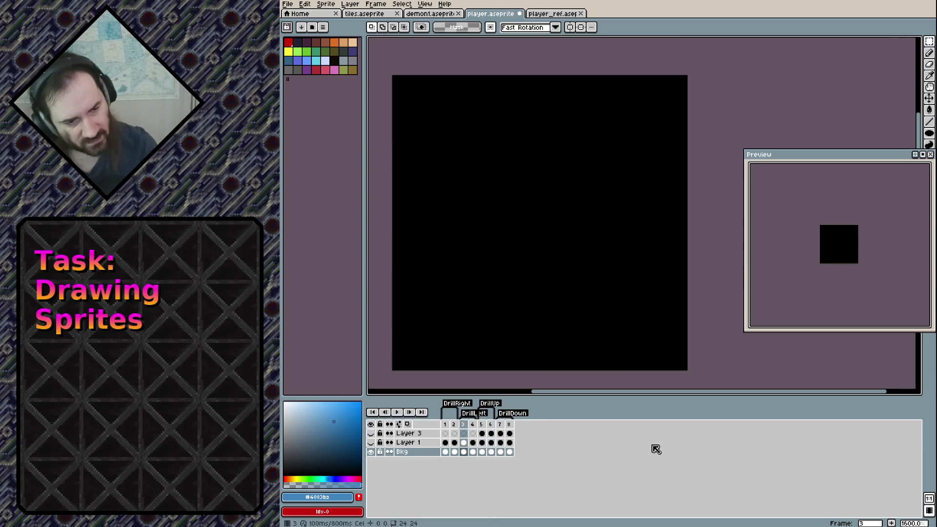
key("Left")
key("Left")
key("Left")
key("Left")
key("Left")
key("Right")
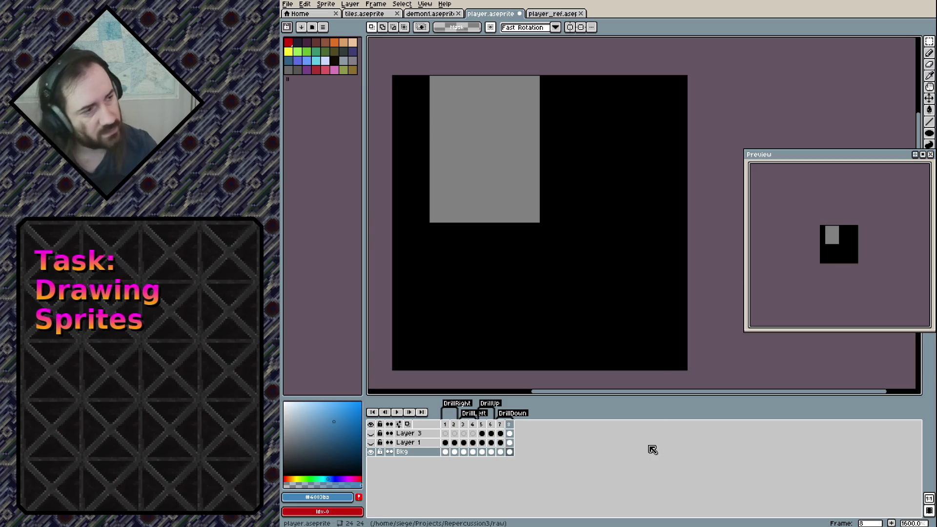
Flood-fill the grey rectangles on frames 8 and 7 with black and save player.aseprite.
key("g")
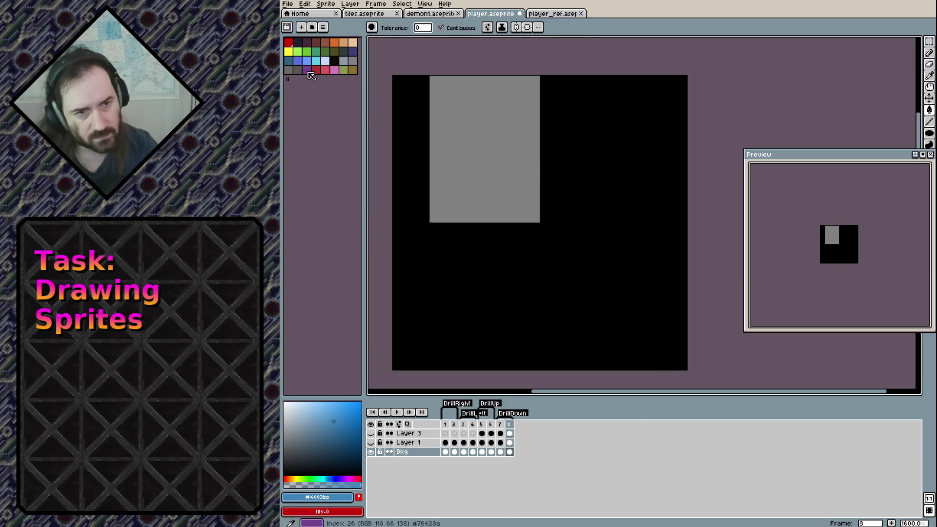
left_click(492, 264, "alt")
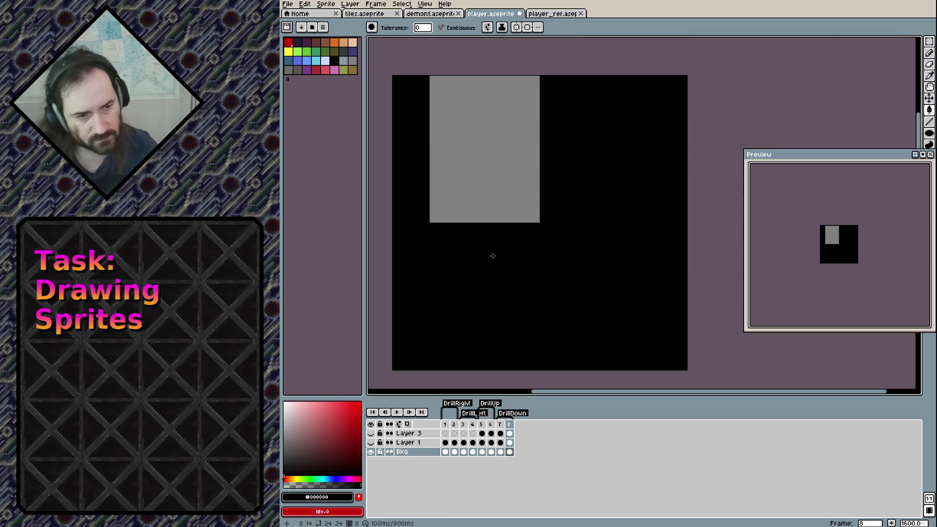
left_click(492, 264)
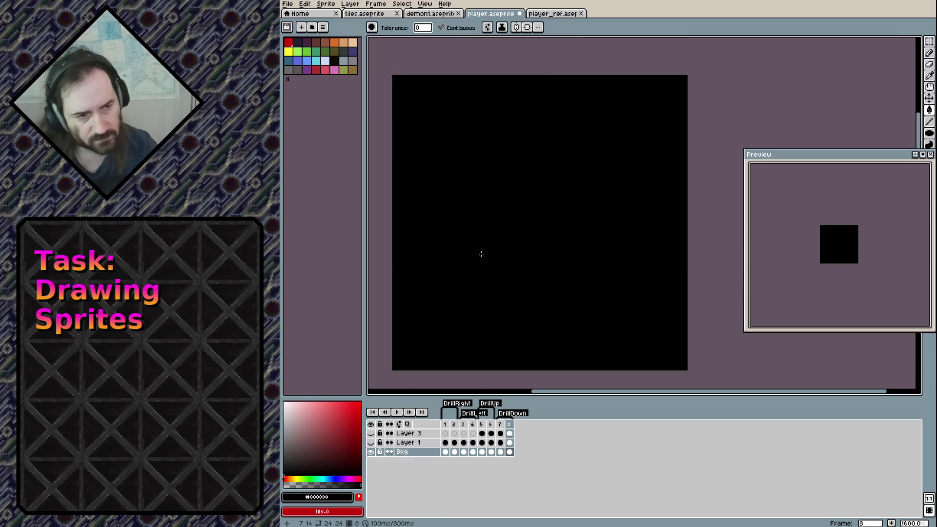
left_click(500, 451)
left_click(507, 215)
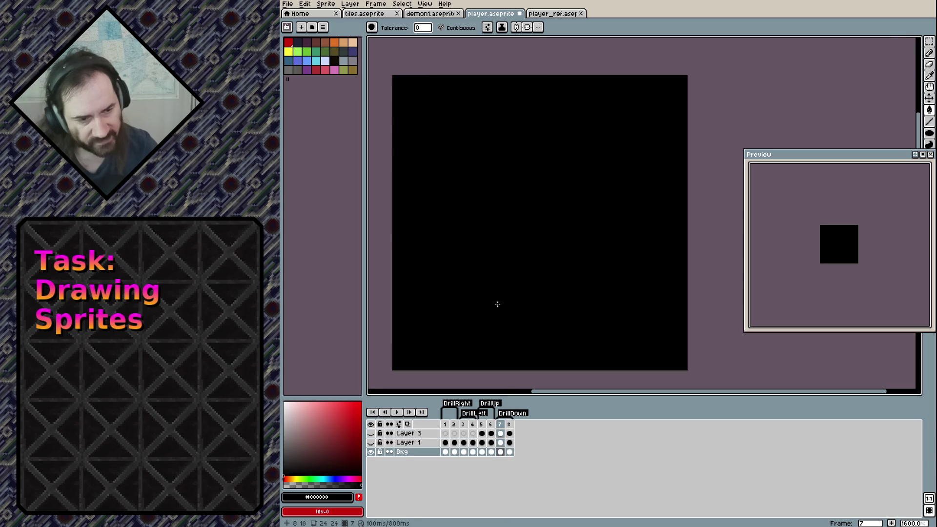
left_click(500, 433)
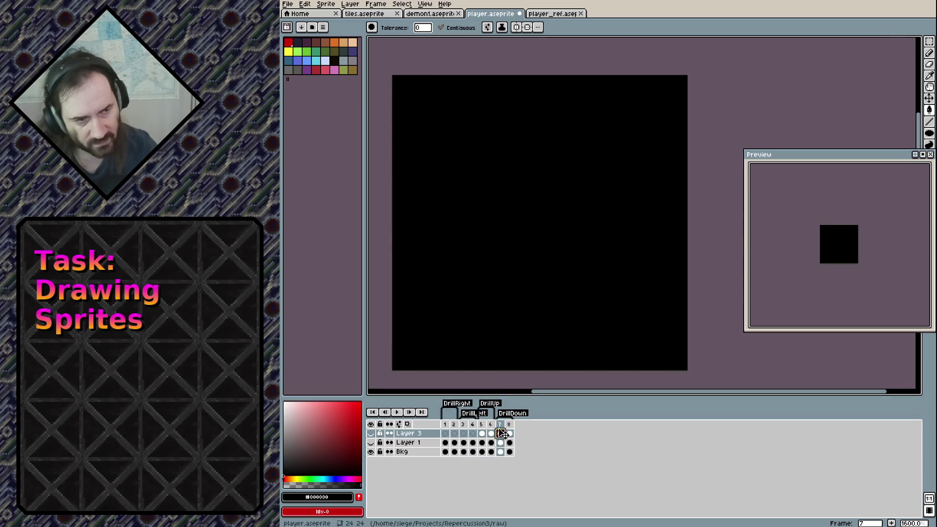
key("ctrl+s")
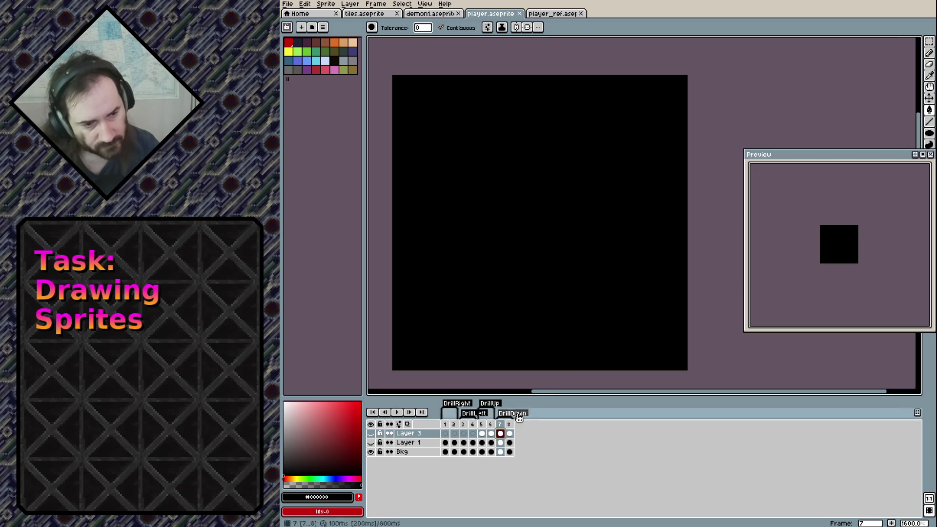
Toggle layer visibility and review frames 4–7, ending on frame 7's drill pose.
left_click(371, 434)
left_click(370, 442)
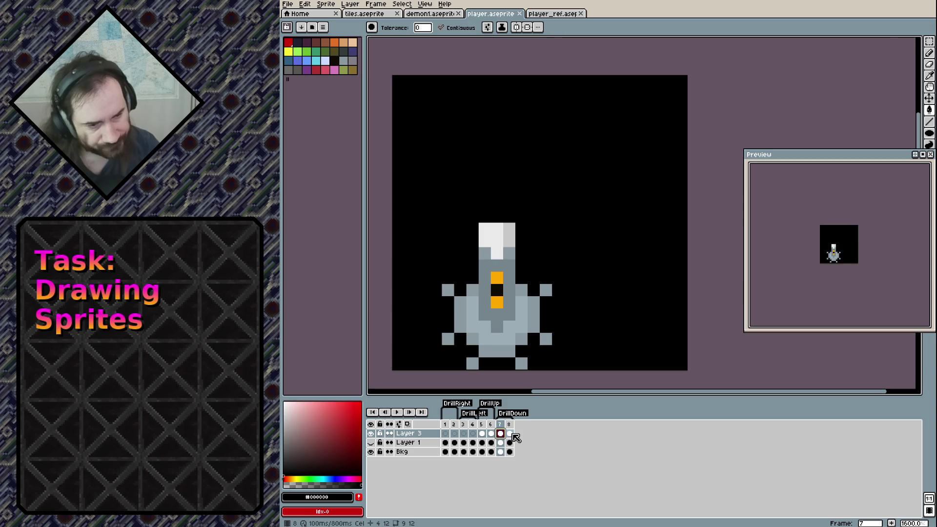
left_click(500, 442)
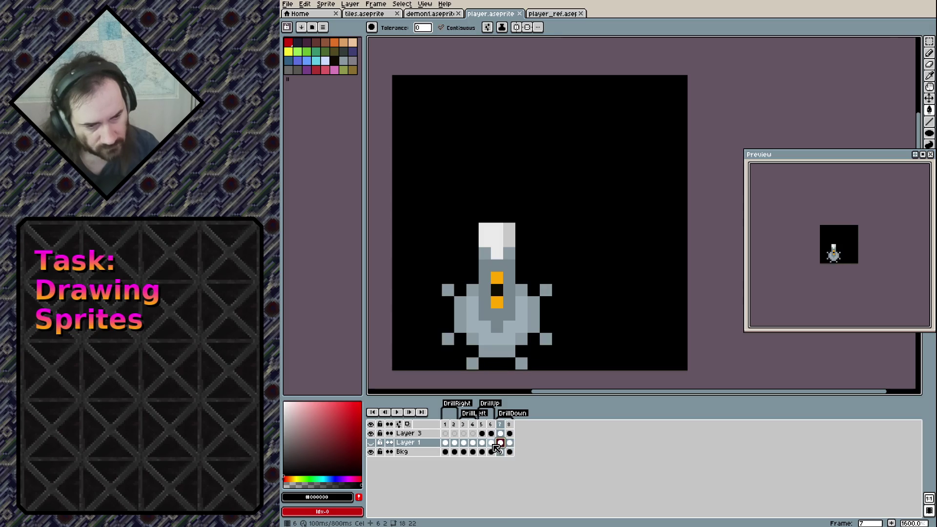
left_click(491, 442)
left_click(482, 442)
left_click(472, 443)
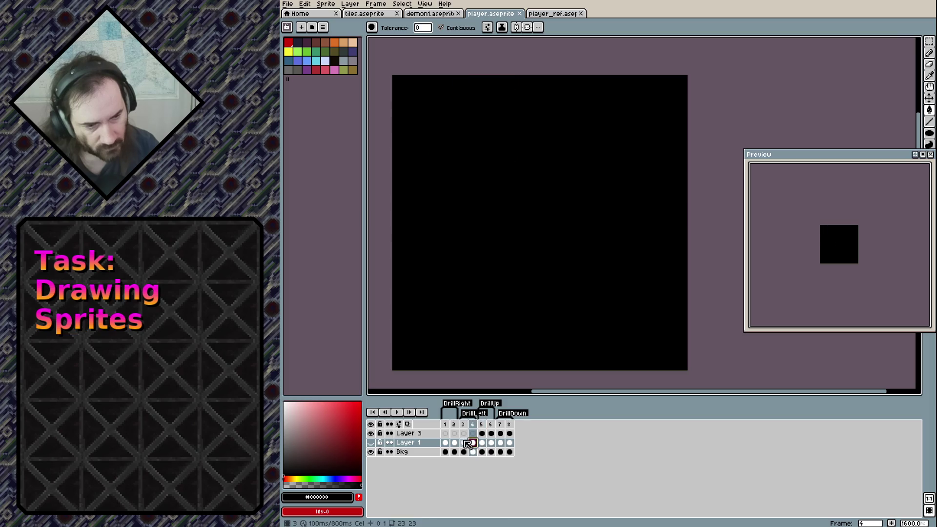
left_click(371, 442)
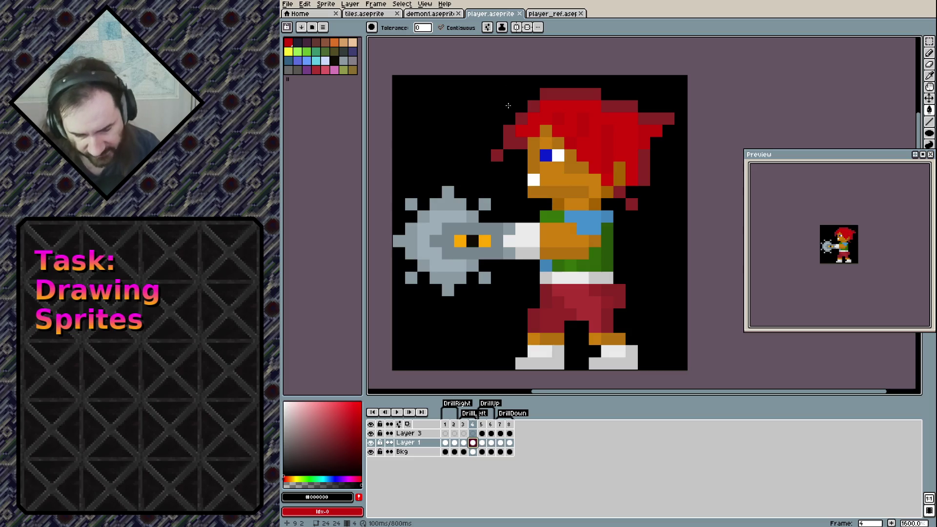
left_click(501, 433)
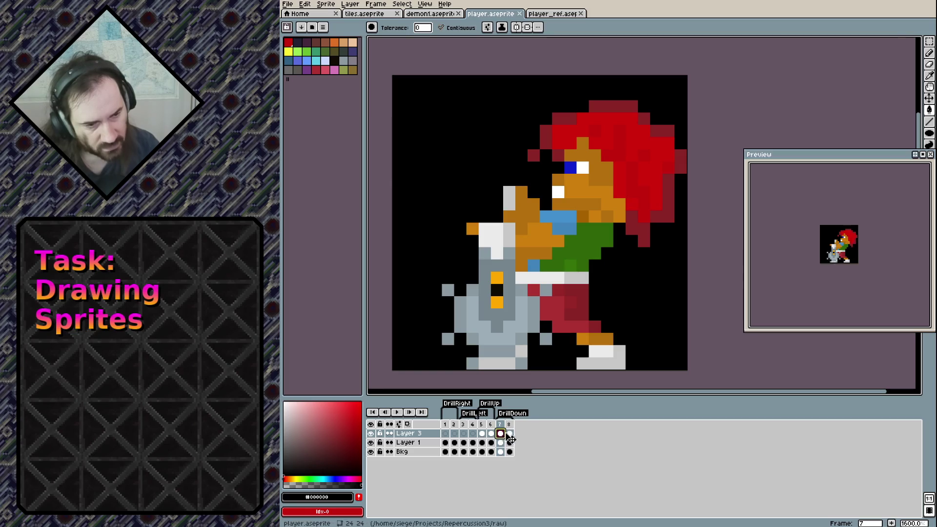
Delete the character cels from Layer 1 on frames 7 and 8.
left_click(500, 442)
key("Return")
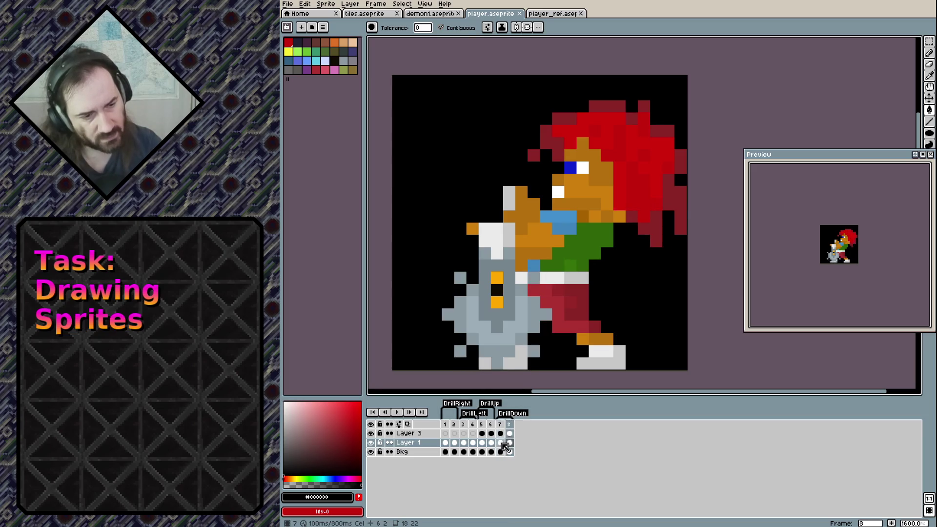
key("Delete")
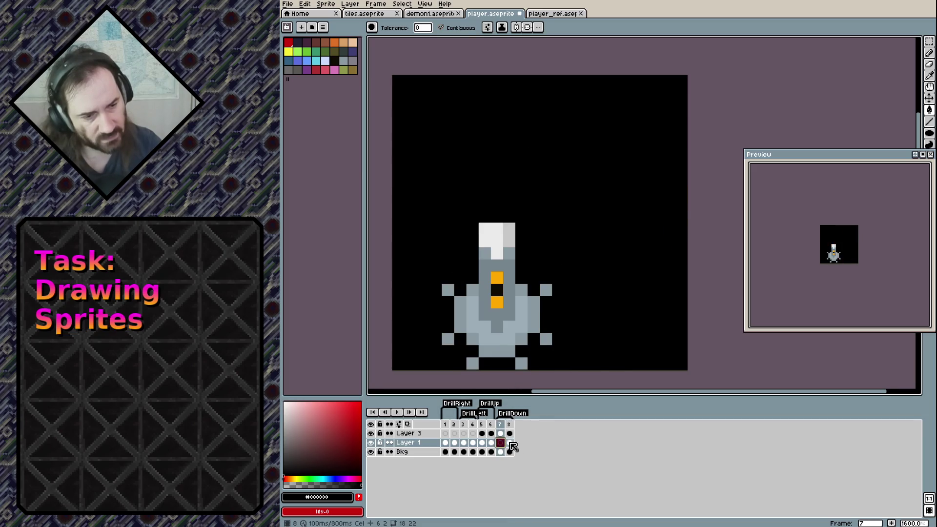
key("Right")
key("Delete")
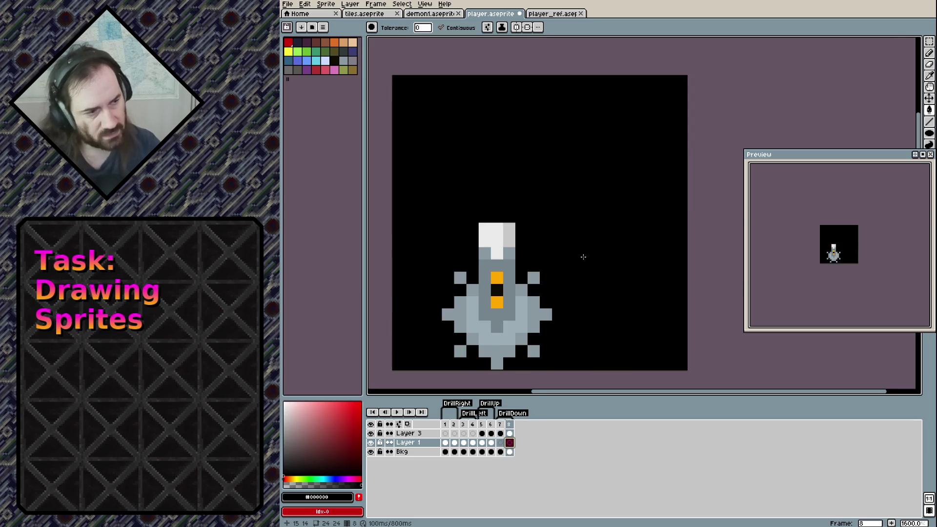
left_click(464, 442)
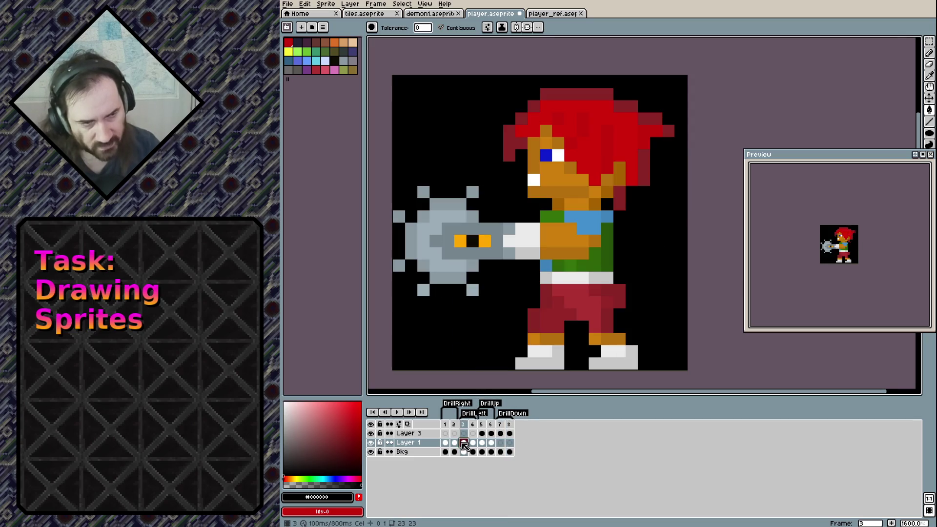
Select the full character on frame 3 and paste it onto frames 7 and 8.
key("m")
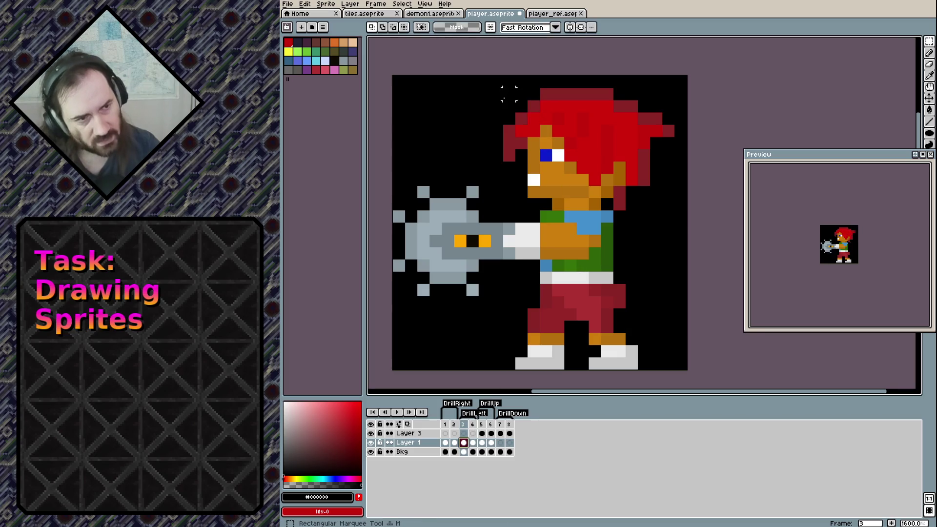
mouse_move(509, 94)
left_mouse_down()
mouse_move(655, 362)
mouse_move(676, 370)
left_mouse_up()
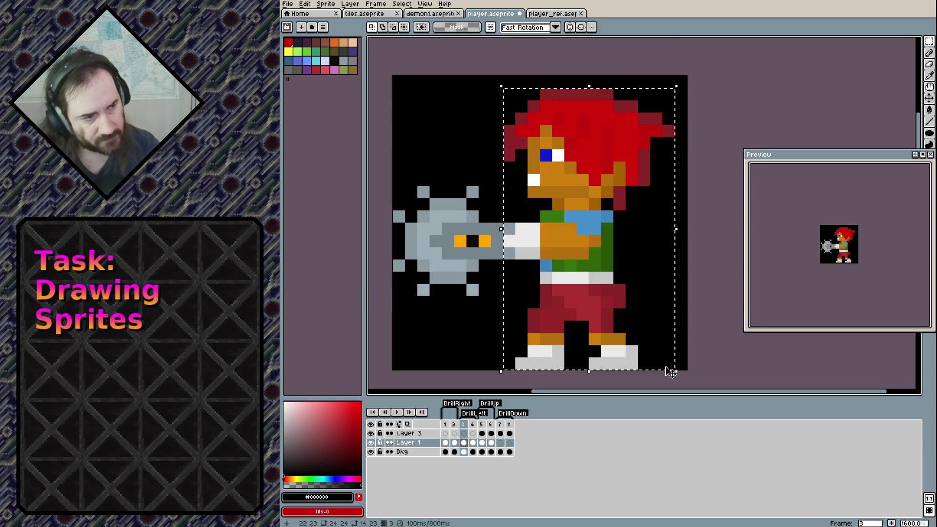
left_click(500, 442)
key("ctrl+v")
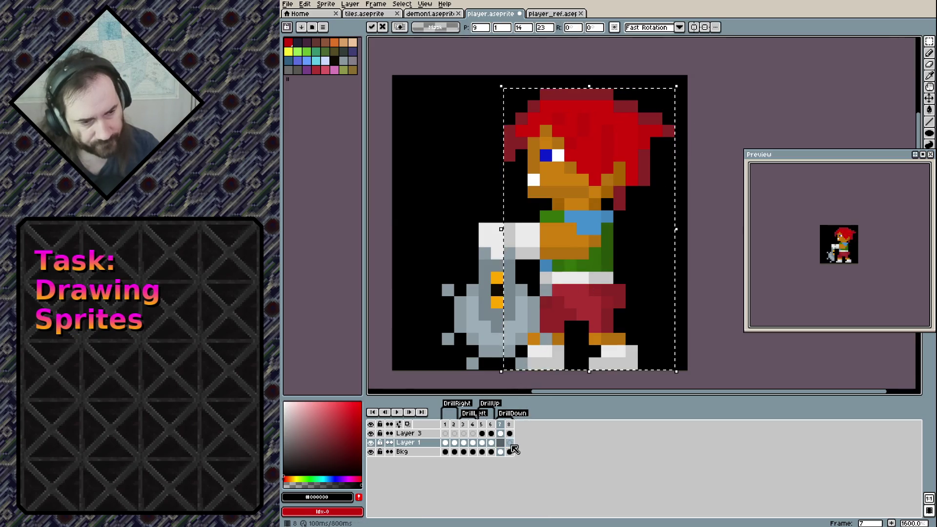
left_click(509, 442)
key("ctrl+v")
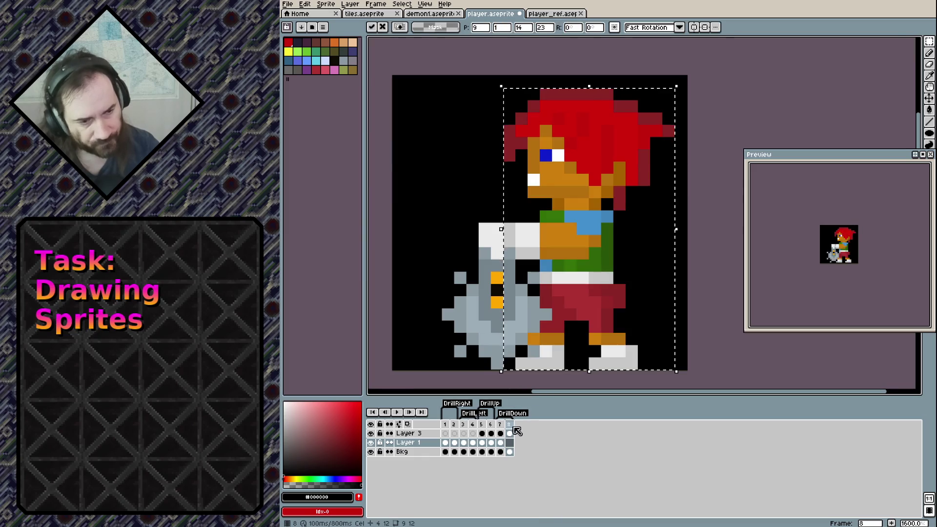
left_click(500, 442)
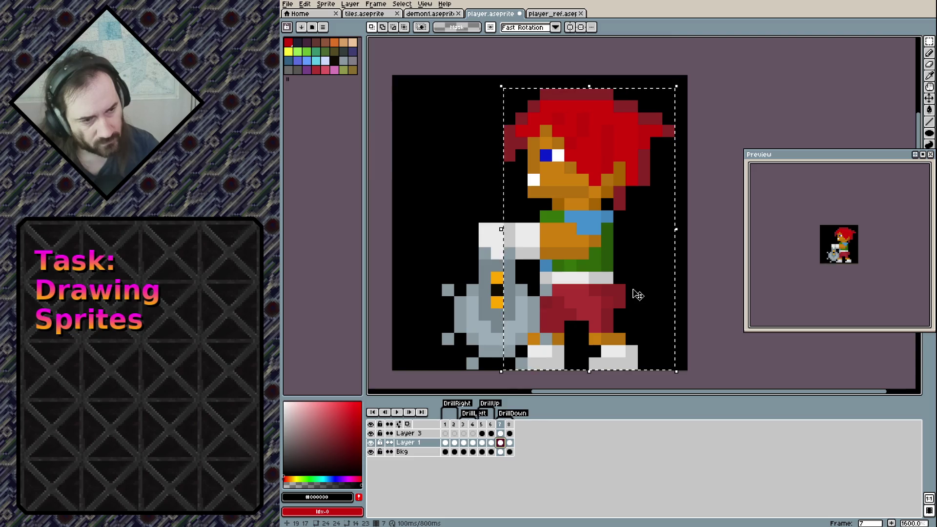
Shift the legs one pixel right and skew the torso to lean back.
left_click(704, 339)
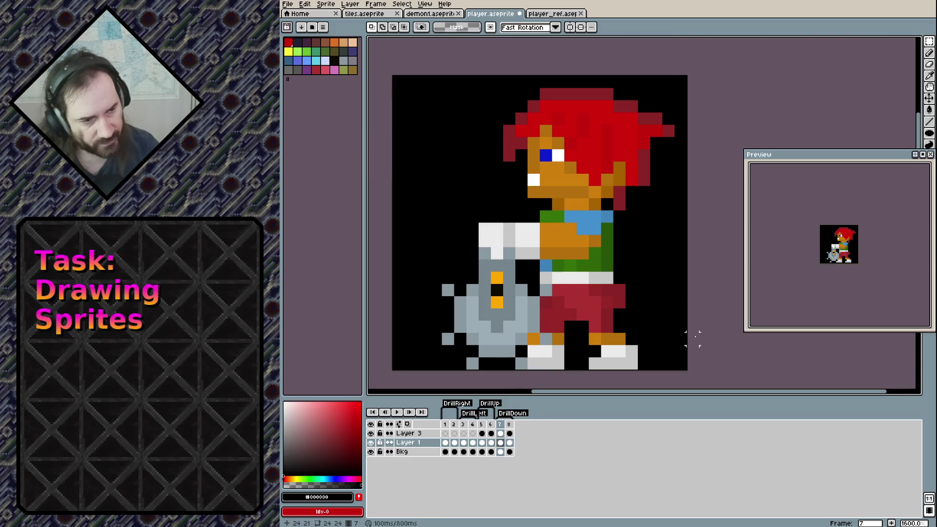
left_click_drag(518, 366, 634, 282)
left_click_drag(584, 317, 620, 312)
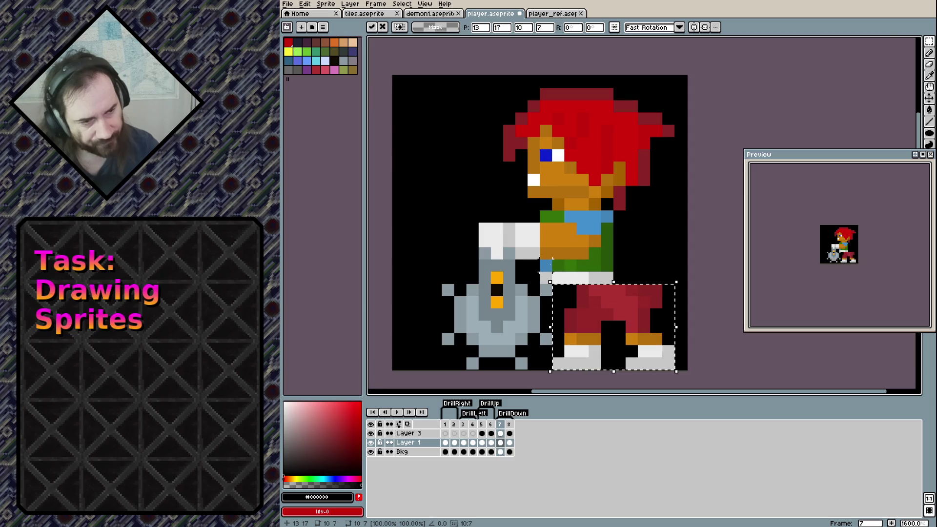
mouse_move(601, 272)
left_mouse_down()
mouse_move(588, 271)
mouse_move(603, 264)
left_mouse_up()
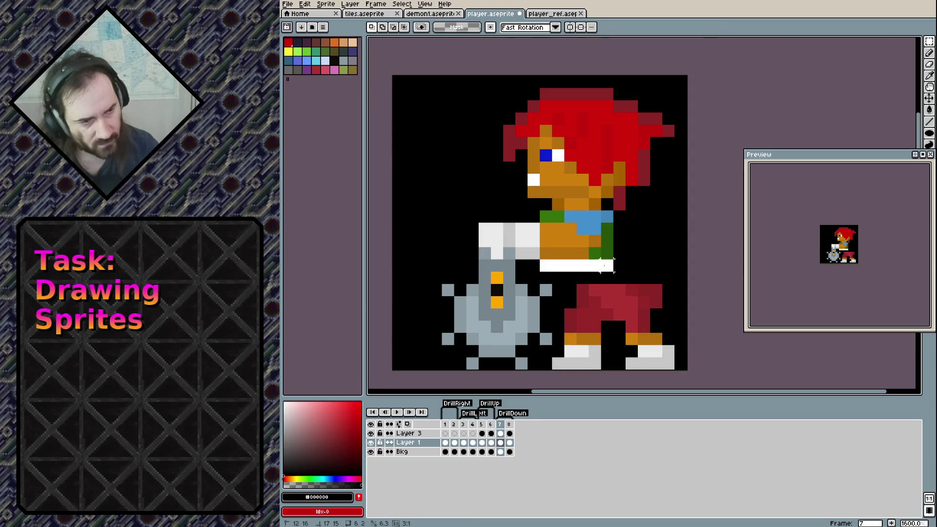
key("ctrl+z")
key("ctrl+z")
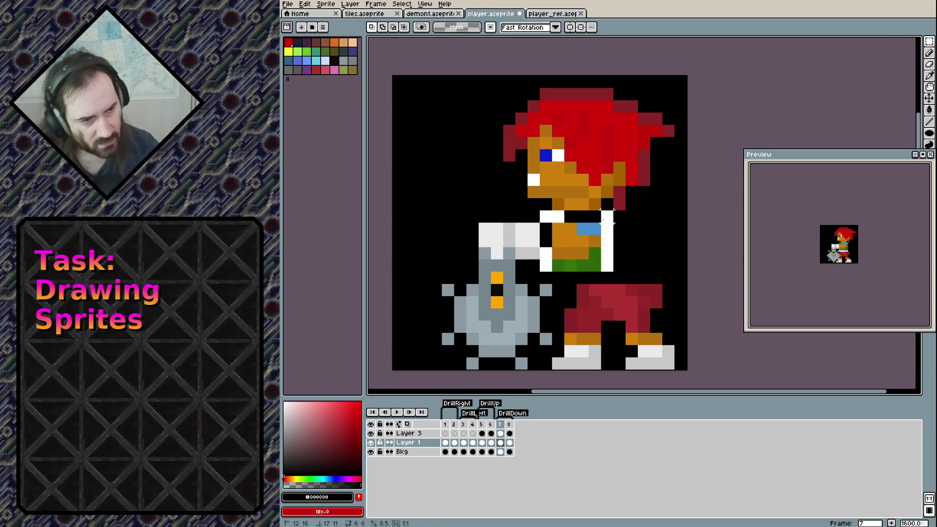
key("ctrl+z")
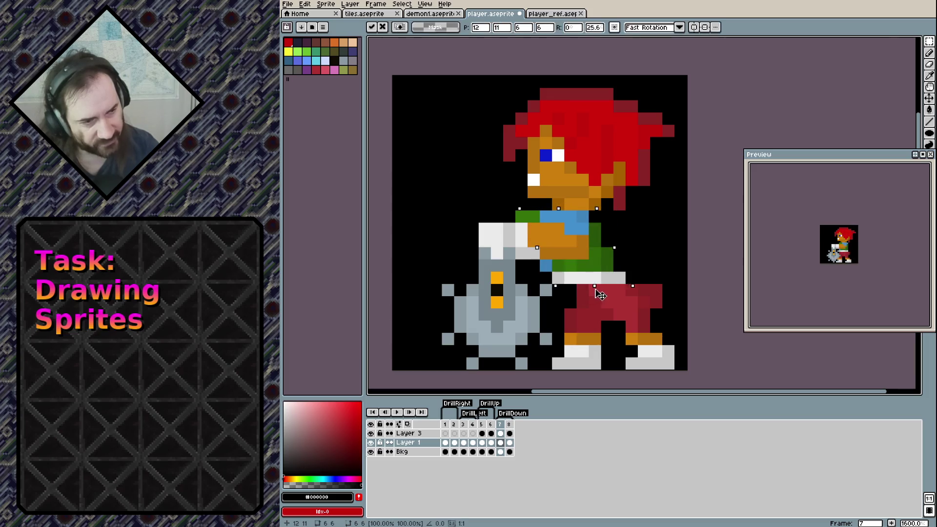
left_click_drag(580, 289, 616, 262)
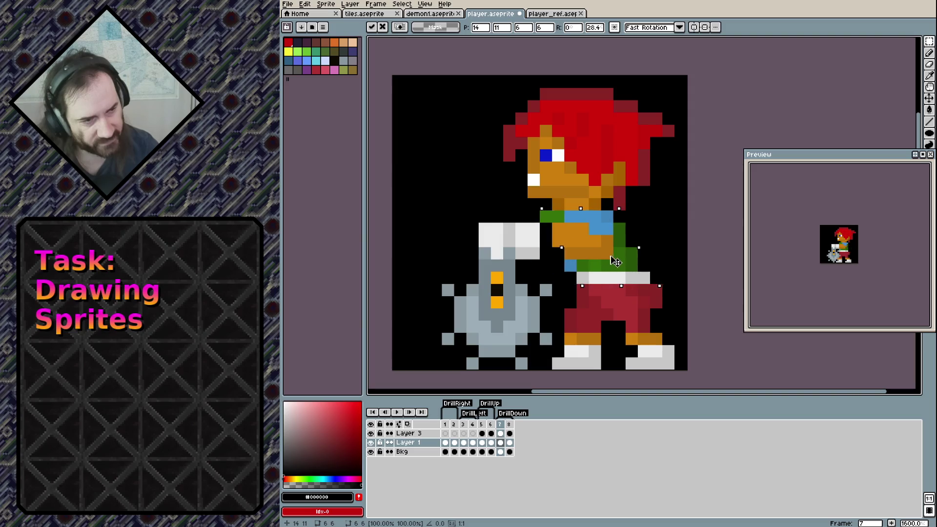
left_click(631, 327)
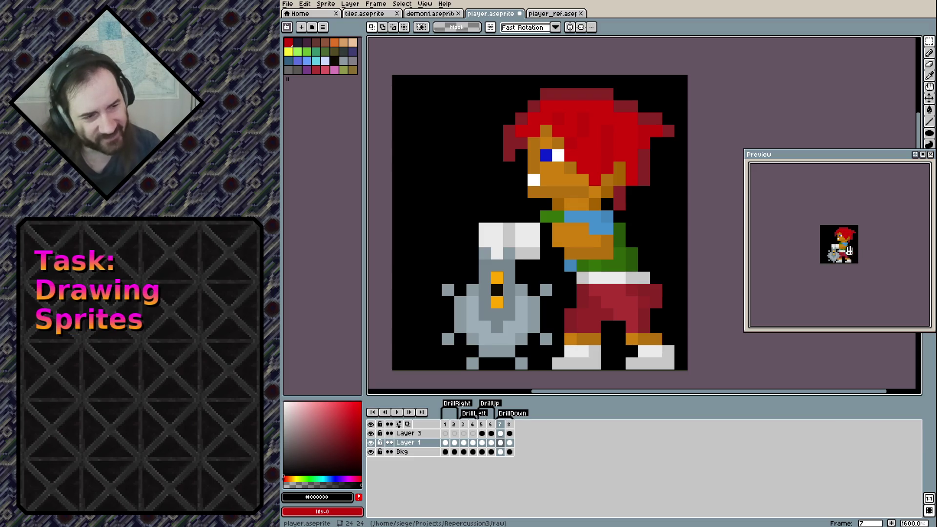
Paint orange and dark-orange skin pixels along the left of the arm.
key("b")
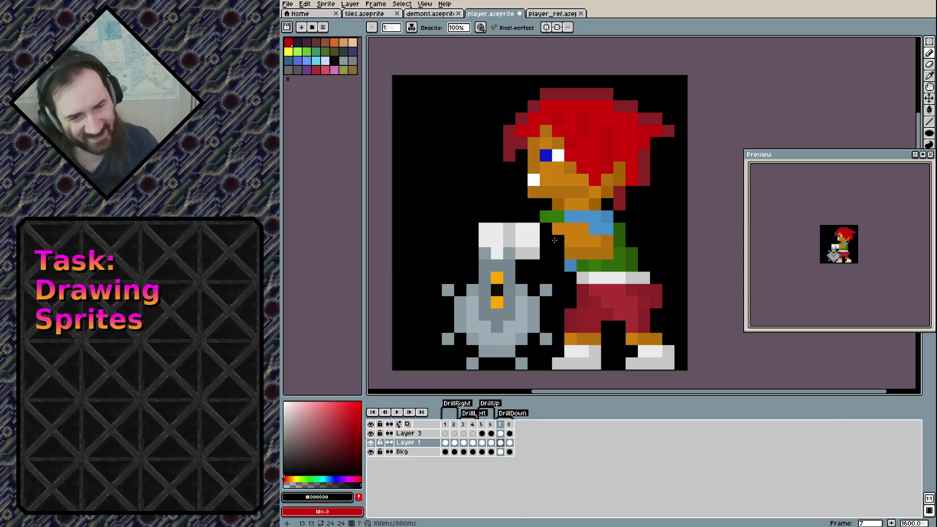
left_click(557, 228, "alt")
left_click(545, 240)
left_click(545, 228)
left_click(574, 255, "alt")
left_click(558, 253)
left_click(546, 252)
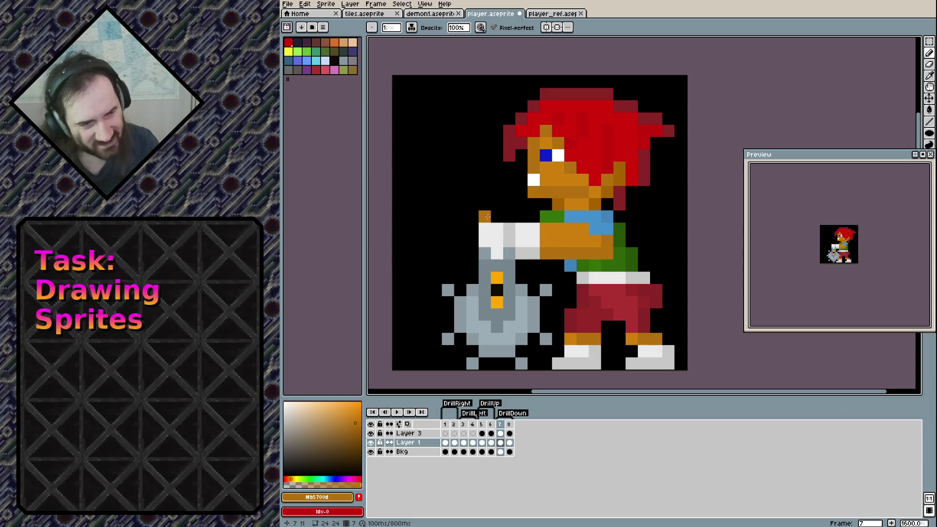
Erase the white arm pixels on the drill layer and recolour the grip drill grey.
left_click(500, 433)
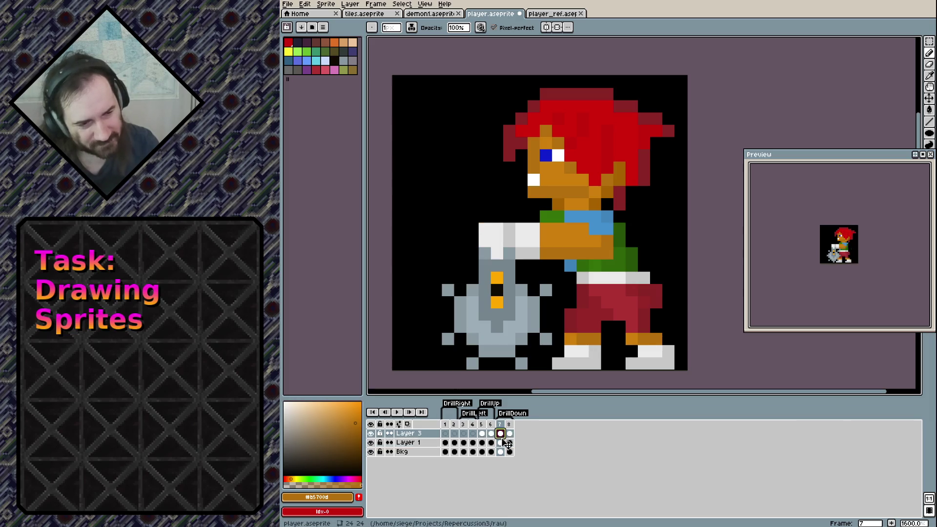
key("e")
left_click_drag(484, 228, 472, 240)
left_click(497, 228)
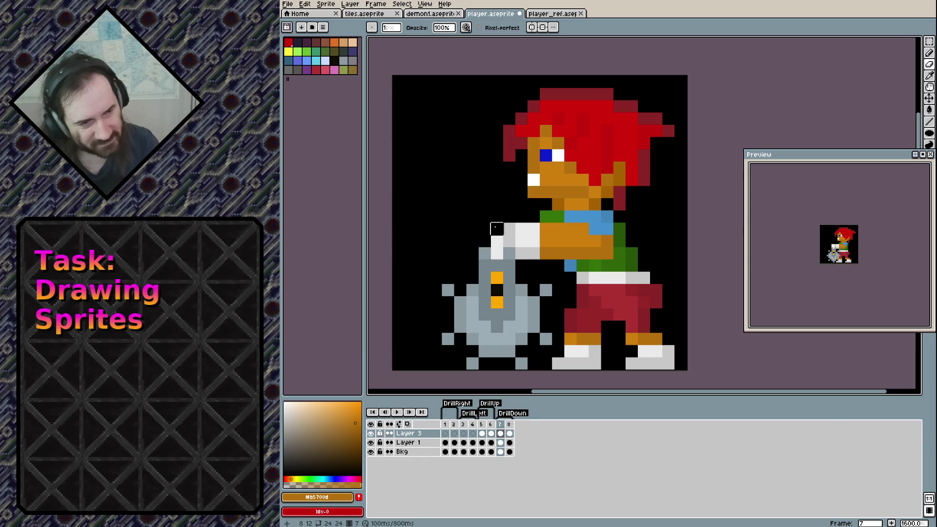
left_click(496, 253)
left_click(496, 240)
left_click_drag(509, 240, 509, 228)
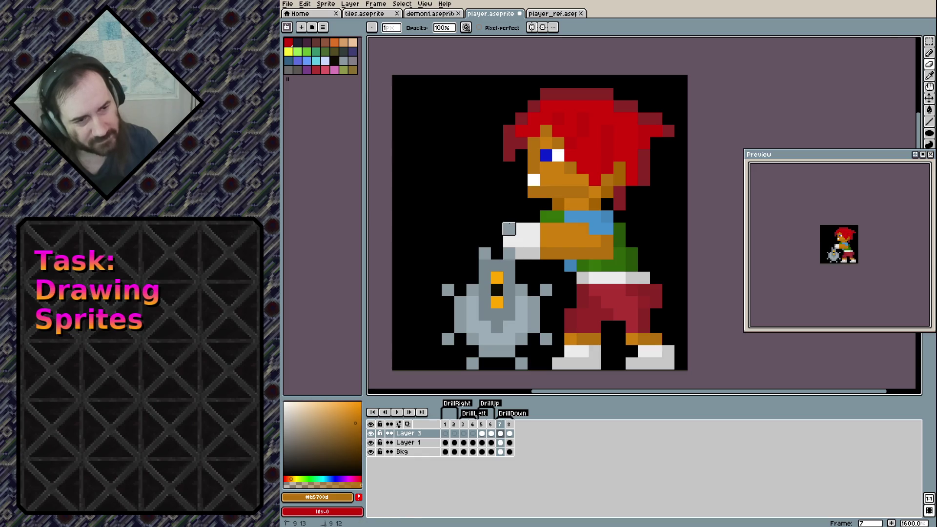
Repaint the sleeve in light and darker grey and add an orange hand pixel.
left_click(502, 443)
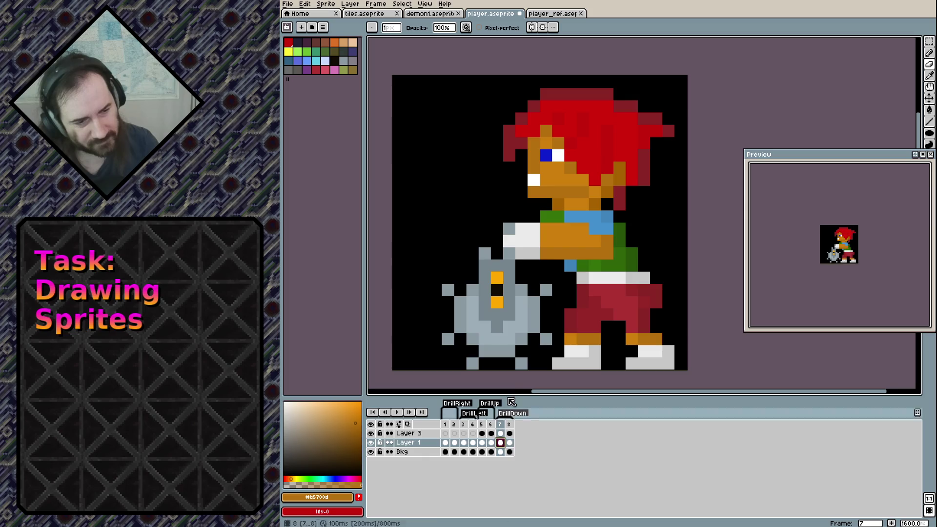
left_click(521, 240)
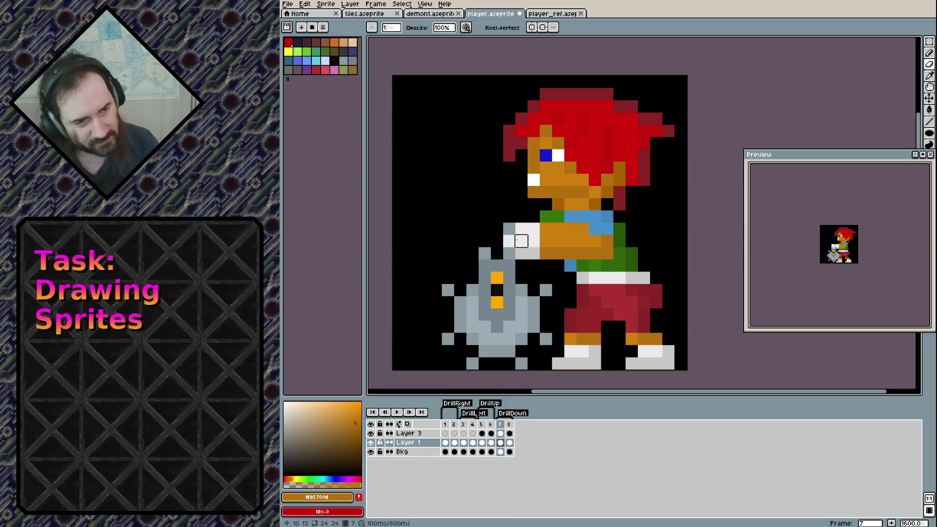
key("b")
left_click(509, 240, "alt")
mouse_move(521, 241)
left_mouse_down()
mouse_move(501, 239)
mouse_move(533, 229)
left_mouse_up()
left_click(496, 252)
left_click(484, 240)
left_click(521, 252, "alt")
left_click(542, 239)
left_click(545, 229, "alt")
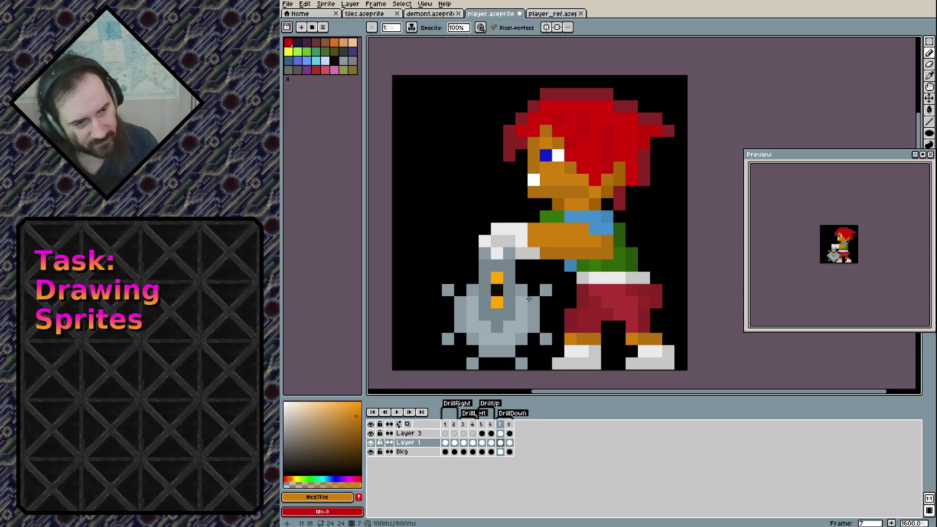
Paint the sleeve-edge pixels orange, undoing stray pixels on the pants and beside the drill.
right_click(530, 260)
left_click(536, 255)
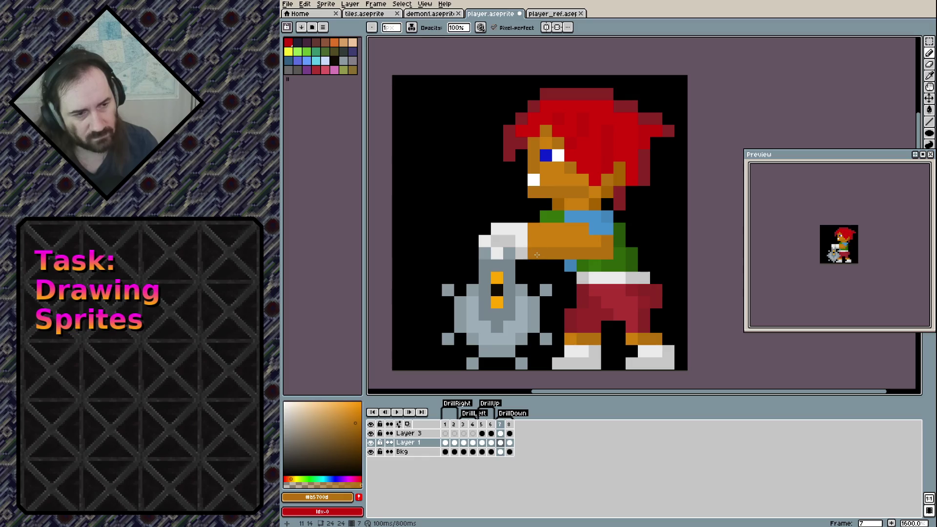
left_click(537, 233, "alt")
left_click_drag(543, 239, 522, 227)
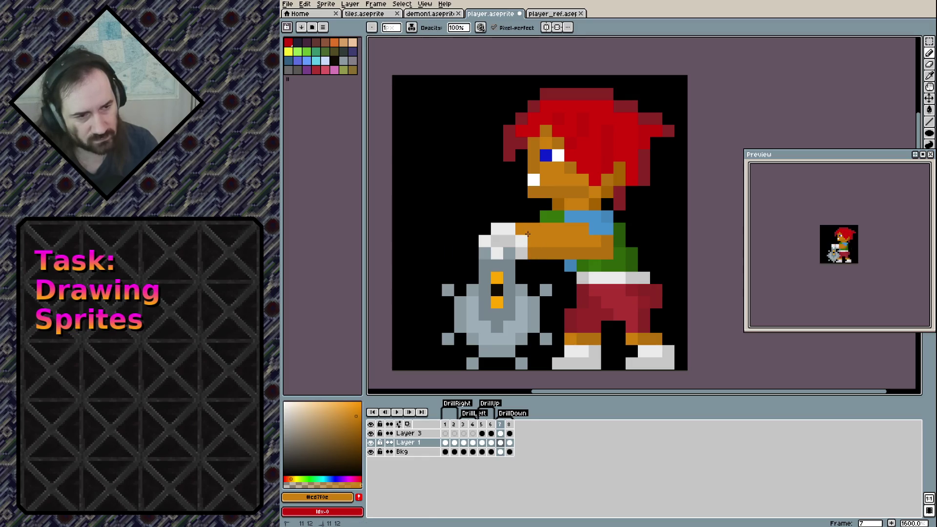
left_click(584, 290)
key("ctrl+z")
left_click(556, 325)
key("ctrl+z")
left_click(545, 331)
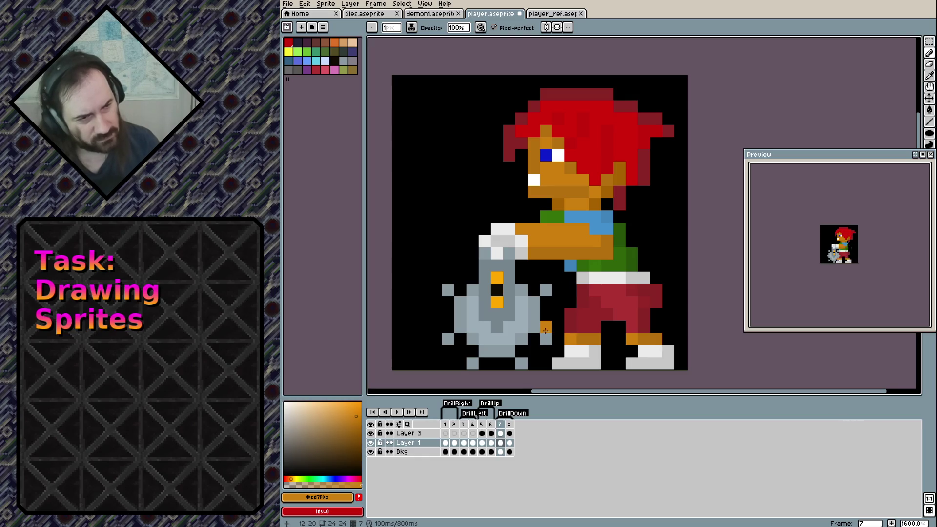
key("ctrl+z")
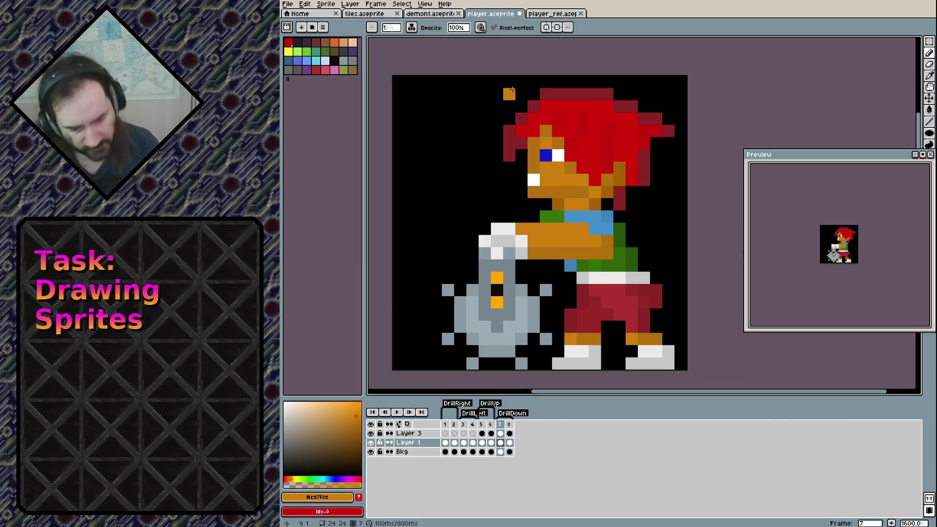
Marquee-select the head and rotate it to a gentle tilt, undoing the first overshoot.
key("m")
mouse_move(507, 92)
left_mouse_down()
mouse_move(674, 195)
mouse_move(676, 212)
mouse_move(697, 205)
mouse_move(691, 220)
left_mouse_up()
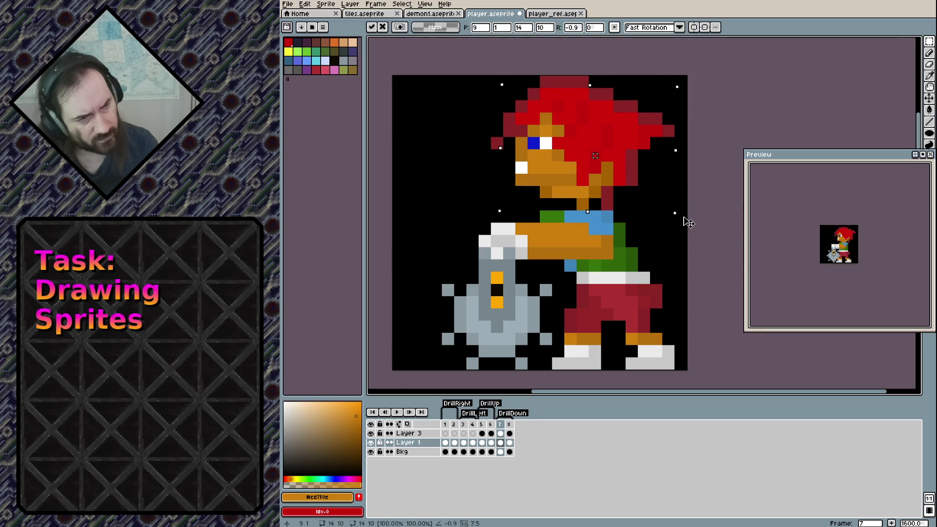
left_click_drag(691, 219, 698, 206)
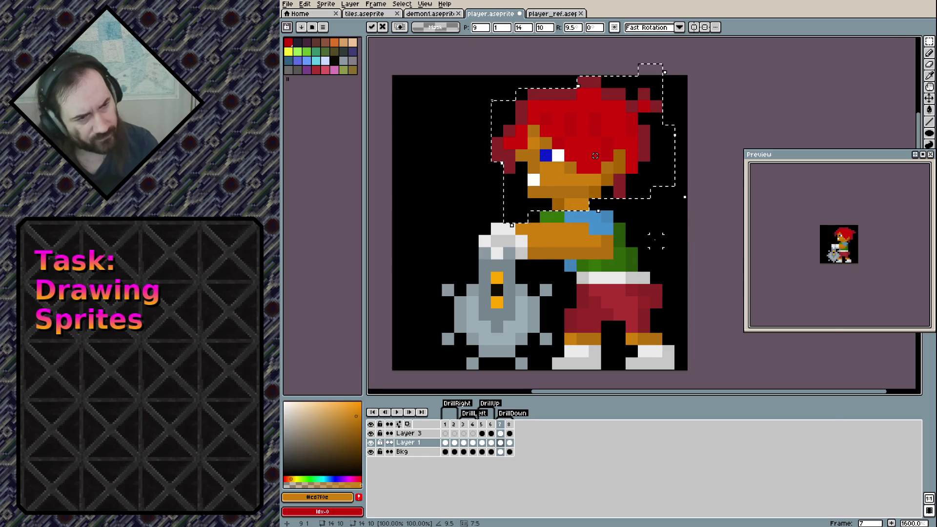
key("ctrl+z")
left_click_drag(679, 215, 681, 229)
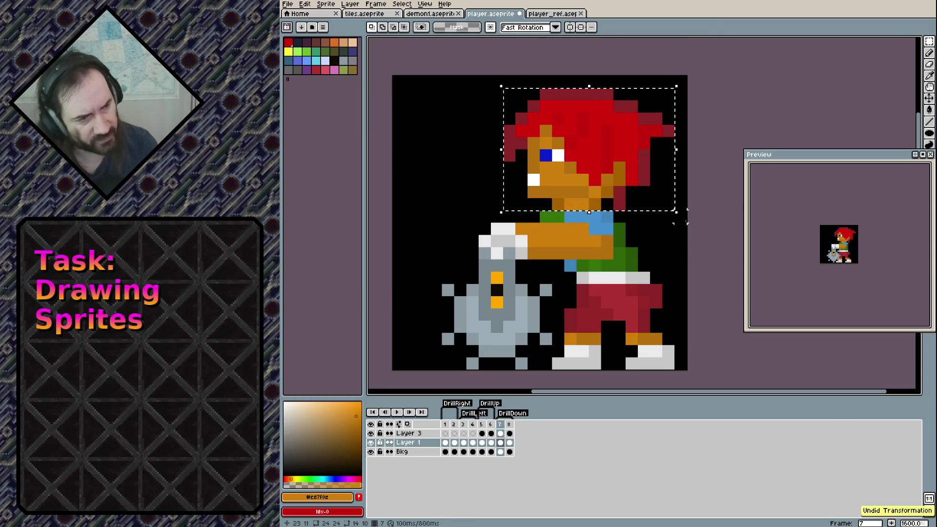
left_click_drag(680, 229, 701, 208)
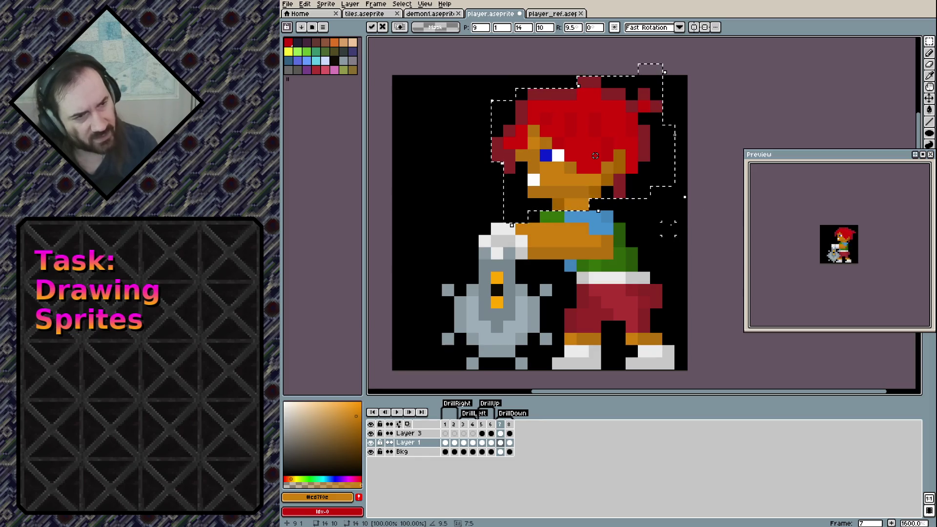
left_click(716, 131)
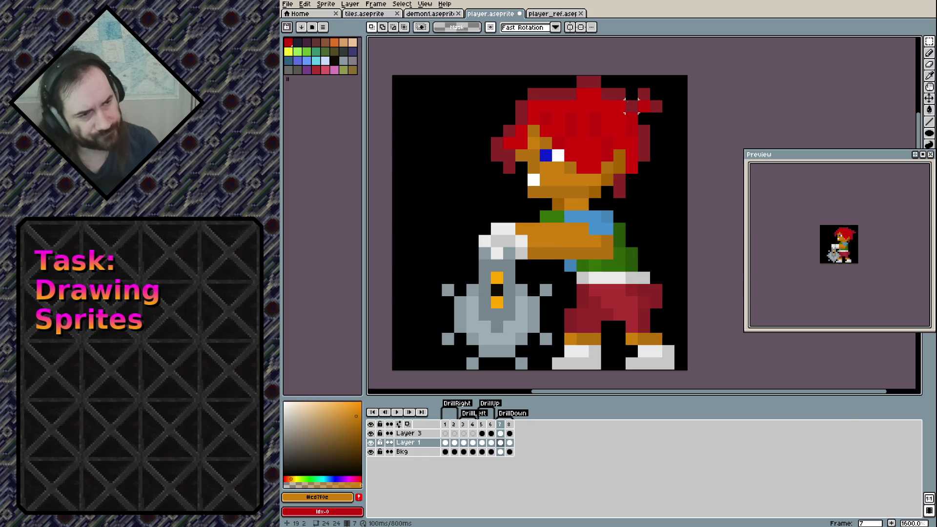
Add two dark red pixels to the hair tip, then erase them again.
key("b")
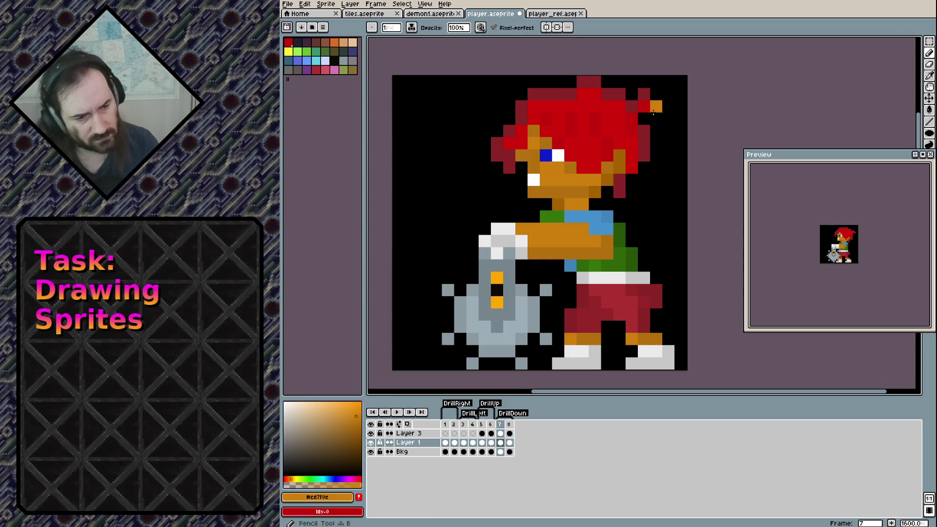
left_click(655, 108, "alt")
left_click(656, 118)
left_click(643, 119)
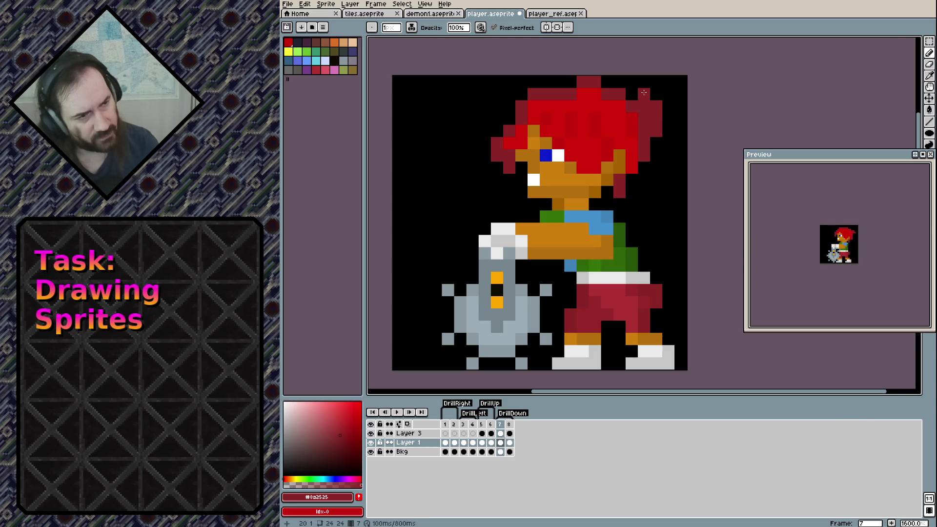
key("e")
left_click_drag(655, 106, 656, 119)
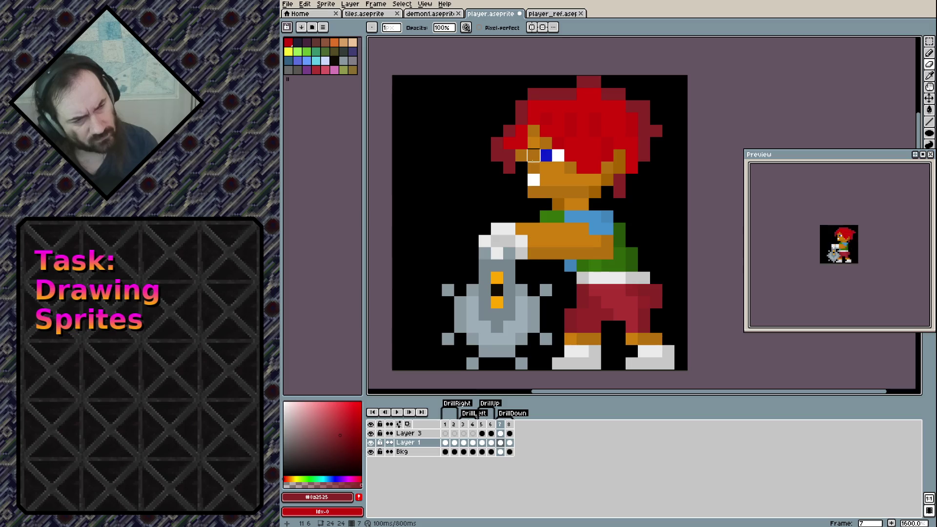
Paint white beside and below the eye, patching neighbouring pixels with orange skin.
key("b")
left_click(543, 155, "alt")
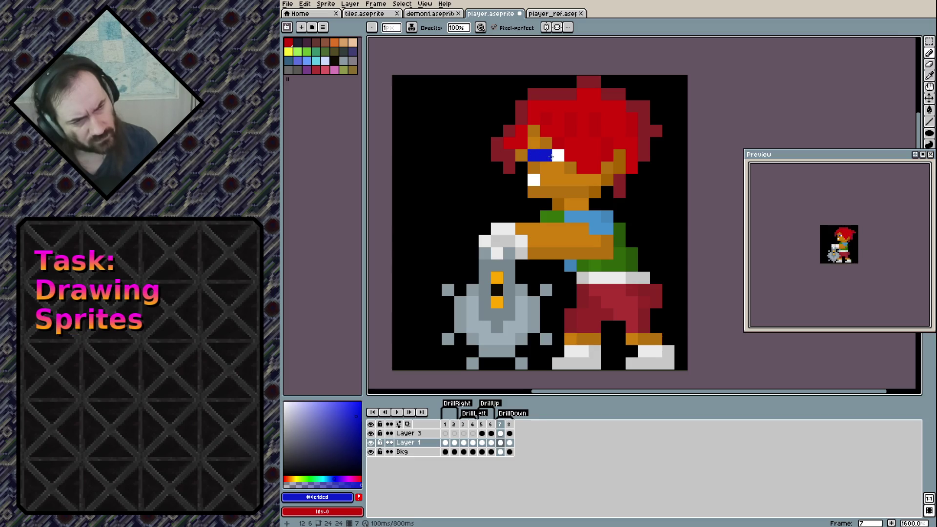
left_click(557, 155, "alt")
mouse_move(546, 155)
left_mouse_down()
mouse_move(552, 167)
mouse_move(558, 155)
left_mouse_up()
left_click(558, 168, "alt")
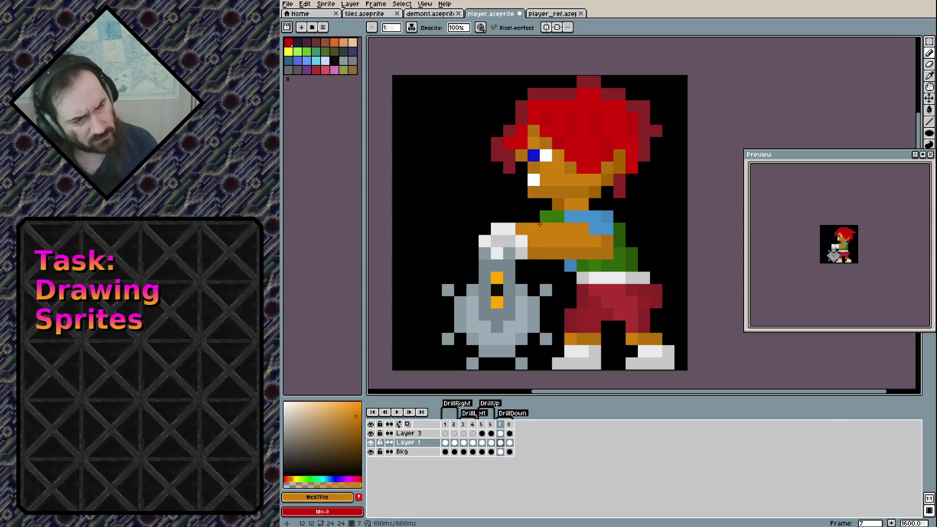
left_click(534, 203, "alt")
left_click(534, 180, "alt")
left_click(533, 192)
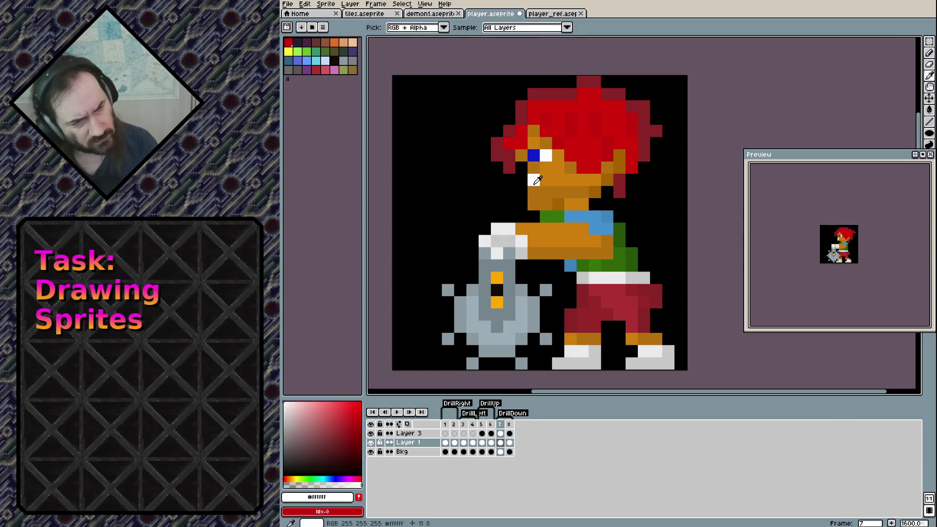
left_click(547, 177, "alt")
left_click(533, 179)
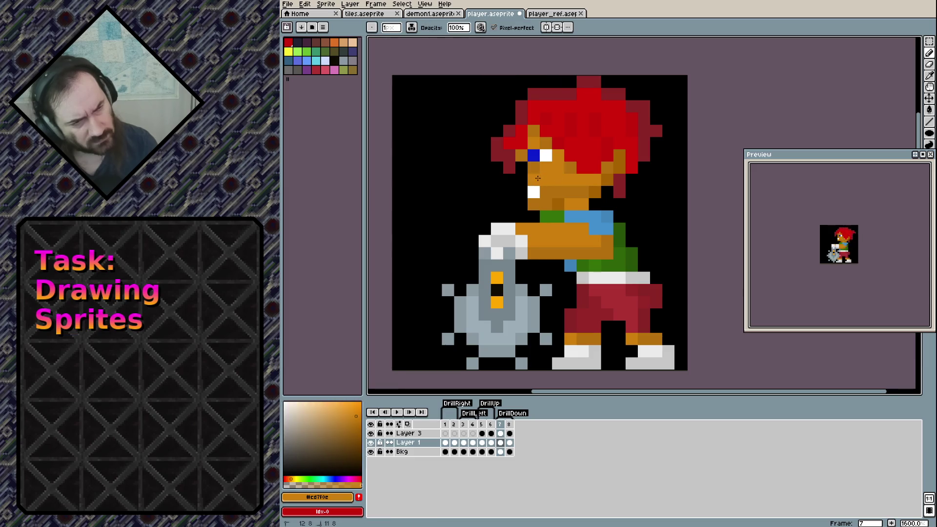
Move the blue pupil down a pixel with white beside it, covering the old eye pixels orange.
left_click(533, 155, "alt")
left_click(533, 167)
left_click(544, 154, "alt")
left_click(541, 163)
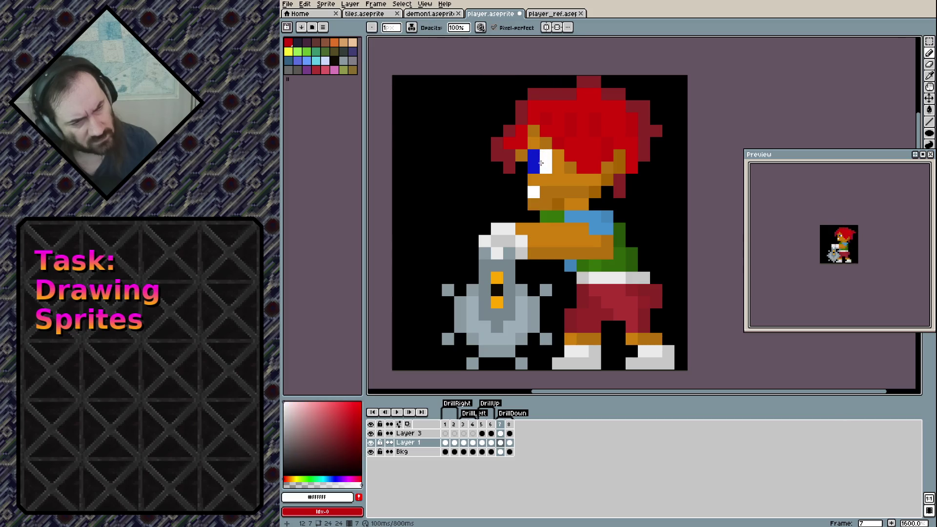
left_click(533, 143, "alt")
left_click(533, 155)
left_click(545, 156)
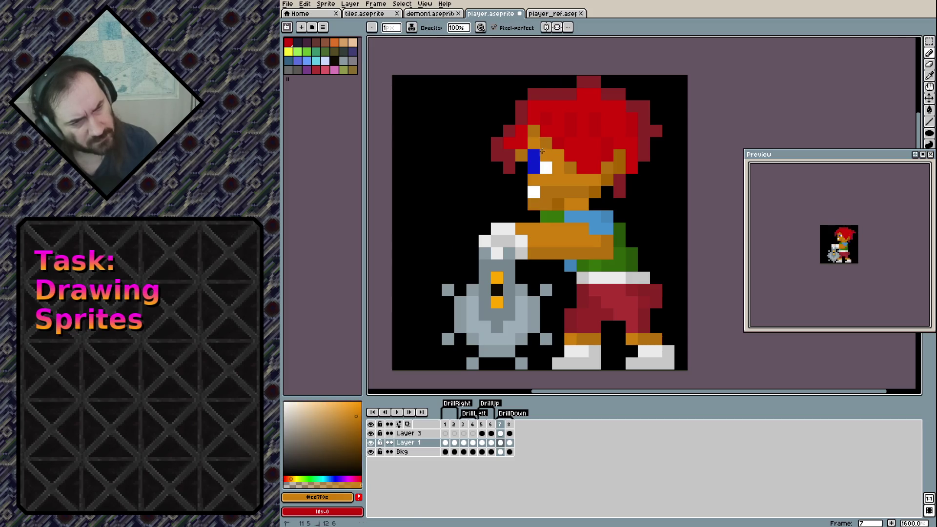
left_click(538, 163)
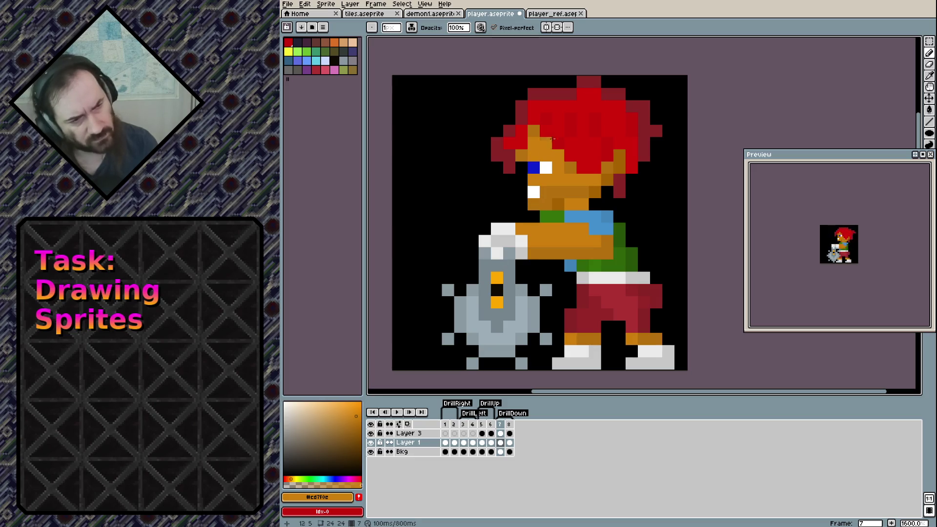
left_click(536, 193)
key("ctrl+z")
left_click(540, 192, "alt")
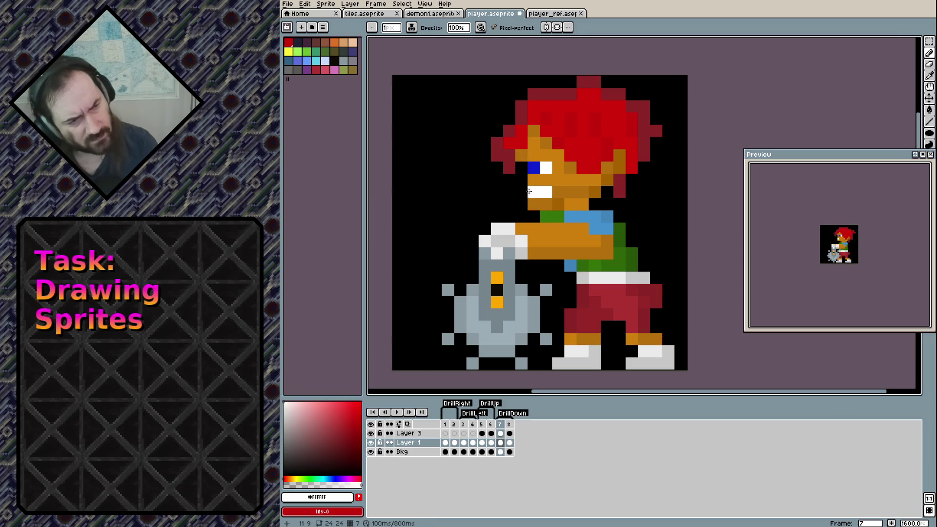
Try red and white mouth pixels, erasing and undoing until the mouth looks right.
key("e")
left_click(534, 192)
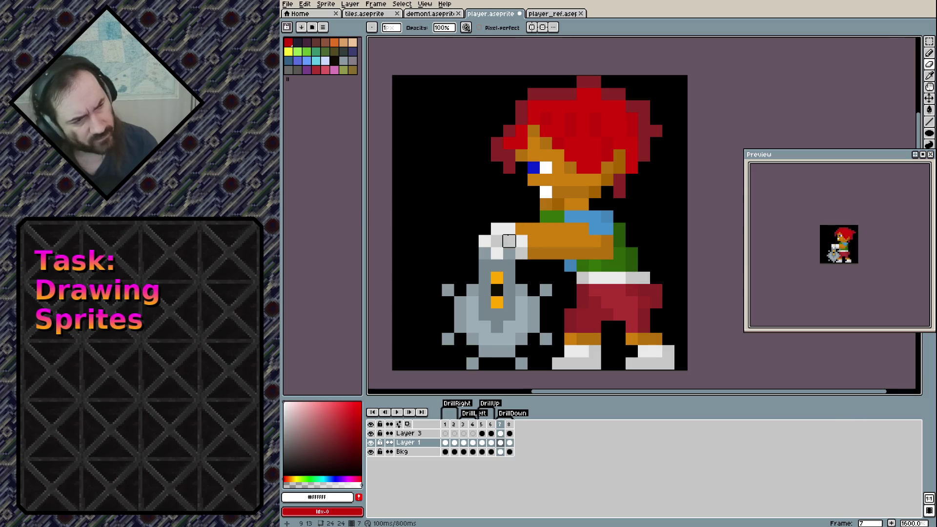
key("ctrl+z")
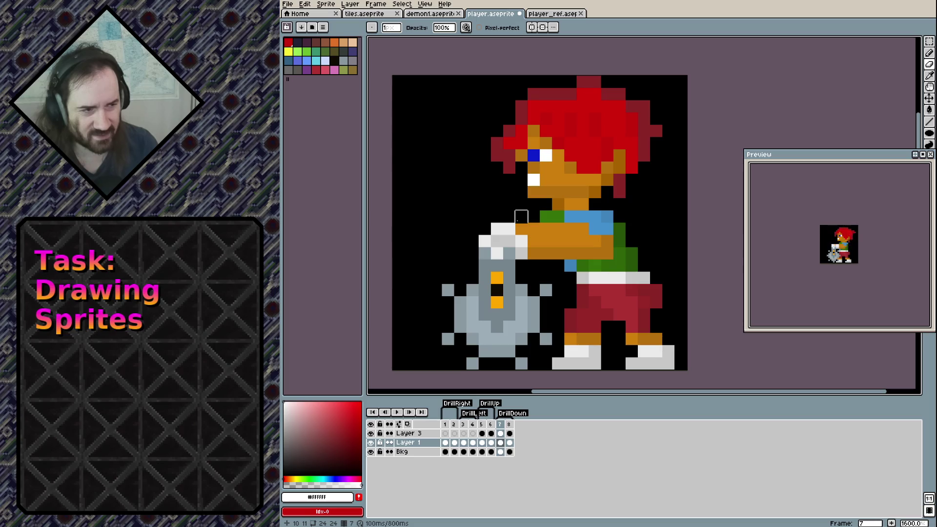
left_click(533, 180)
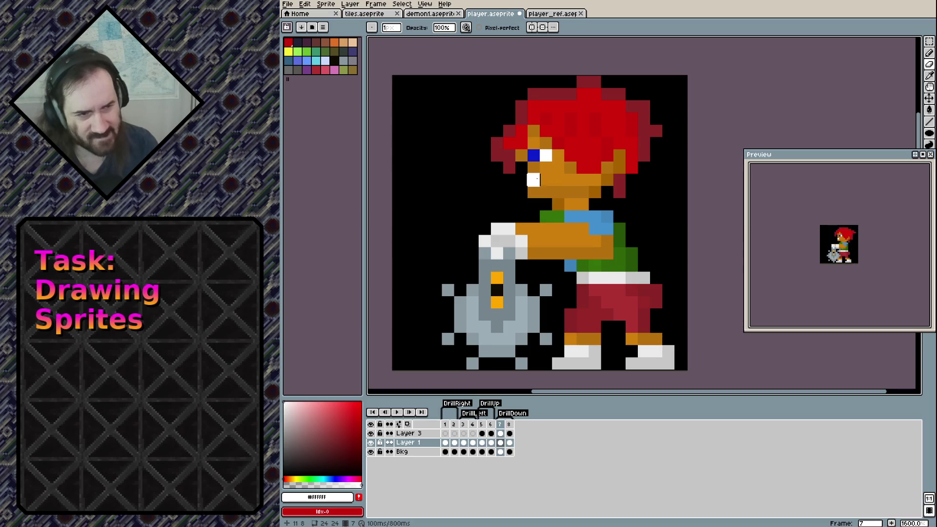
key("ctrl+z")
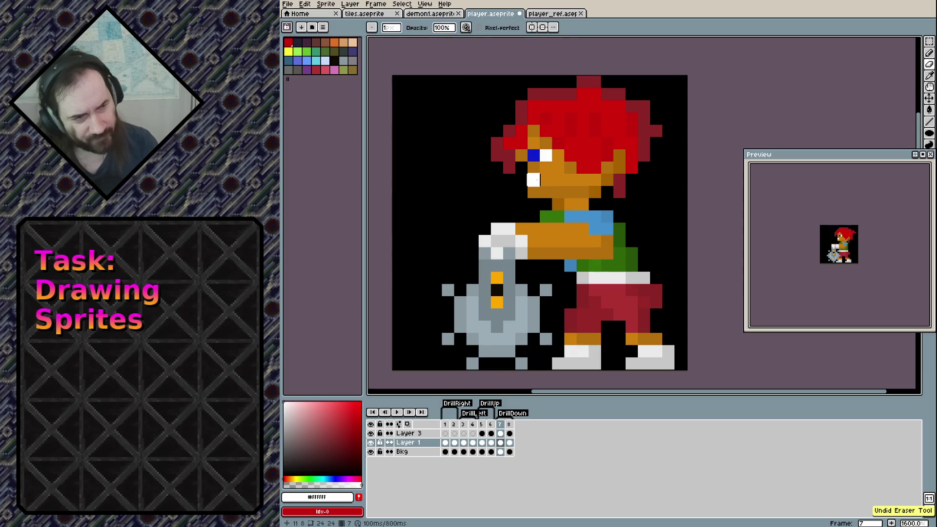
left_click(545, 180)
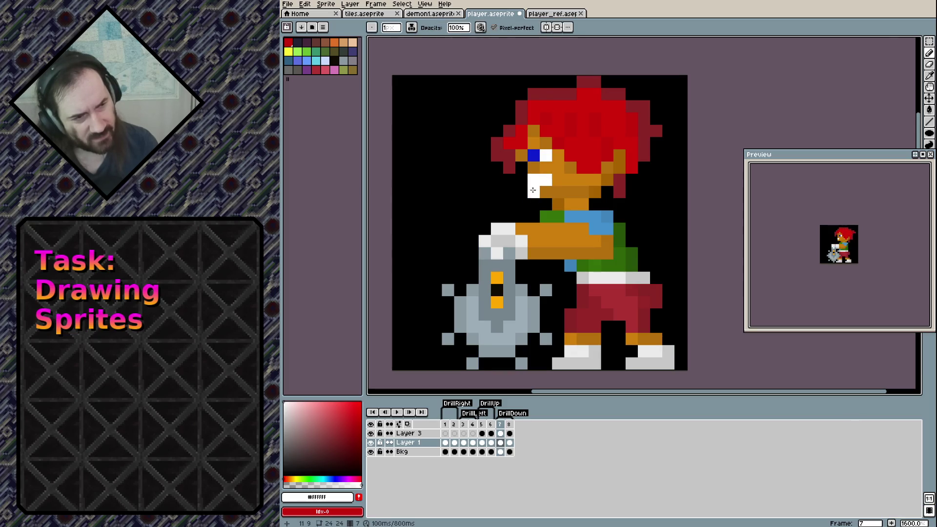
key("e")
left_click_drag(534, 192, 533, 180)
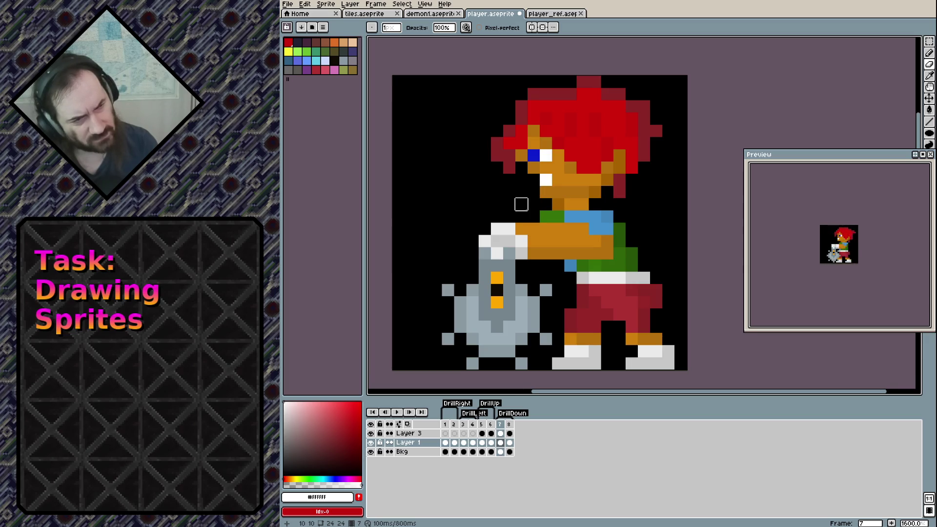
key("e")
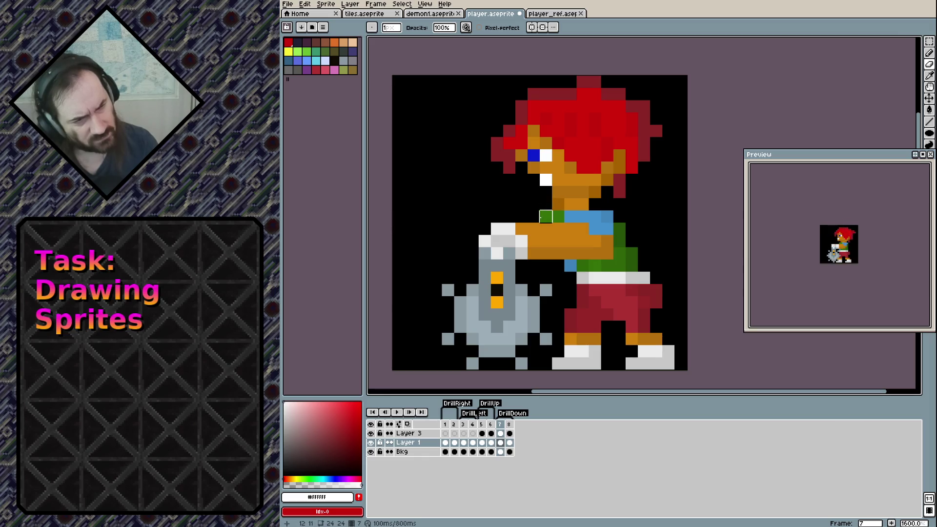
key("v")
key("ctrl+z")
key("ctrl+z")
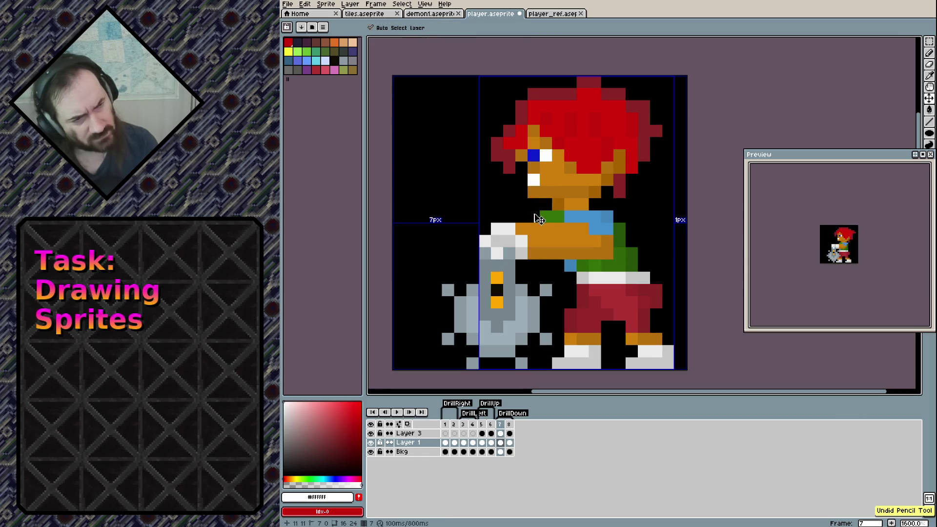
key("ctrl+y")
key("e")
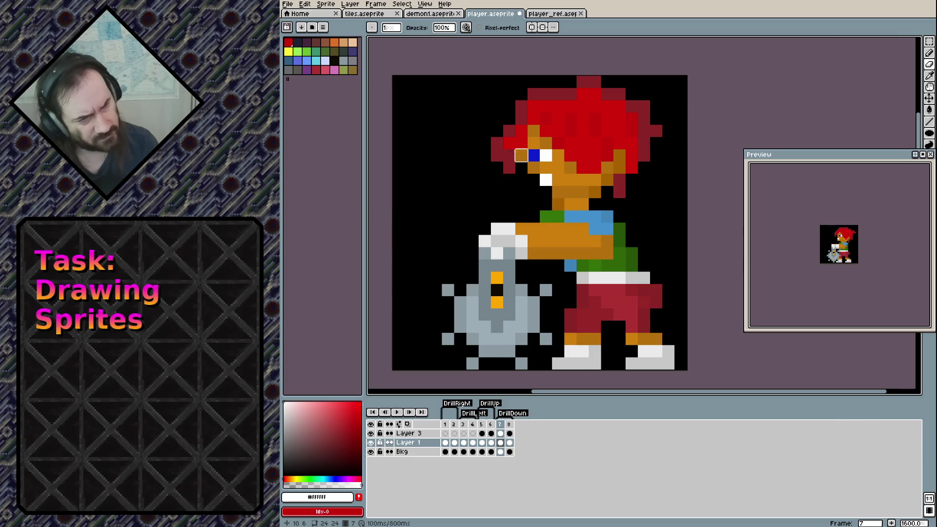
Add a dark red pixel at the head's left edge and erase one stray hair pixel.
key("b")
left_click(493, 169)
key("e")
left_click(509, 168)
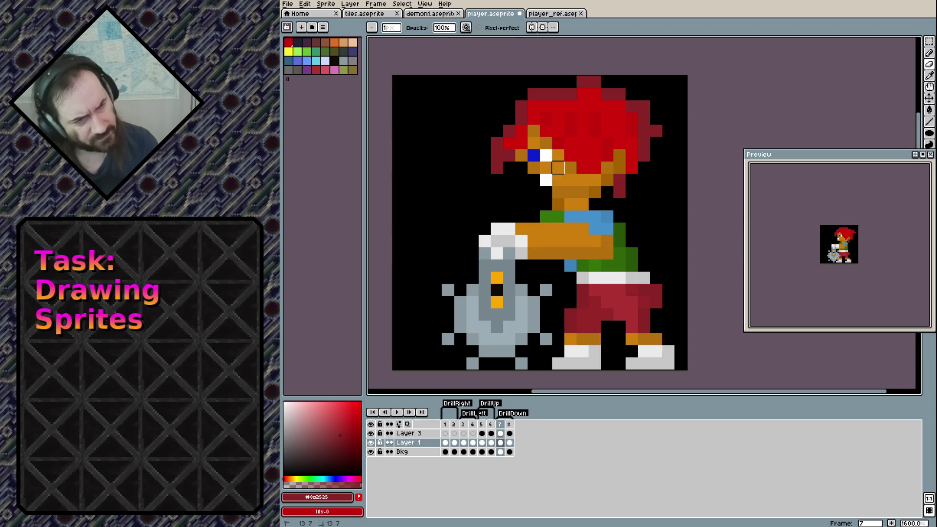
key("b")
left_click(530, 175, "alt")
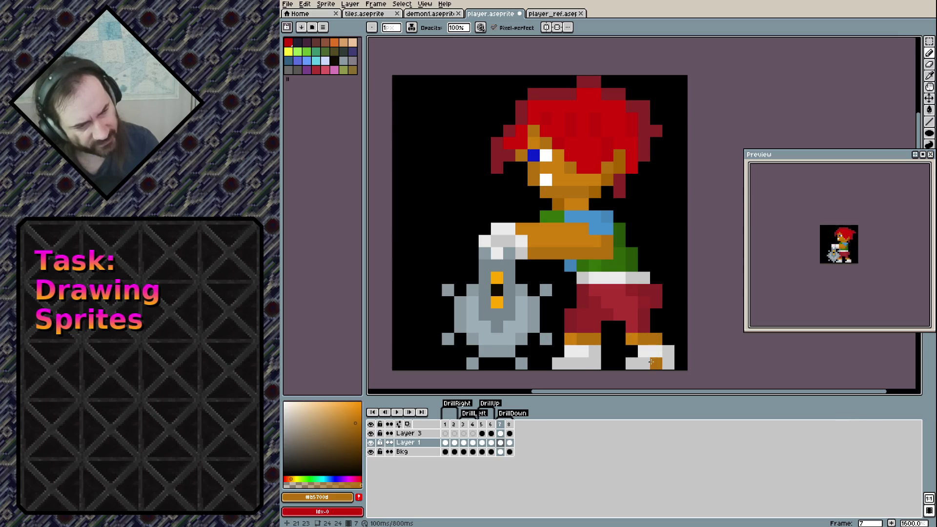
Retouch the boot: remove a grey pixel and repaint boot pixels in orange shades.
left_click(666, 360, "alt")
key("e")
left_click(631, 363)
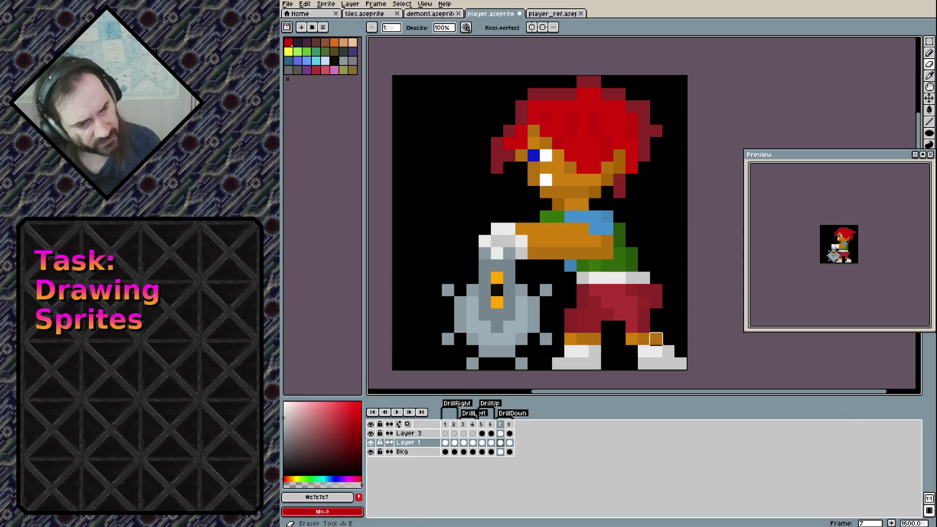
key("b")
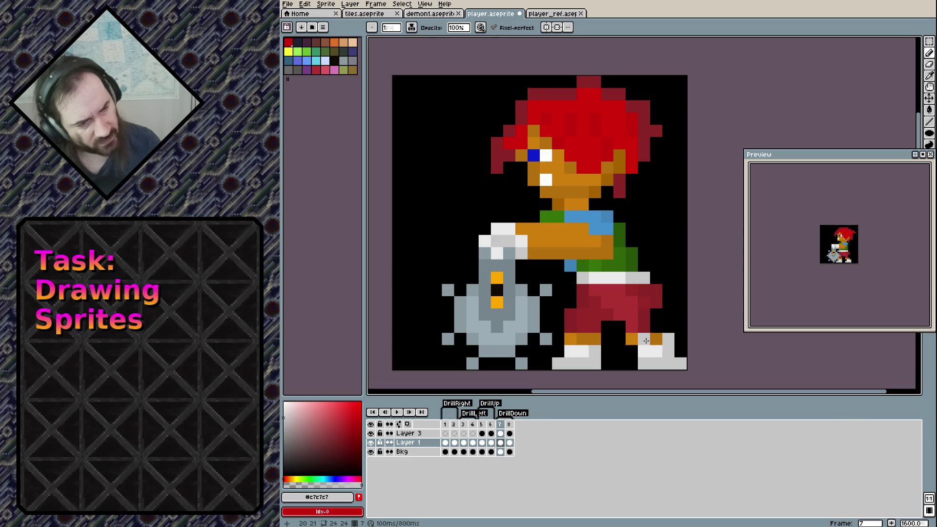
left_click(652, 339, "alt")
left_click(666, 337)
left_click(631, 339, "alt")
left_click(640, 338)
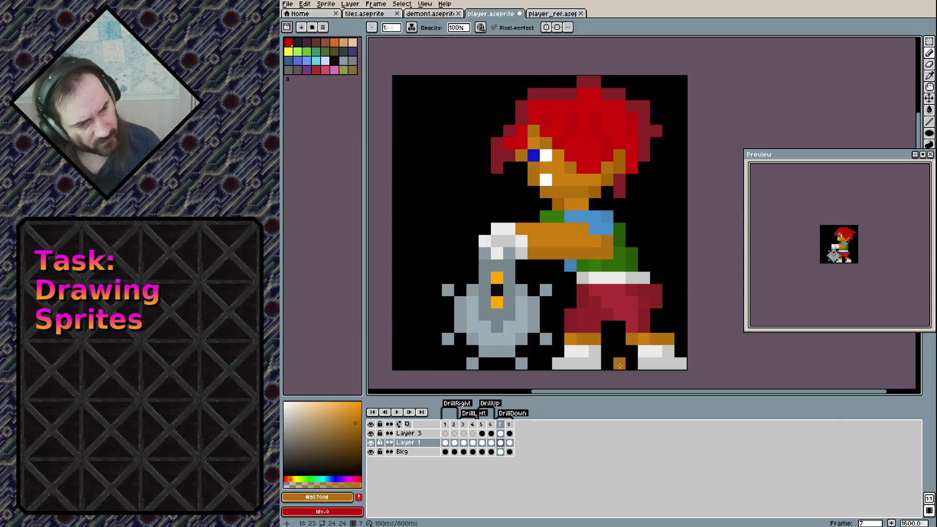
key("e")
left_click(633, 339)
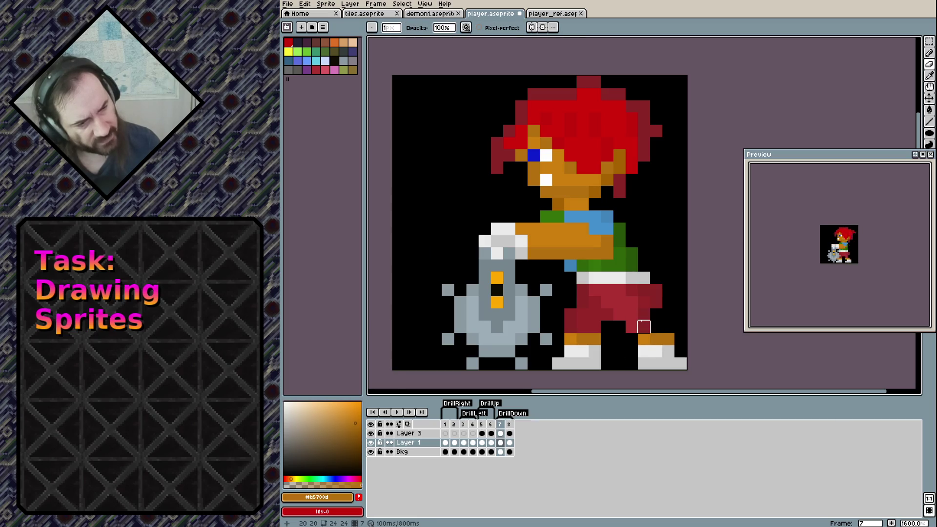
key("b")
Add dark and bright red trouser pixels, fill the gap between the legs, and save.
left_click(642, 321, "alt")
left_click(669, 327)
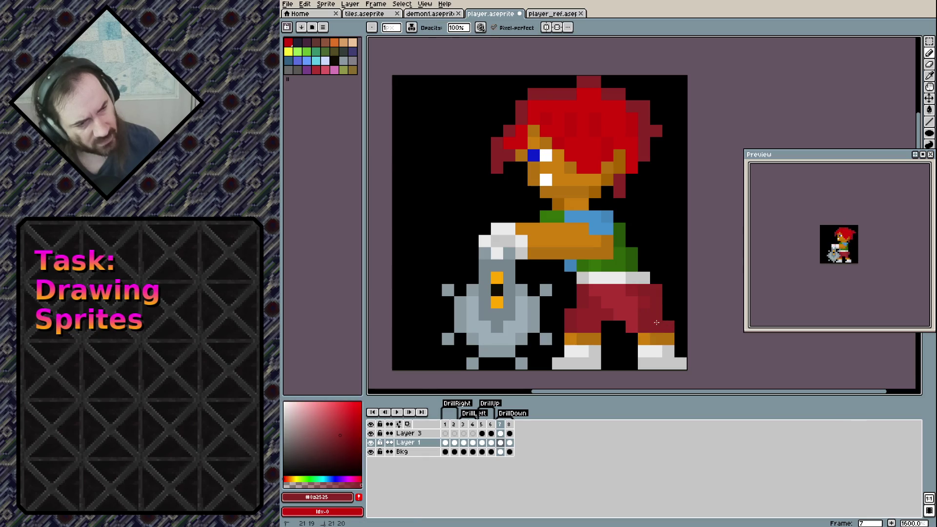
left_click(632, 315, "alt")
left_click(643, 326)
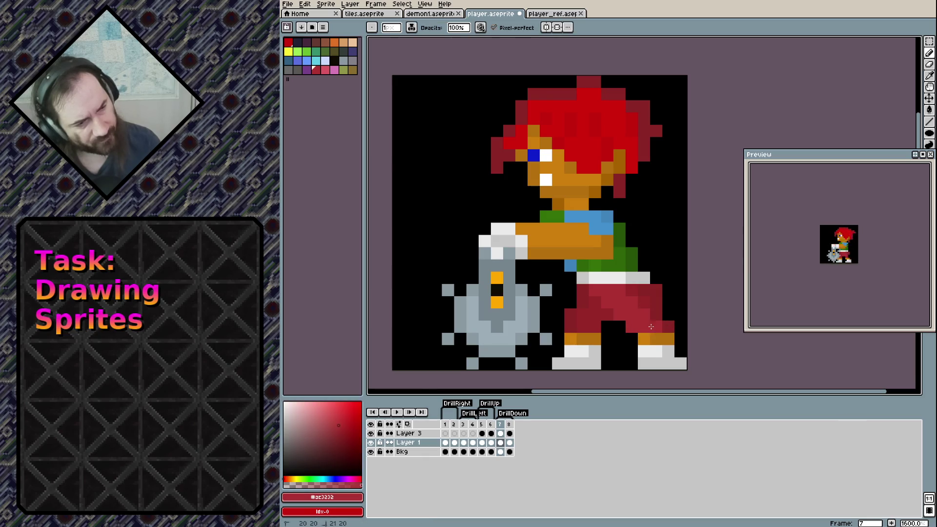
key("e")
left_click(631, 327)
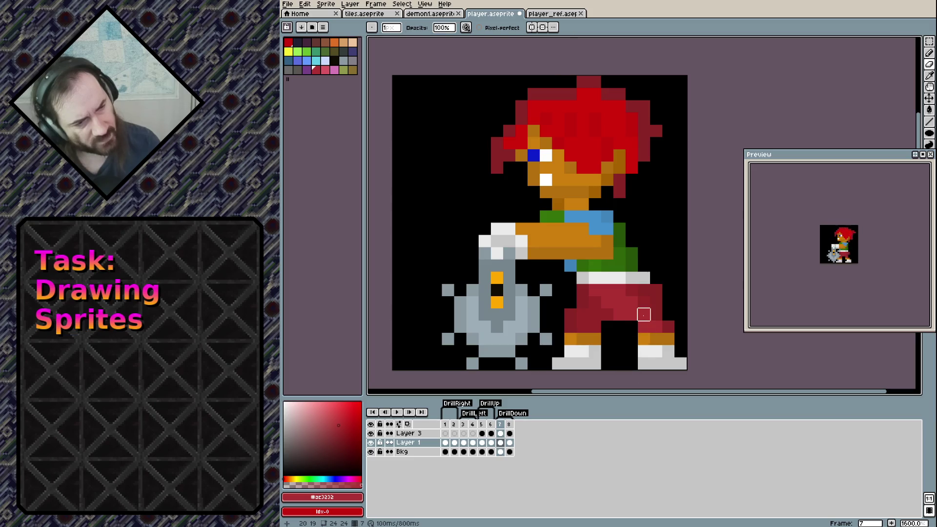
key("b")
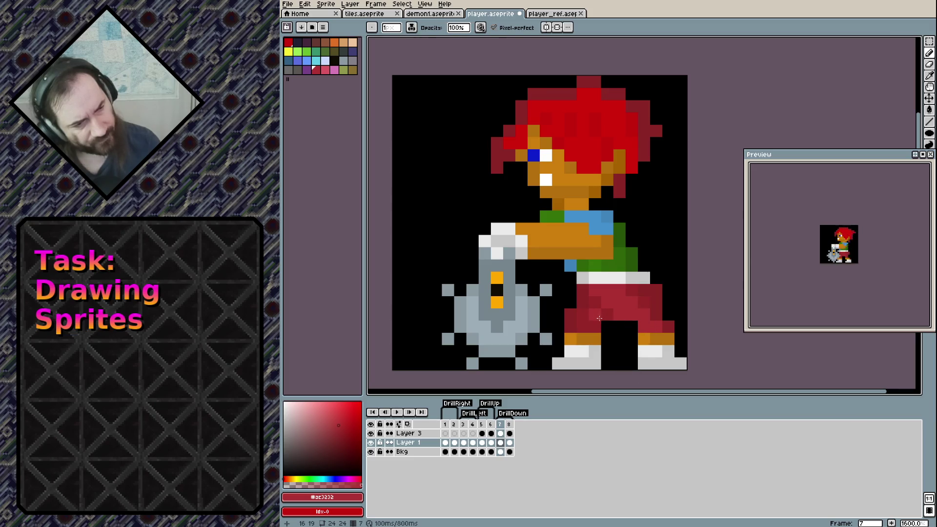
left_click(651, 295, "alt")
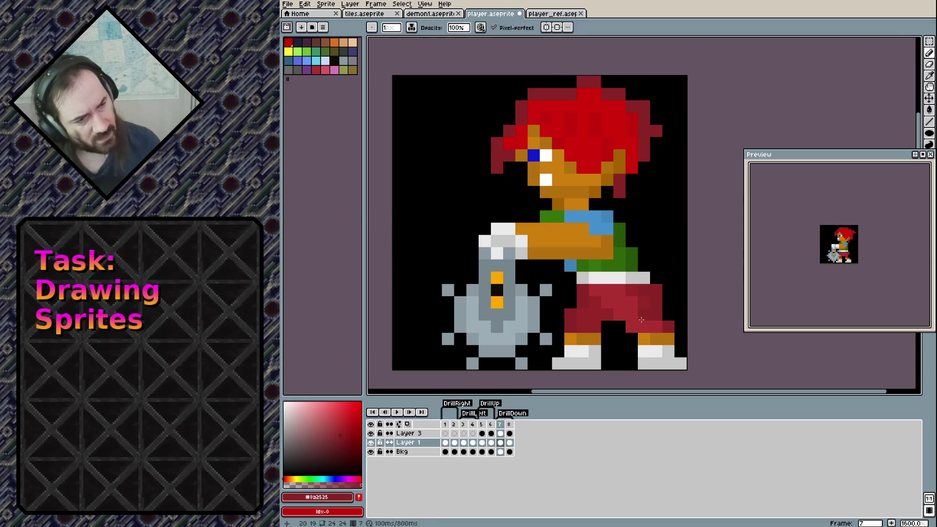
left_click(617, 322)
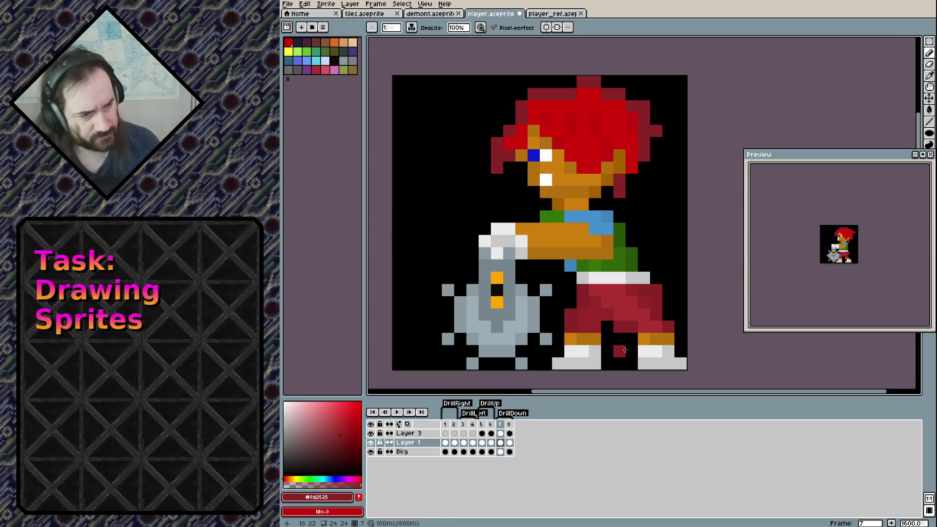
key("e")
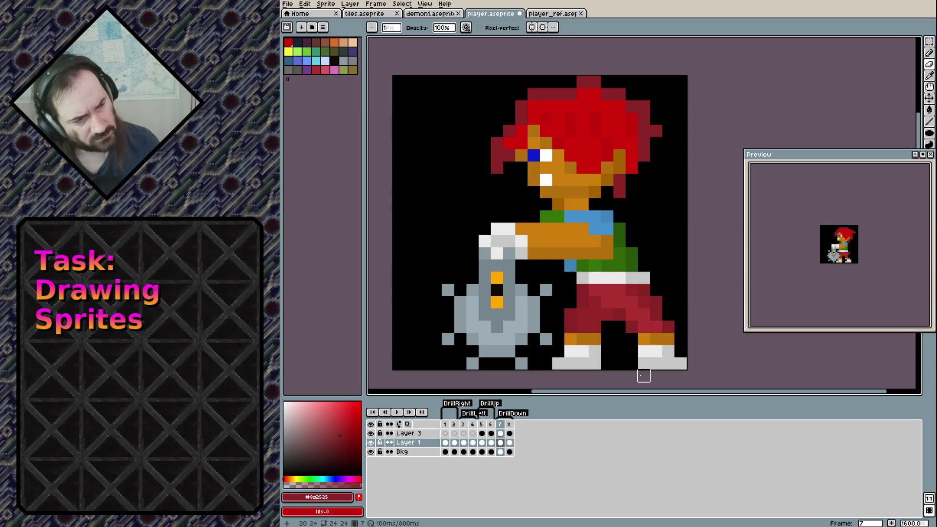
key("ctrl+s")
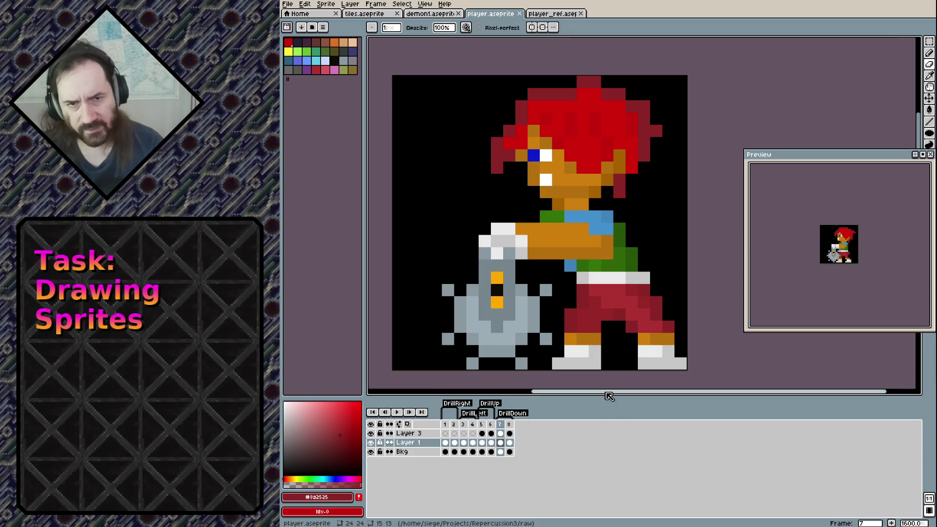
key("ctrl+a")
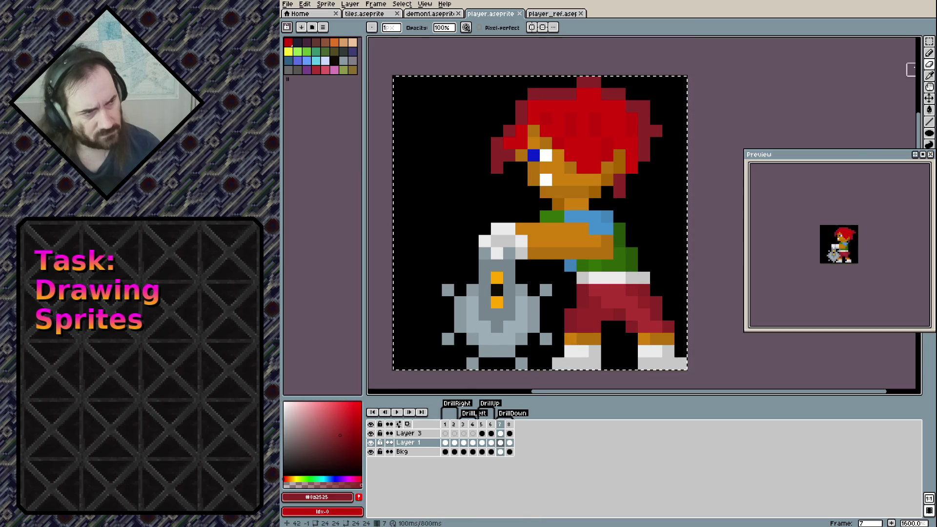
Copy frame 7's whole image, paste it into frame 8 and commit it in place.
left_click(930, 43)
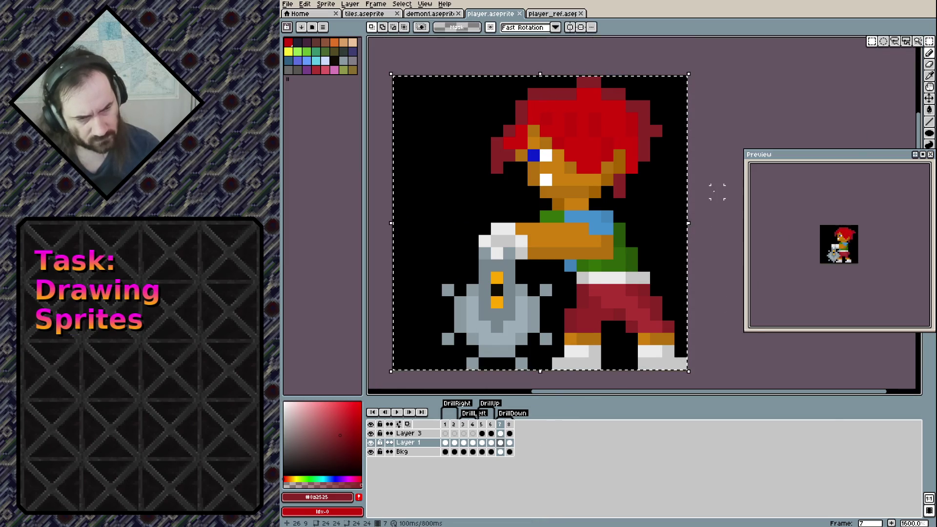
left_click(730, 130)
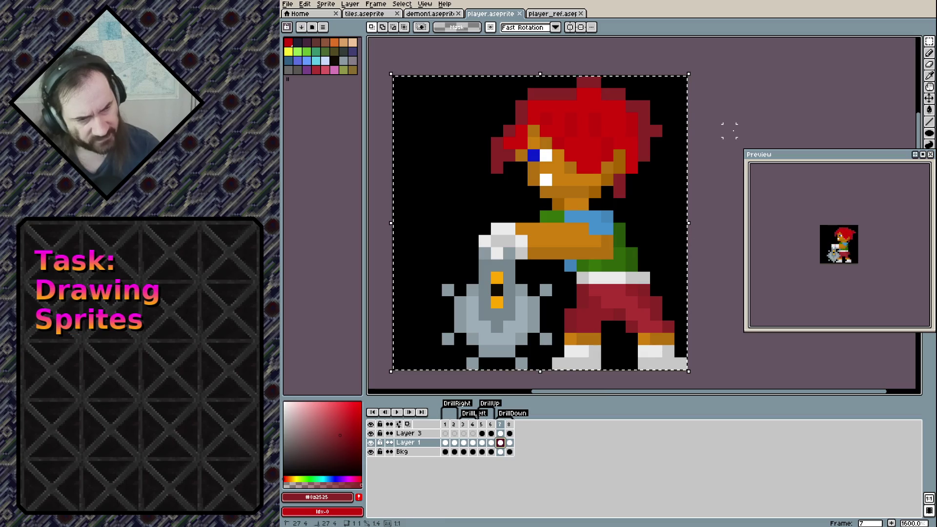
key("ctrl+a")
key("period")
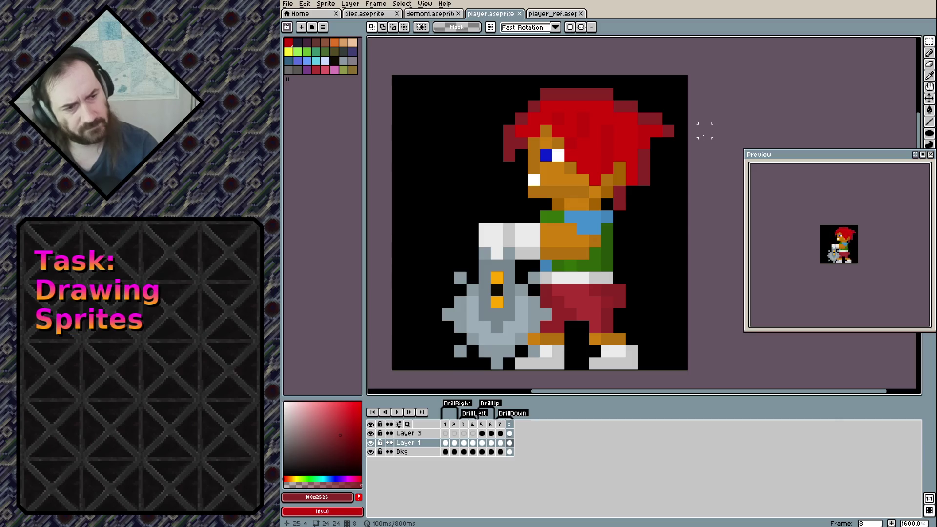
key("ctrl+v")
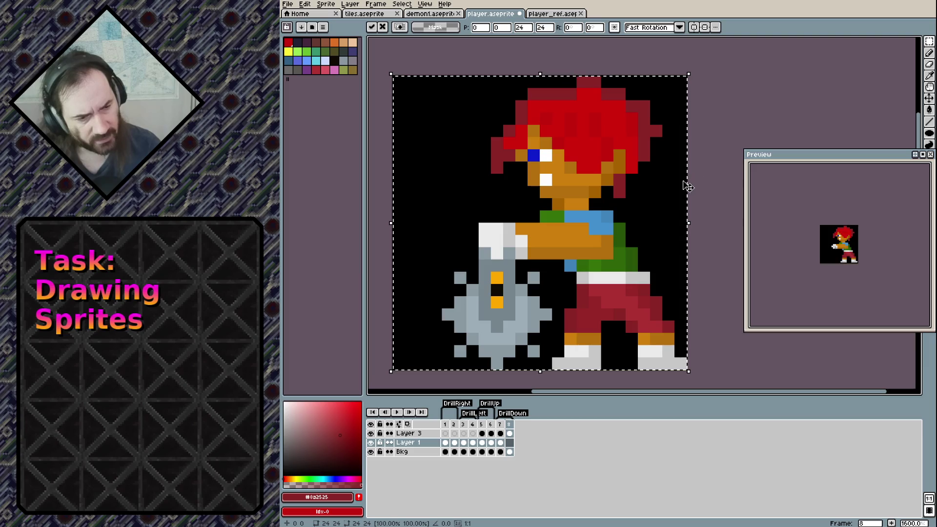
left_click(716, 118)
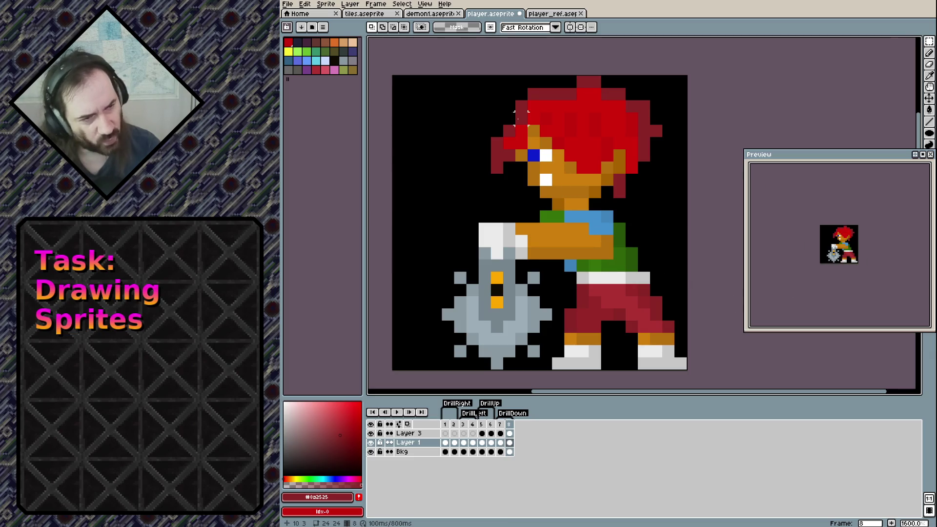
scroll(521, 118, "up", 2)
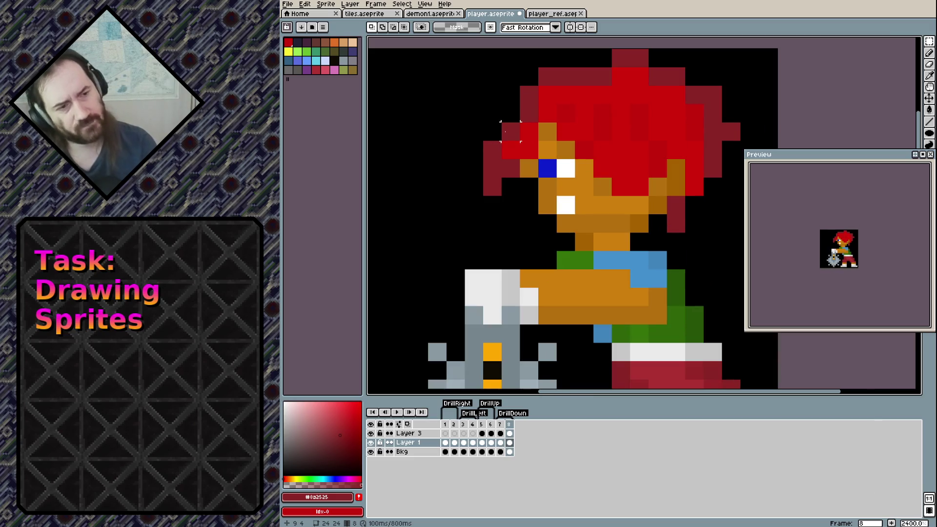
Fix the front hair beside the face, removing a stray pixel and adding dark red.
key("b")
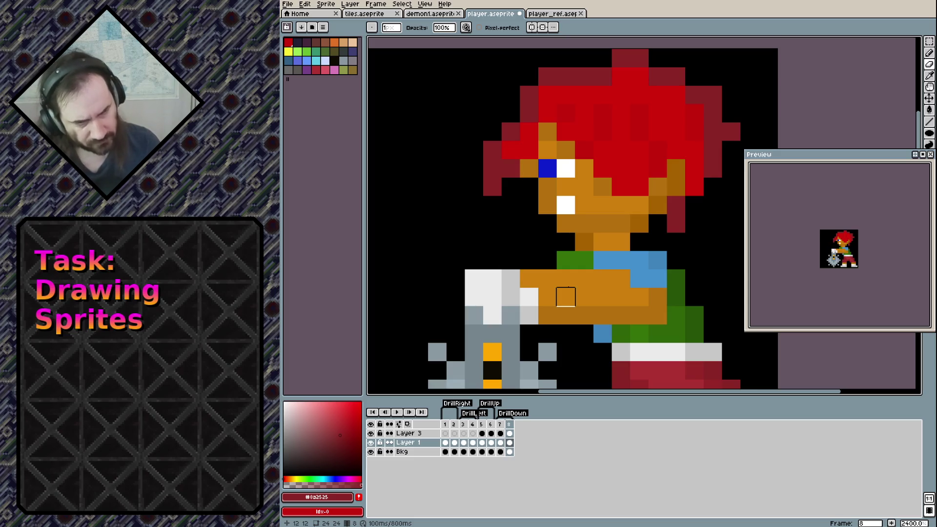
key("m")
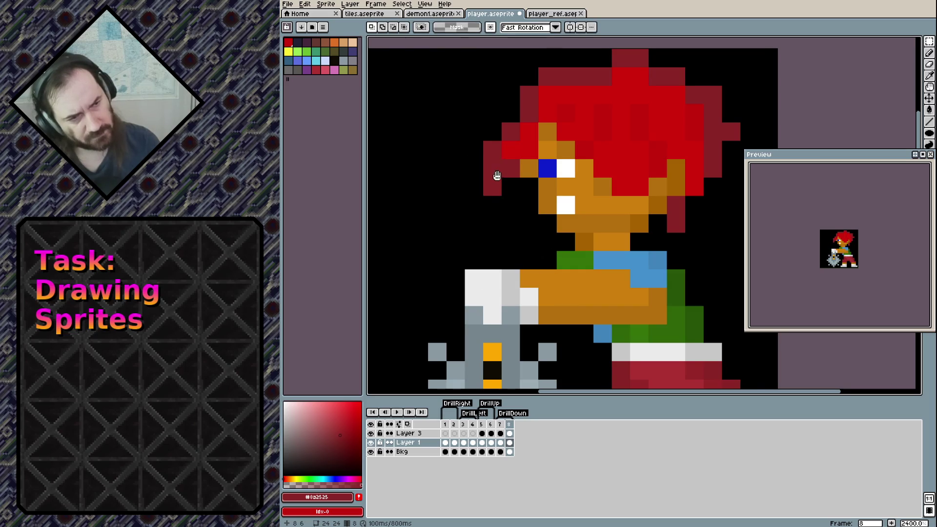
key("b")
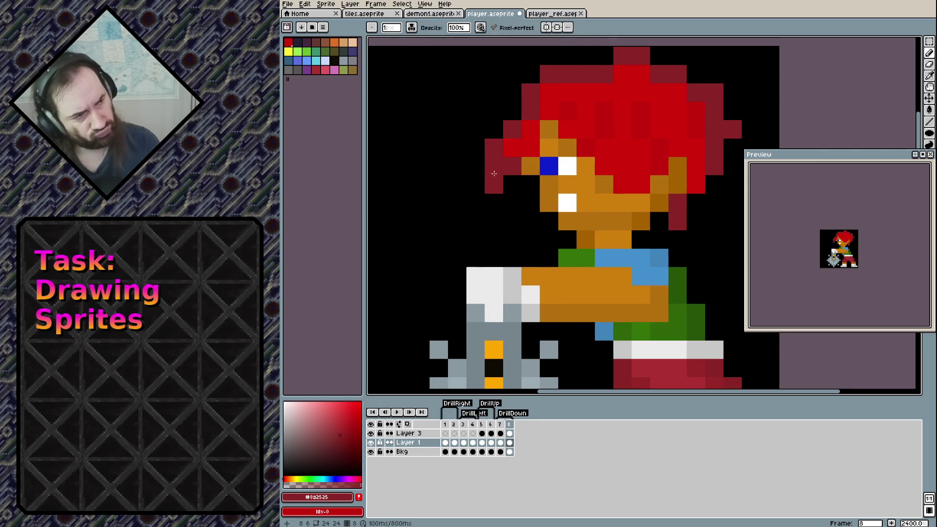
left_click_drag(494, 173, 511, 173)
right_click(512, 202)
left_click(531, 202)
left_click(530, 184)
Darken the pixels along the back edge of the hair with dark red.
key("e")
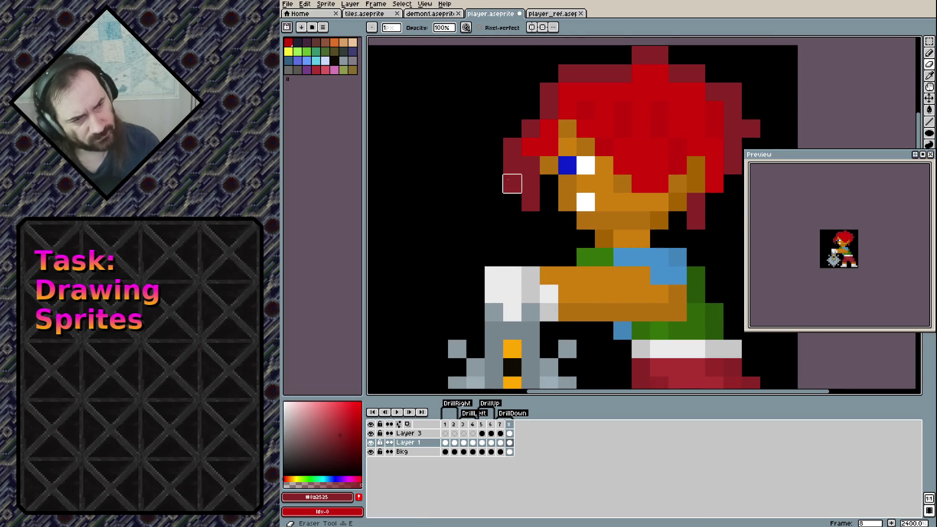
left_click_drag(547, 183, 431, 189)
key("b")
left_click(599, 208)
left_click(617, 226)
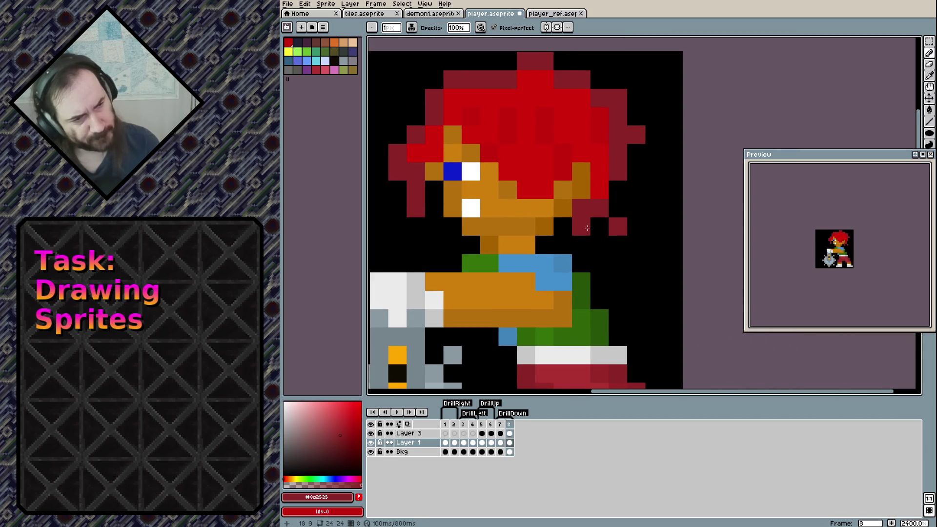
key("e")
left_click(580, 226)
left_click(580, 207)
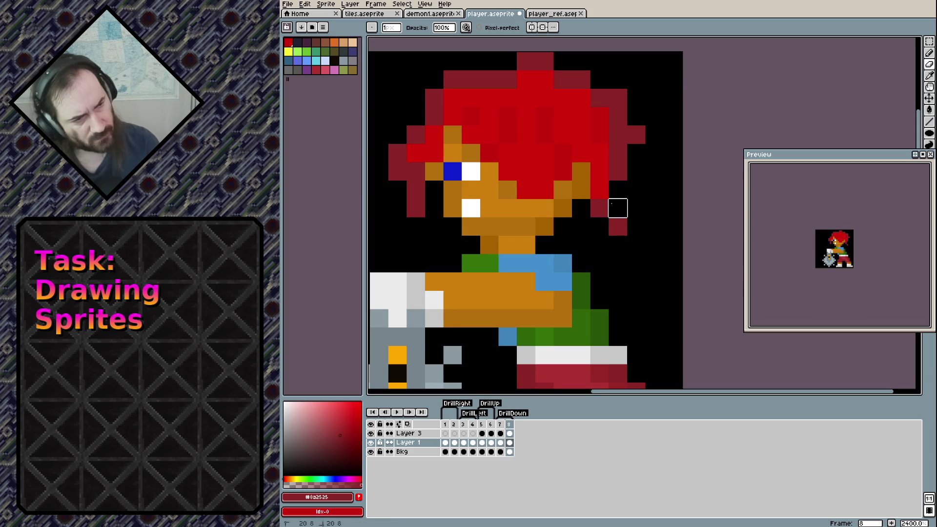
key("b")
left_click(618, 208)
left_click(599, 172)
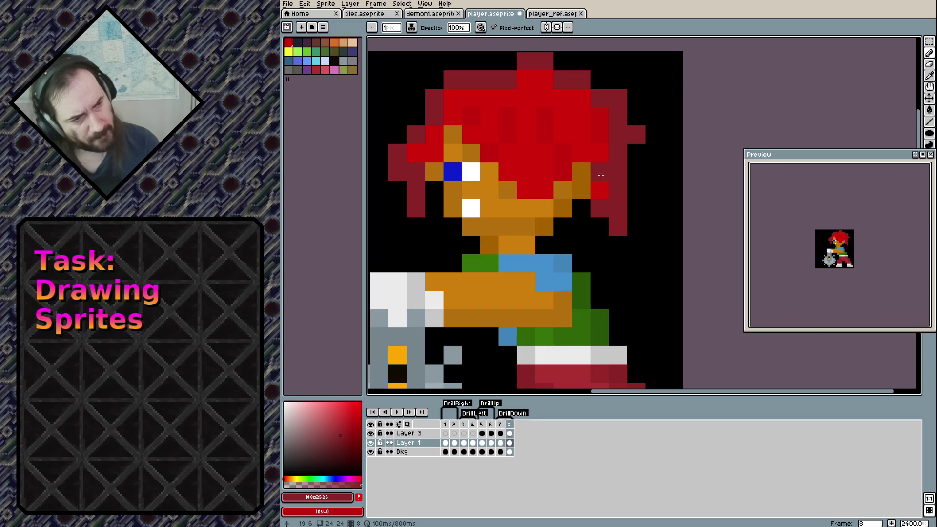
Repaint orange hair-edge pixels bright red, restore a face pixel to orange, and fix the top hair pixel.
left_click(564, 171, "alt")
left_click(581, 171)
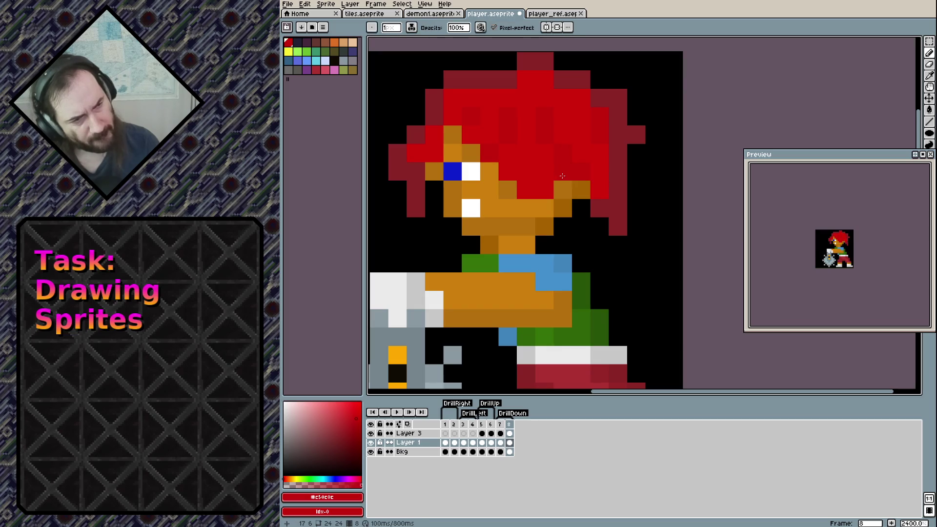
left_click(554, 188)
left_click(507, 189, "alt")
left_click(526, 189)
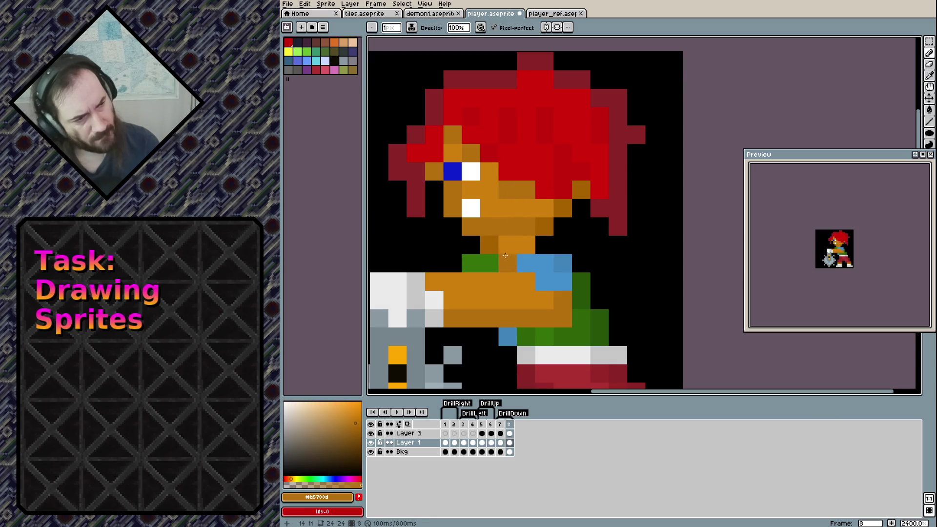
scroll(556, 116, "up", 2)
left_click(539, 117, "alt")
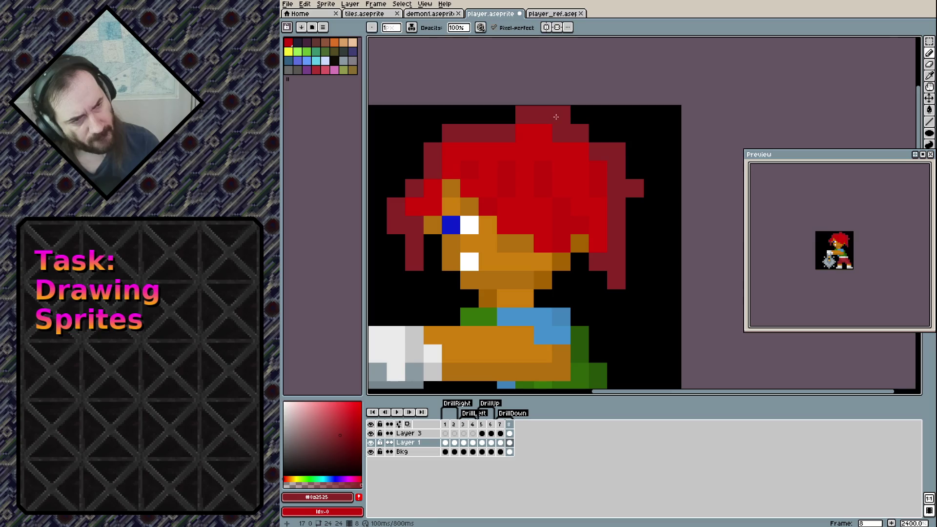
key("e")
right_click(506, 133)
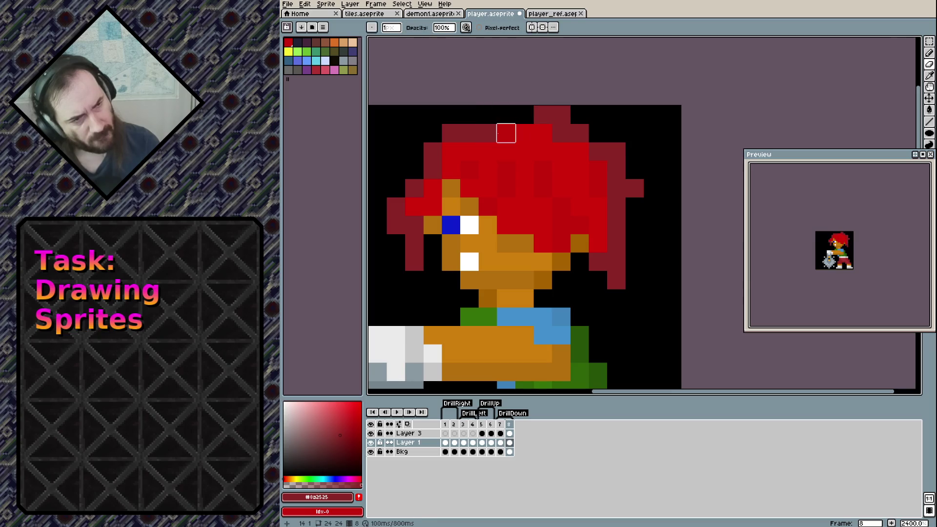
key("b")
left_click(507, 133)
left_click(557, 171, "alt")
left_click(561, 165)
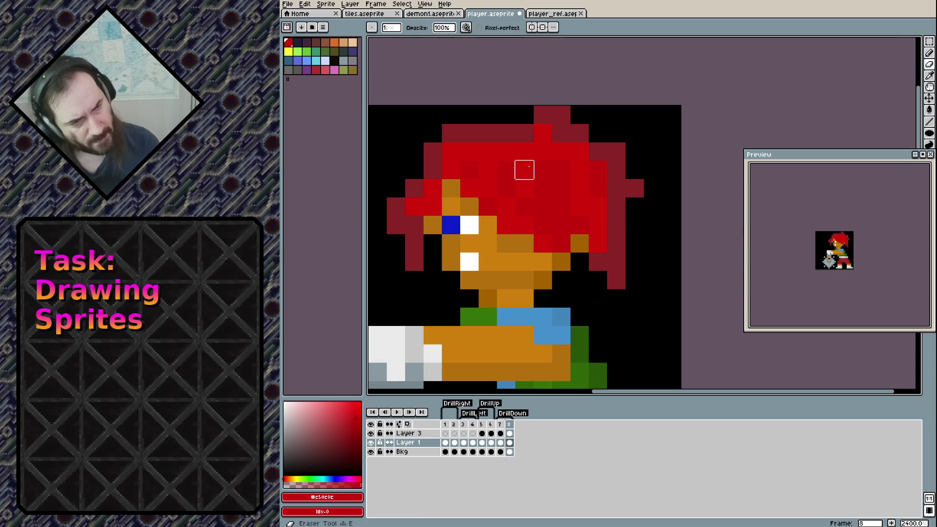
Add dark-red pixels on the hair's right edge and erase the stray ones below.
left_click(525, 160, "alt")
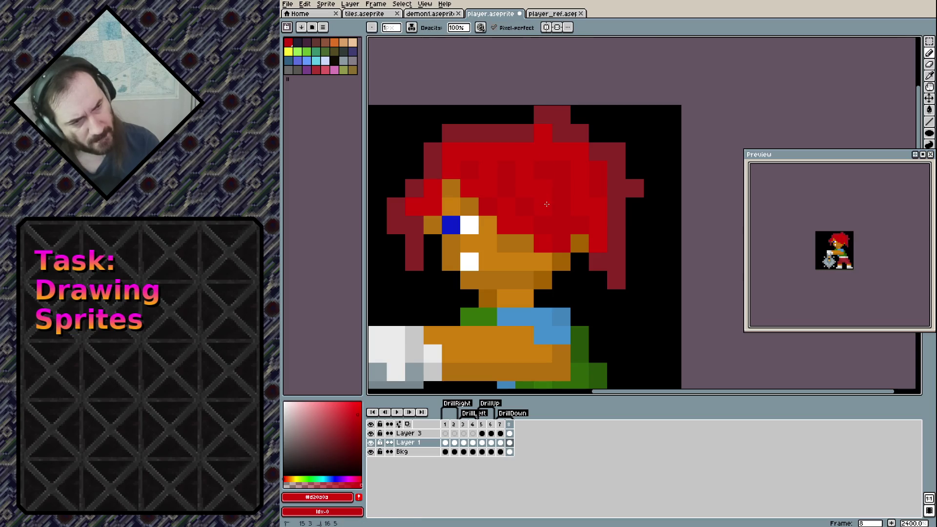
left_click(634, 188, "alt")
left_click(634, 170)
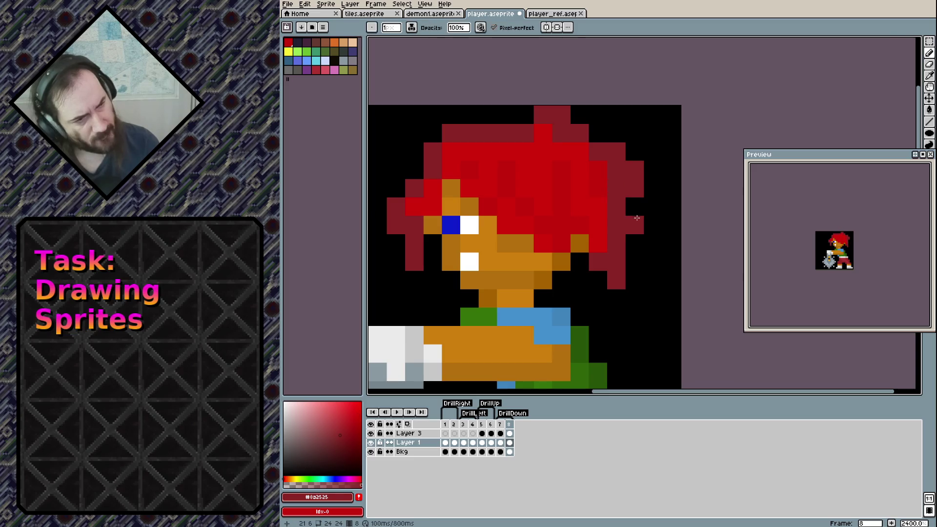
key("e")
left_click_drag(634, 188, 634, 225)
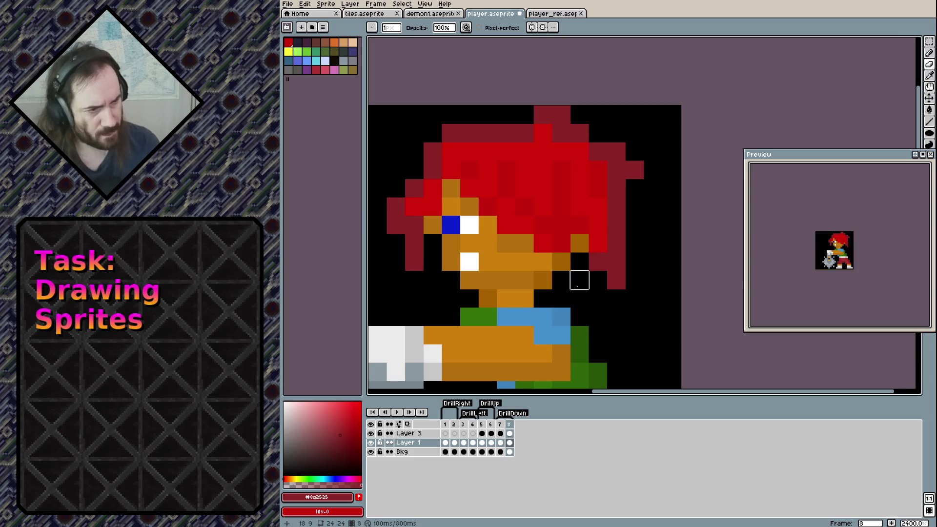
Erase a stray pixel on the drill in Layer 3 of frame 8.
left_click_drag(524, 243, 617, 171)
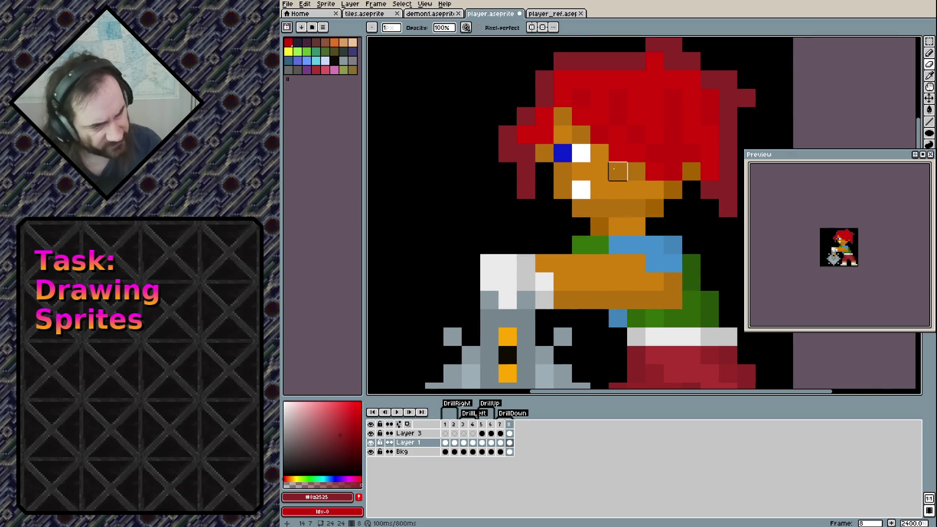
left_click(510, 434)
key("e")
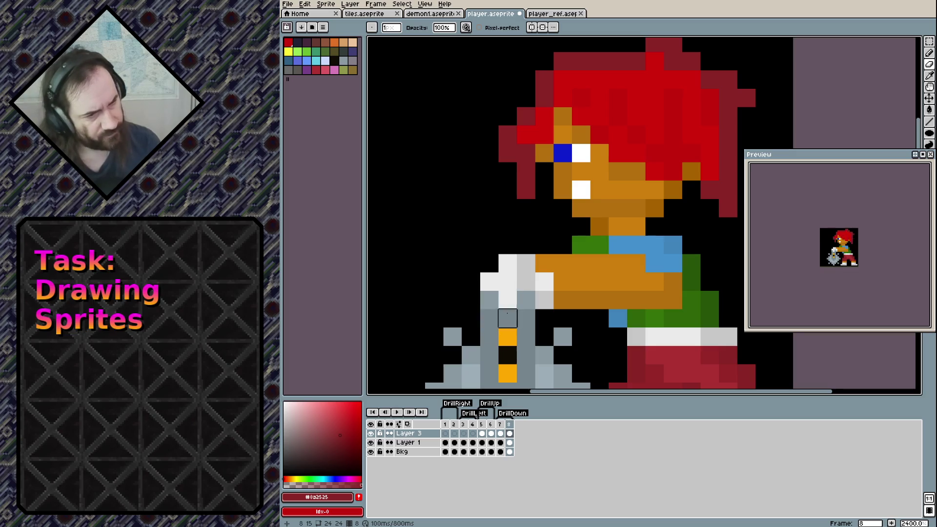
left_click(525, 262)
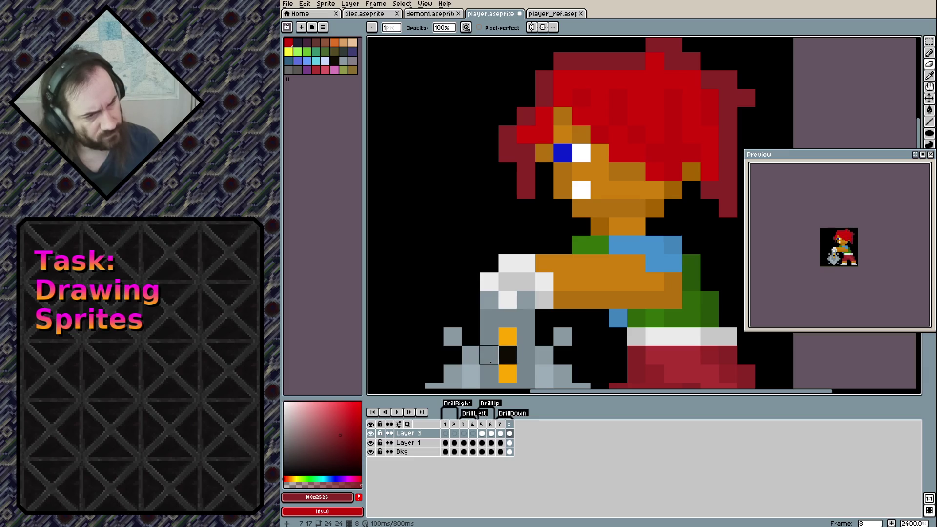
scroll(562, 281, "down", 4)
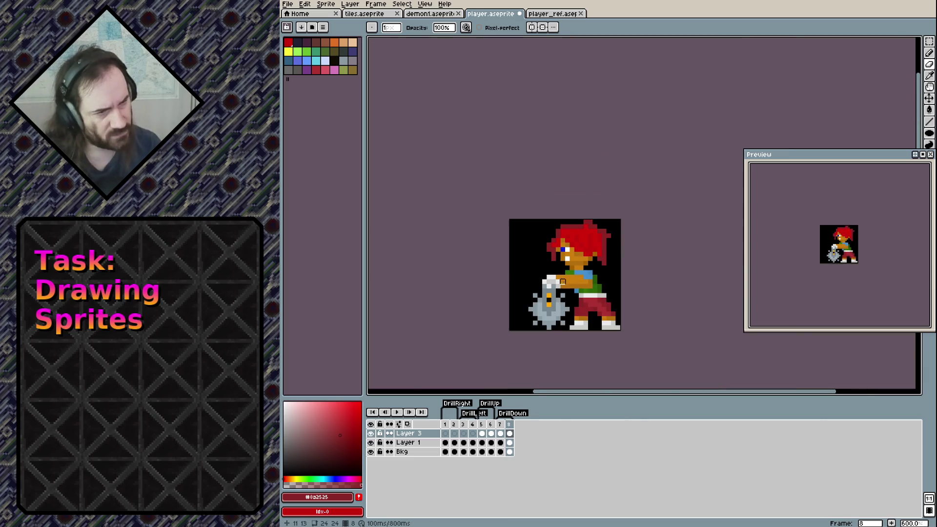
Save player.aseprite and step back and forth through the DrillDown frames to review them.
key("ctrl+s")
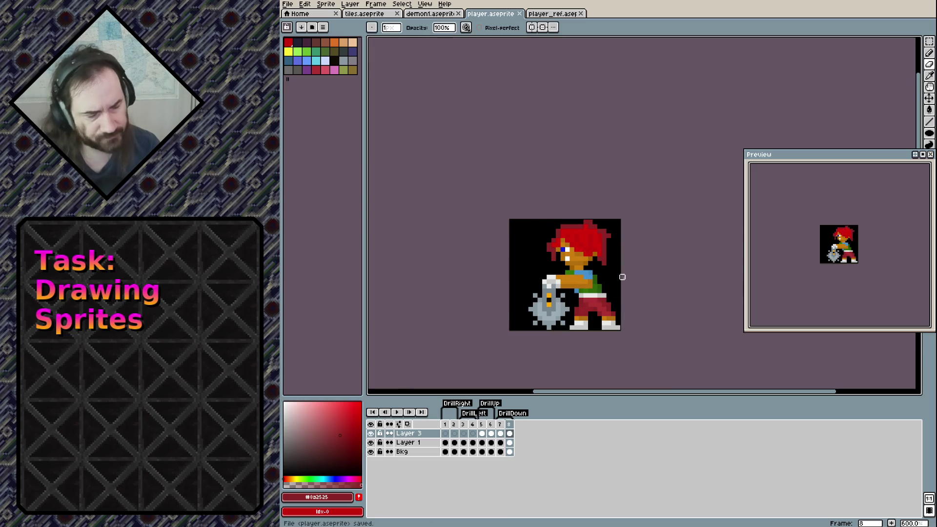
key("Left")
key("Left")
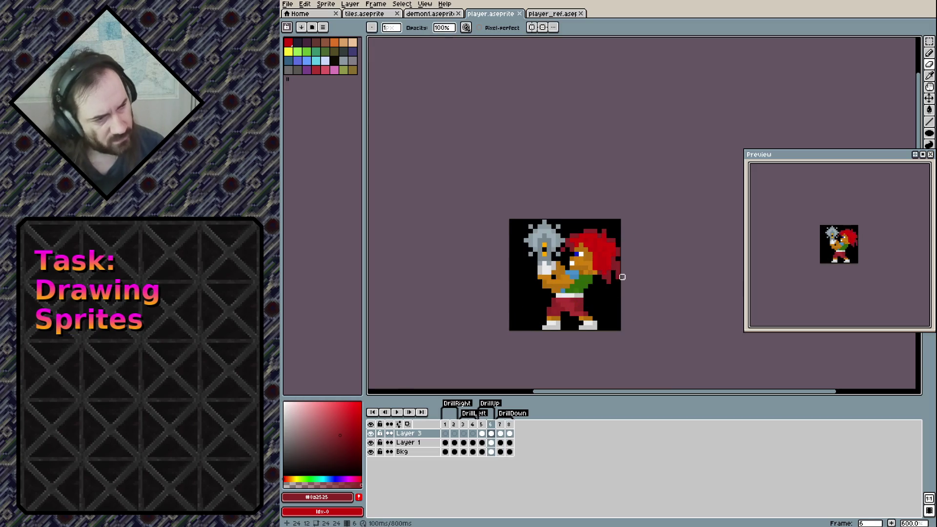
key("Right")
key("Left")
key("Left")
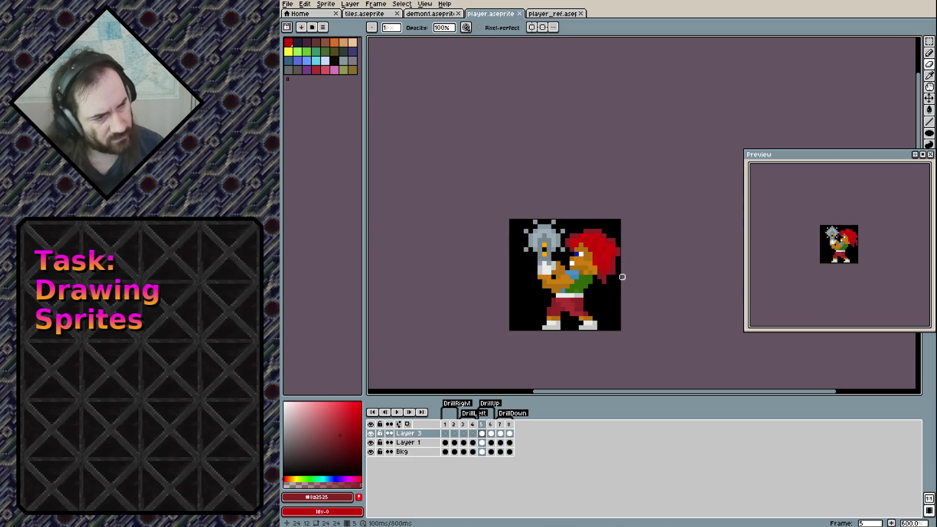
key("Left")
key("Left")
key("Left")
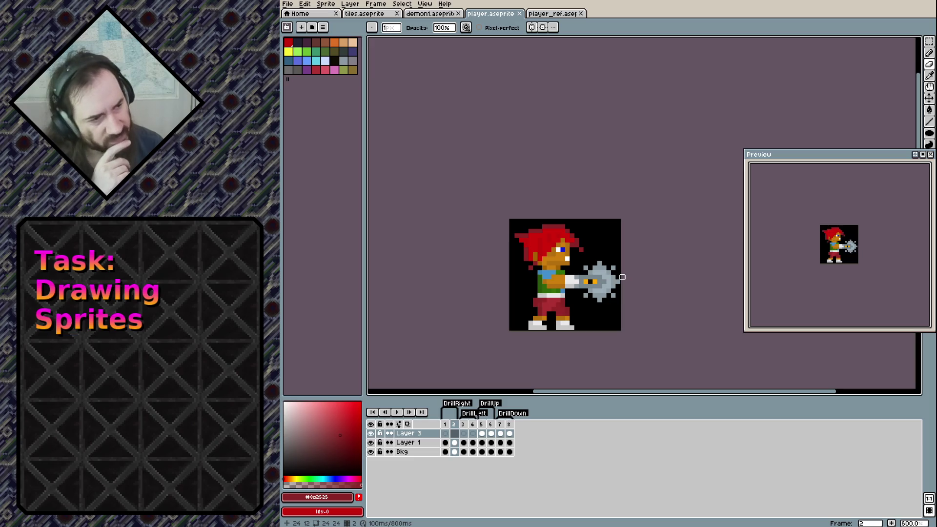
key("Right")
key("Right")
key("Right")
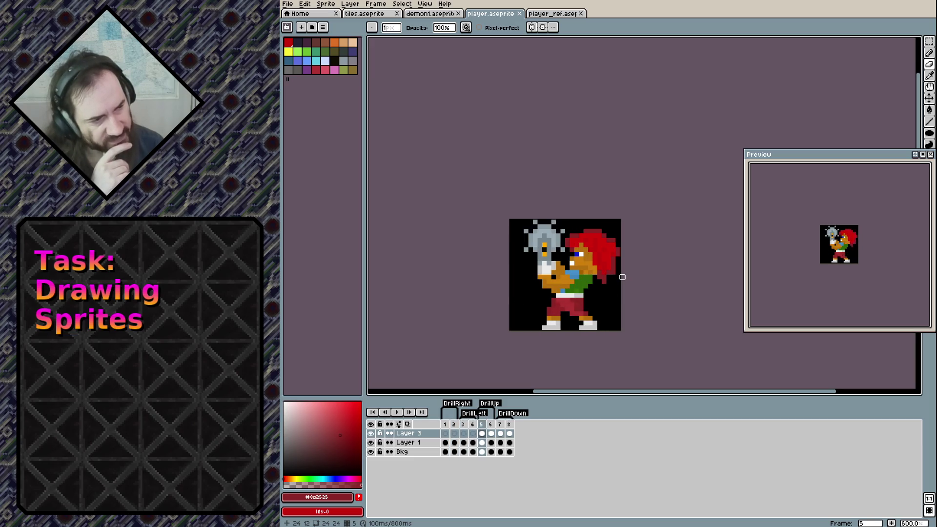
key("Right")
key("Right")
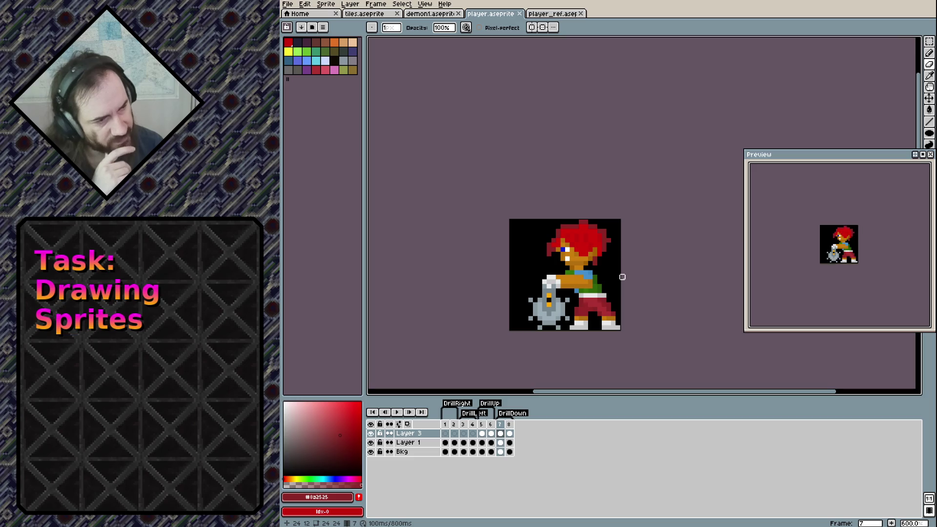
key("Left")
key("Left")
key("Left")
key("Left")
key("Left")
key("Left")
key("Left")
key("Right")
key("Right")
key("Right")
key("Right")
key("Right")
key("Right")
key("Right")
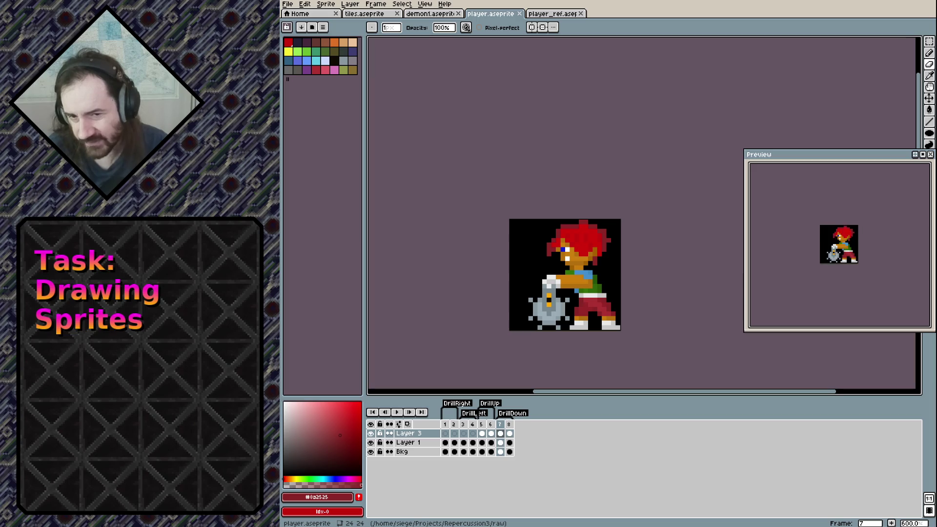
Switch to the player_ref.aseprite tab to study the reference artwork.
left_click(554, 14)
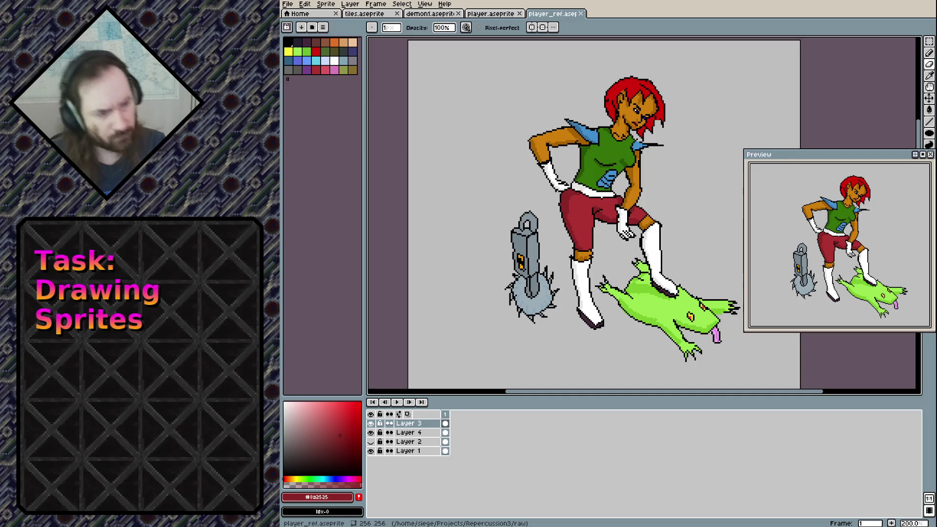
Go back to player.aseprite, save it, and enlarge the brush to 3 pixels.
left_click(477, 14)
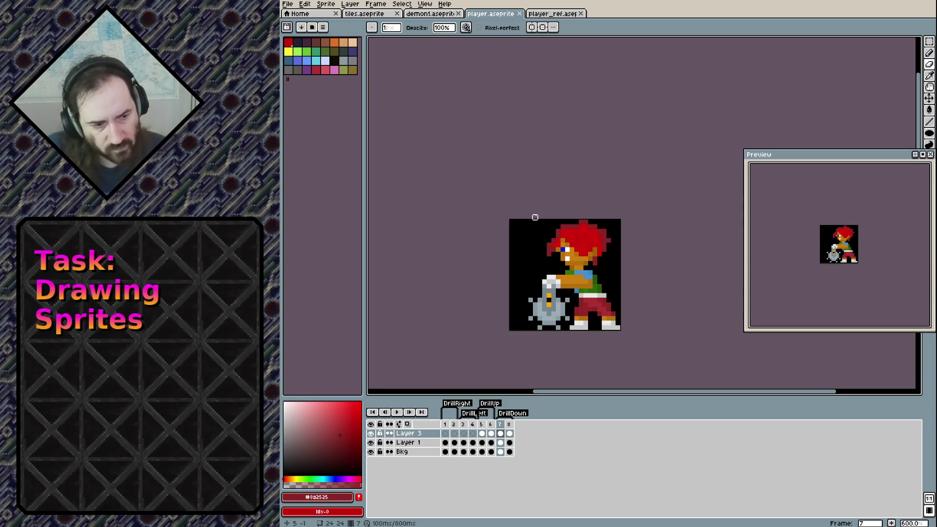
key("ctrl+s")
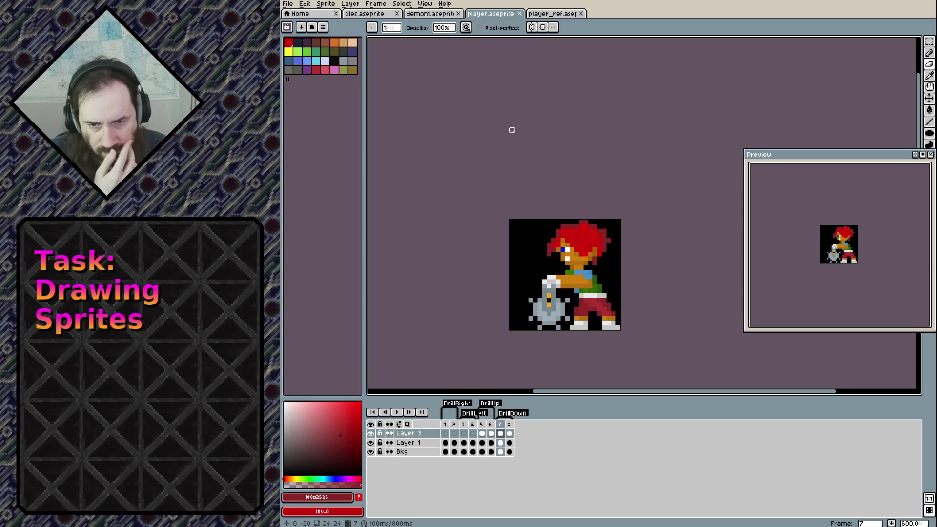
key("plus")
key("plus")
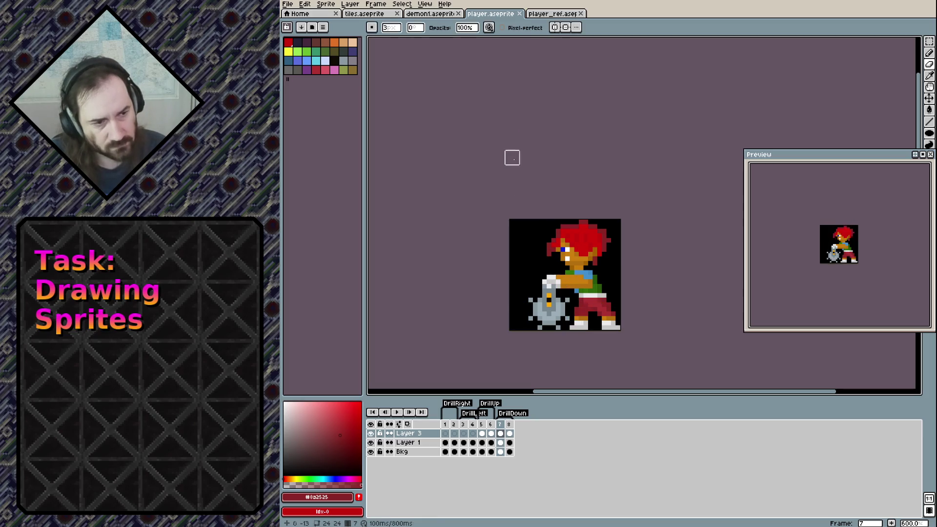
Add a new frame 9 right after frame 8 with the same pose.
scroll(527, 266, "up", 3)
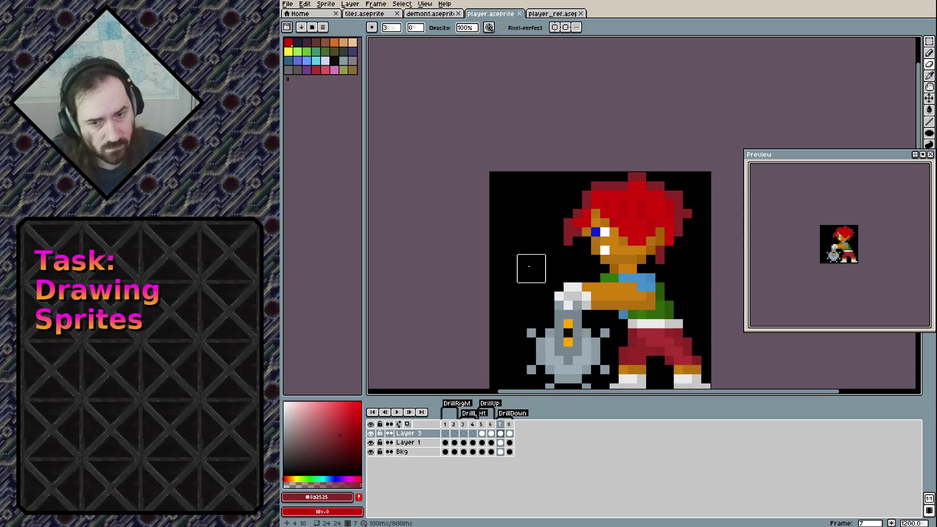
scroll(531, 268, "up", 2)
scroll(531, 268, "down", 1)
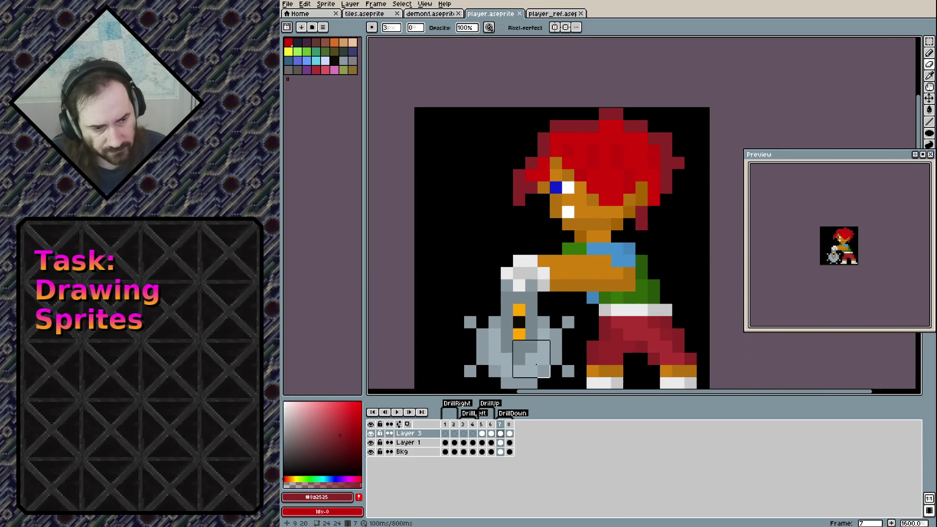
left_click(509, 432)
key("ctrl+s")
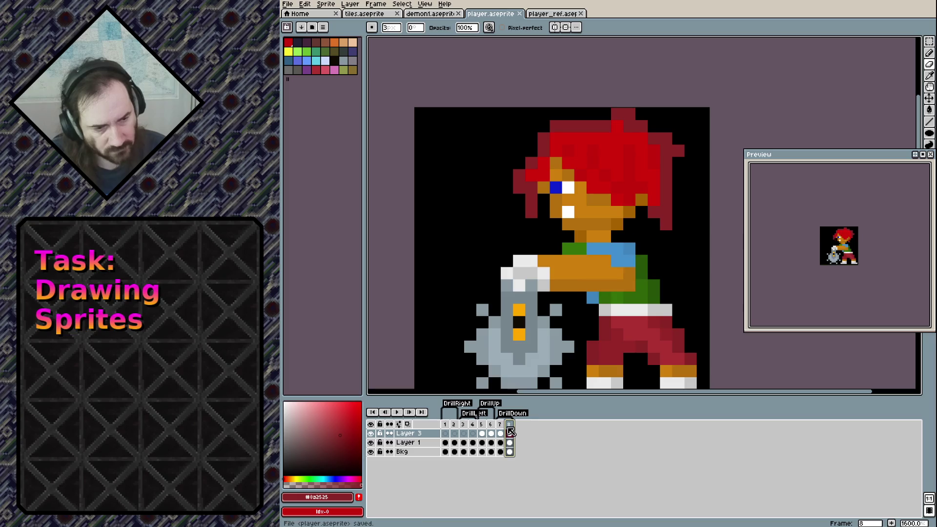
right_click(510, 431)
left_click(694, 447)
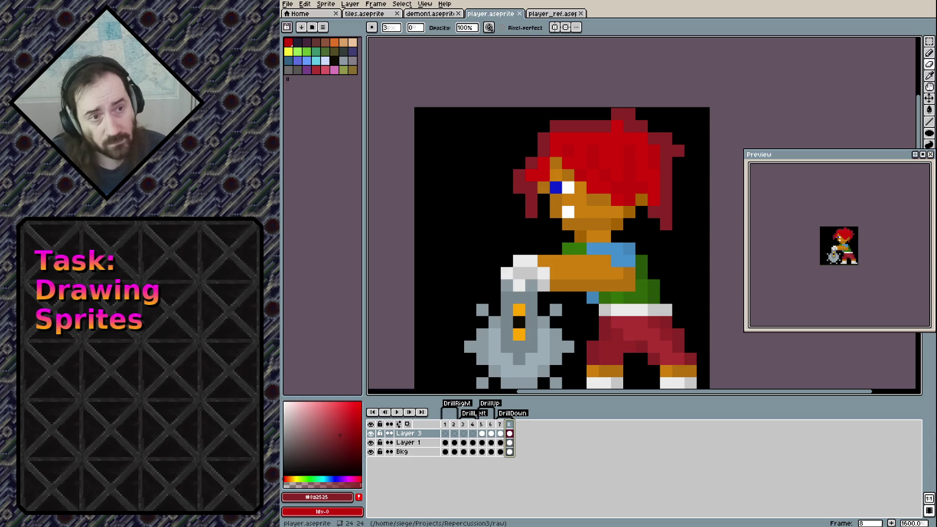
left_click(402, 4)
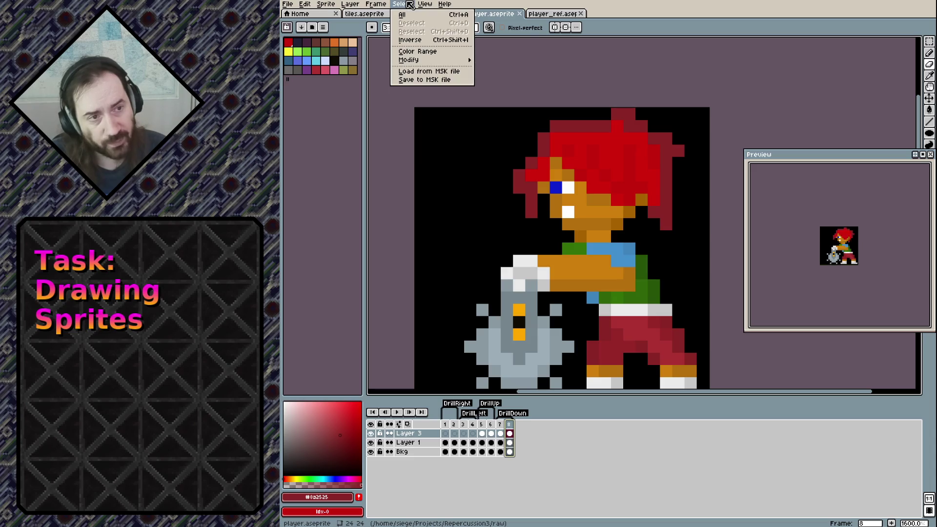
left_click(373, 5)
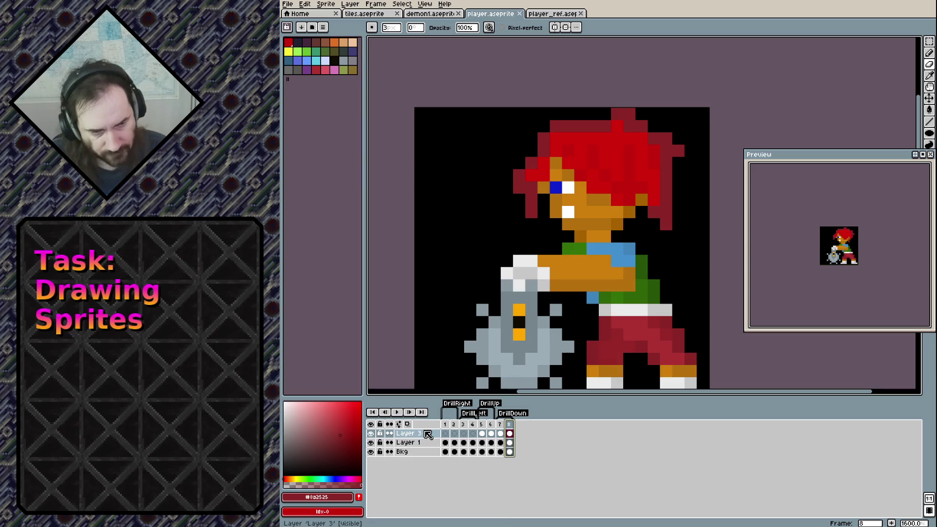
key("alt+n")
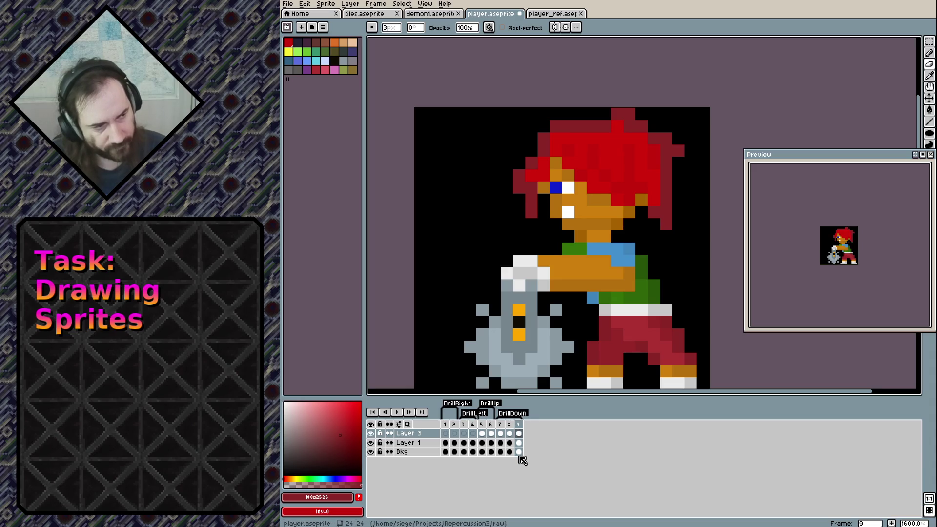
Verify in the DrillDown tag properties that it now spans frames 7 to 9.
left_click(519, 424)
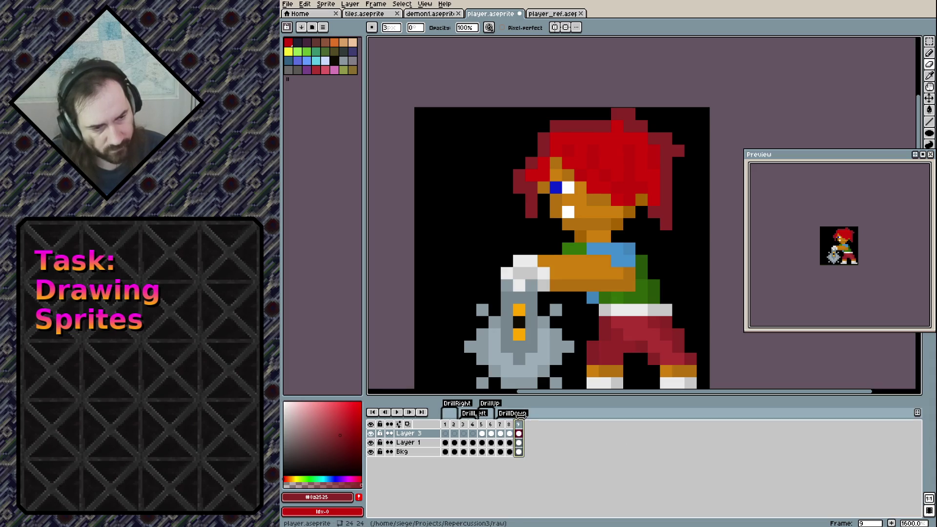
double_click(520, 414)
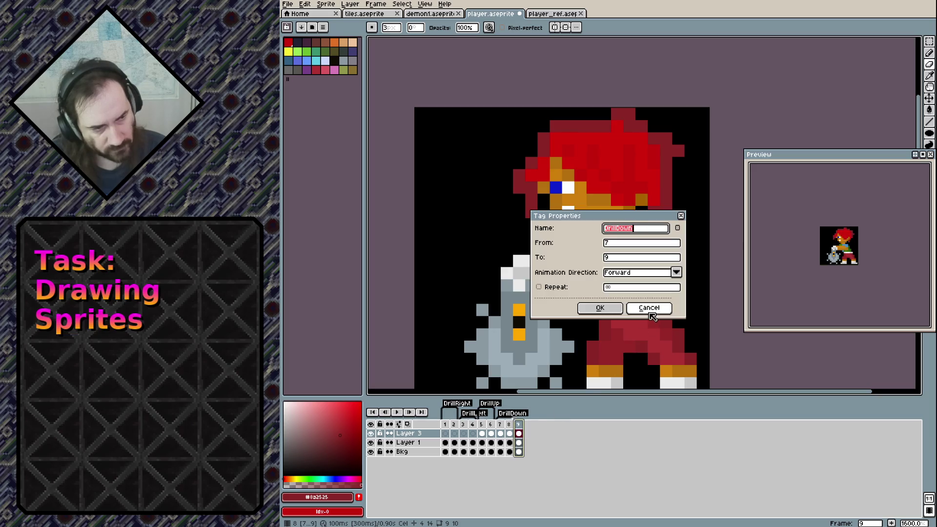
key("Return")
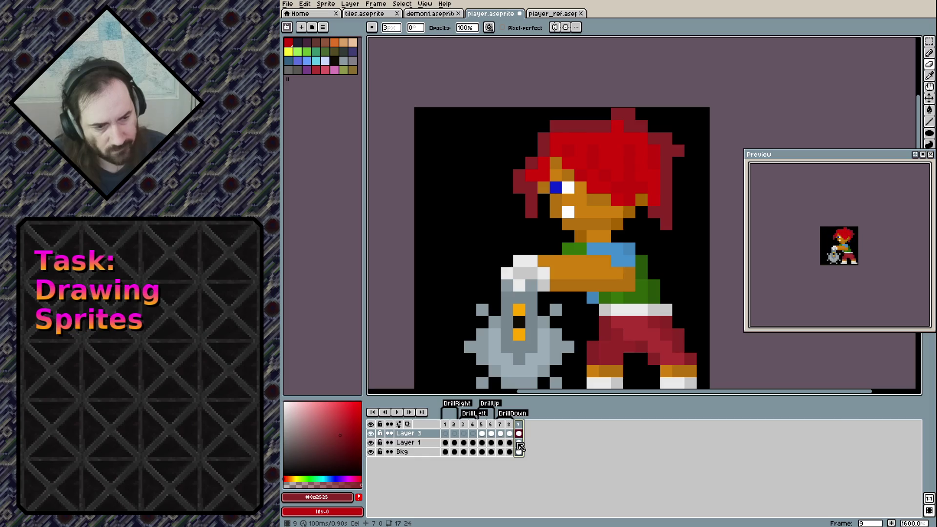
Create a StandLeft tag on frame 9, then select the two left-facing drill frames.
right_click(520, 425)
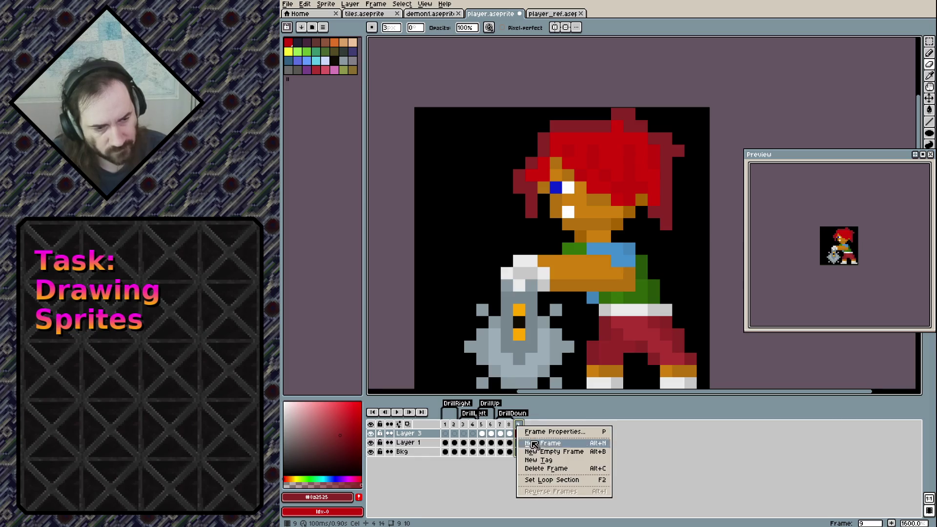
left_click(539, 460)
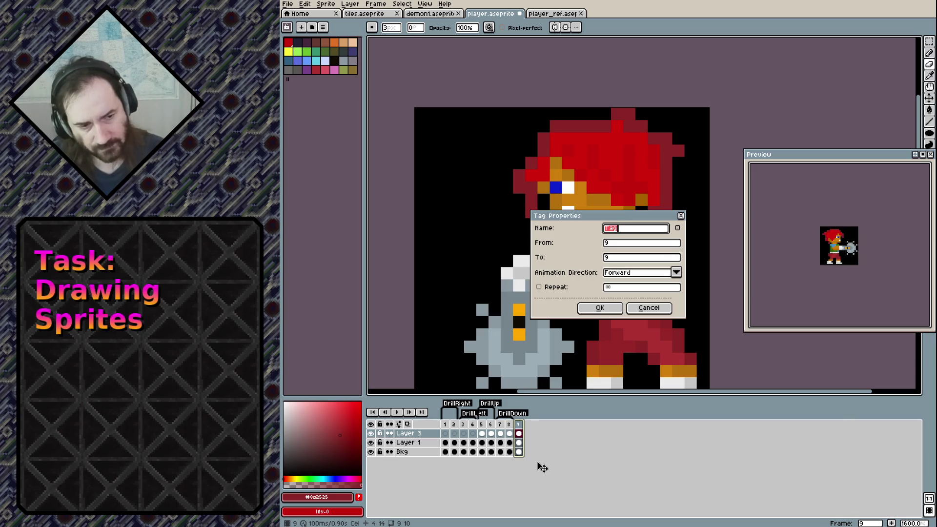
type("StandLeft")
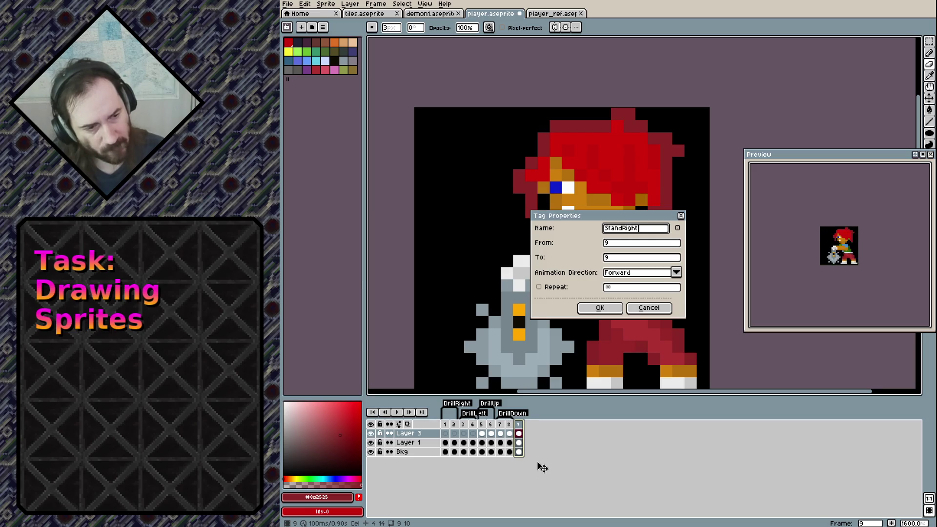
key("Return")
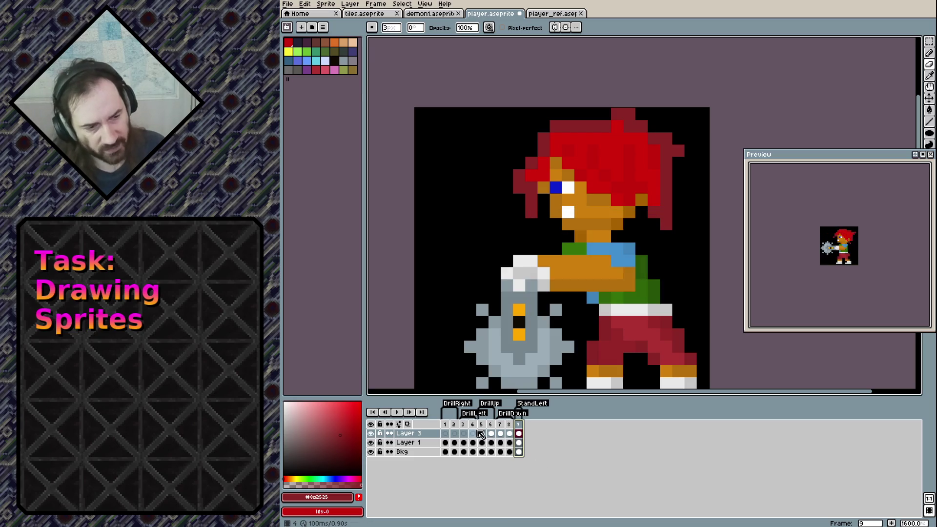
mouse_move(462, 424)
left_mouse_down()
mouse_move(471, 425)
mouse_move(440, 422)
left_mouse_up()
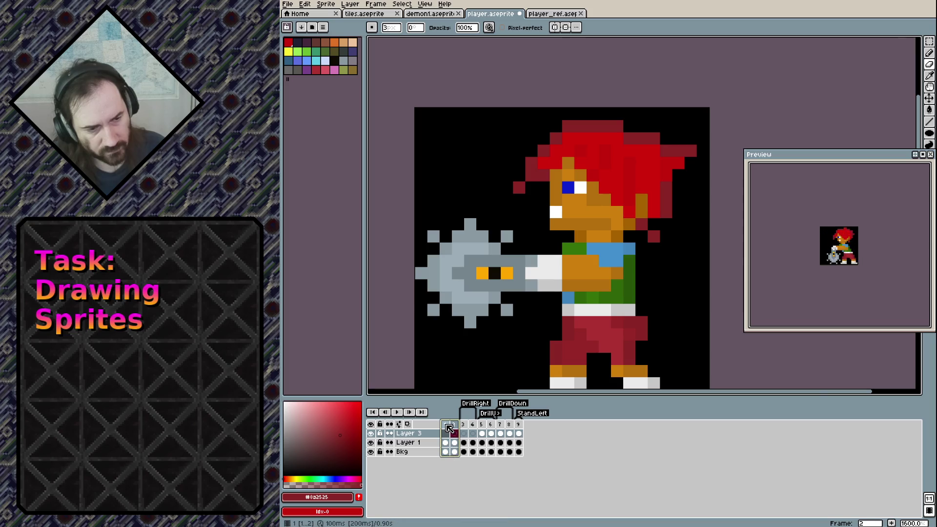
Create a new tag named DrillLeft over frames 1–2.
left_click(446, 424)
left_click(453, 425, "shift")
right_click(454, 425)
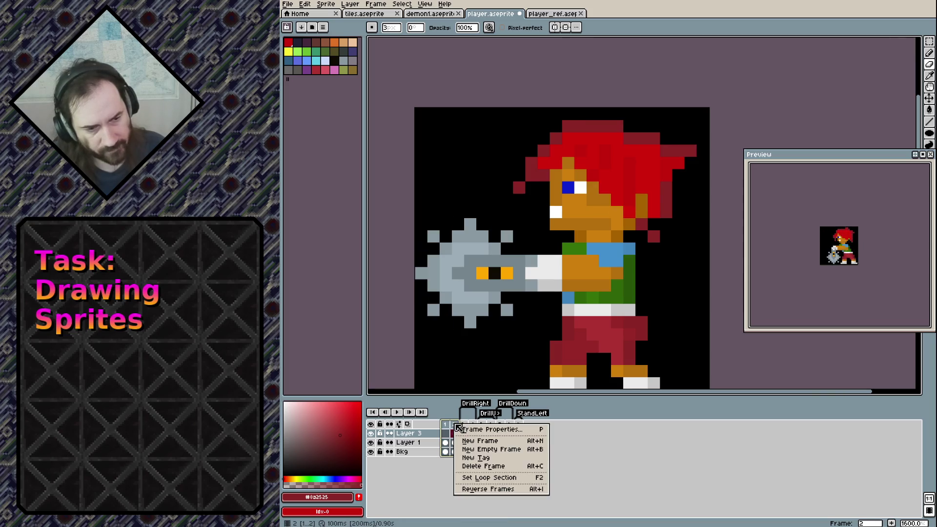
left_click(478, 461)
type("Dri")
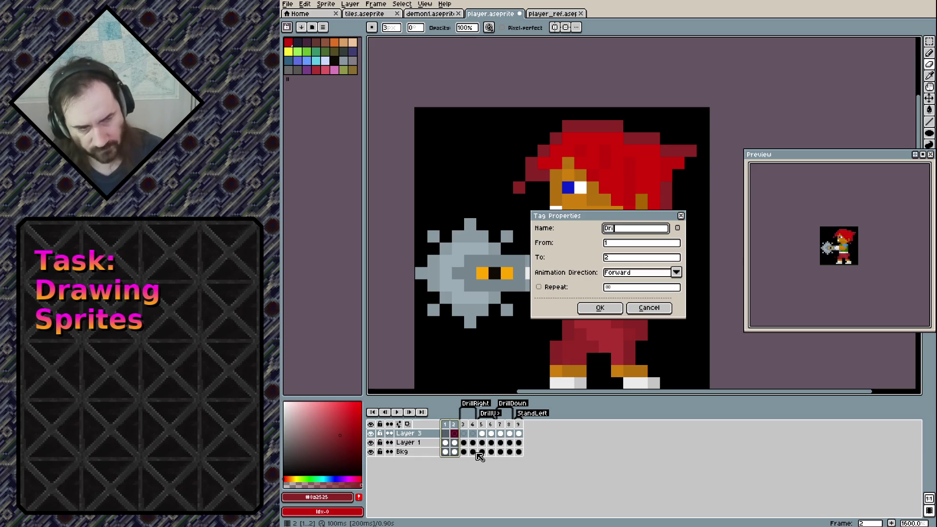
type("ft")
key("Return")
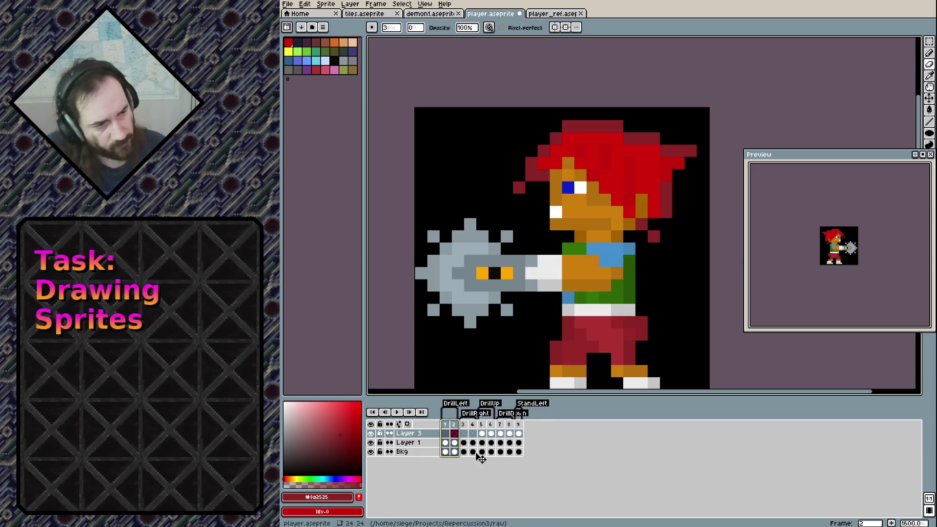
Step through frames 1, 3, 5, the drill-down frame and frame 9 to check each pose.
left_click(446, 433)
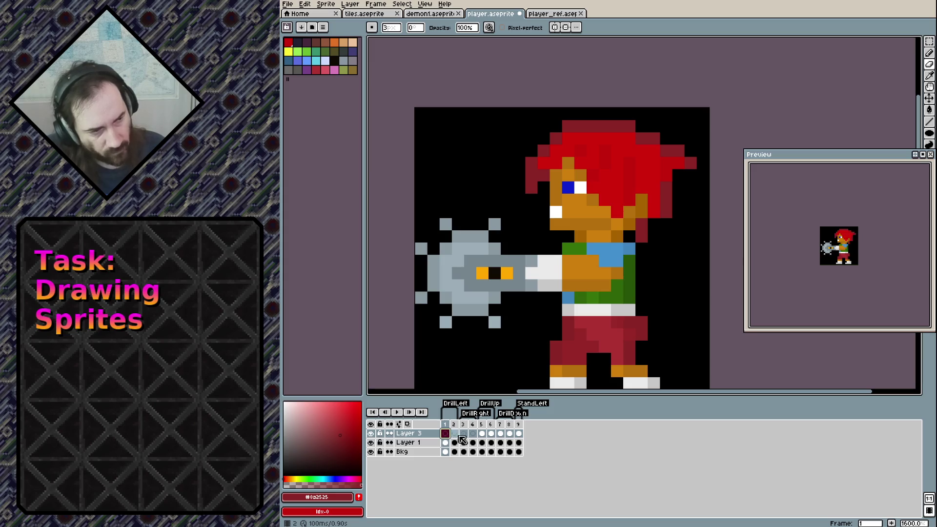
left_click(464, 435)
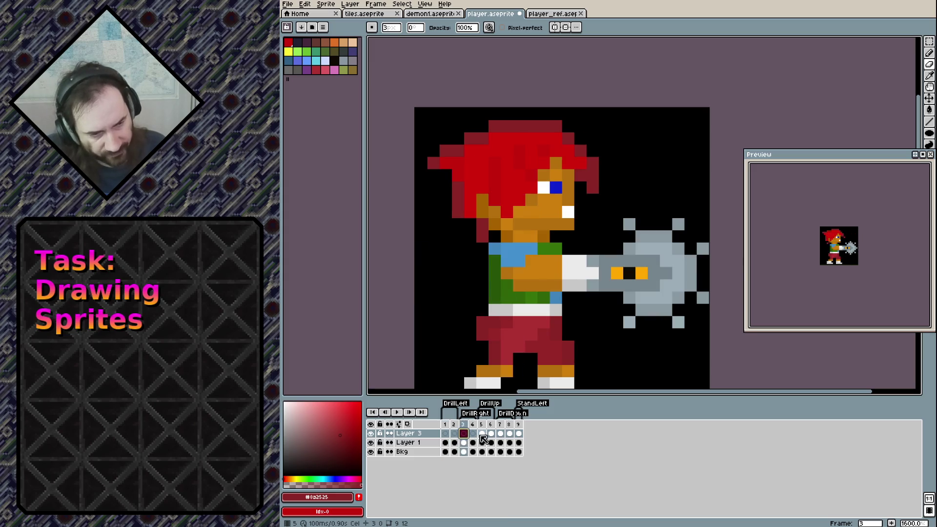
left_click(481, 435)
left_click(501, 435)
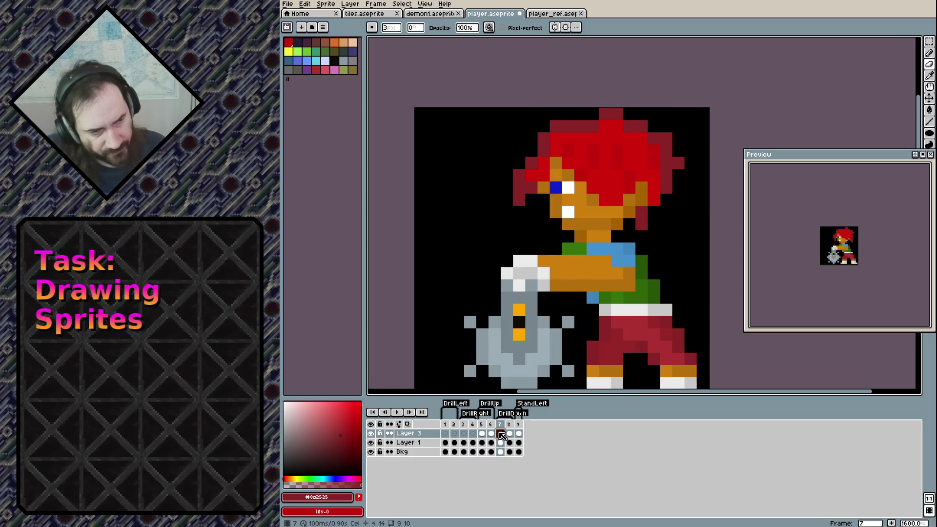
left_click(518, 434)
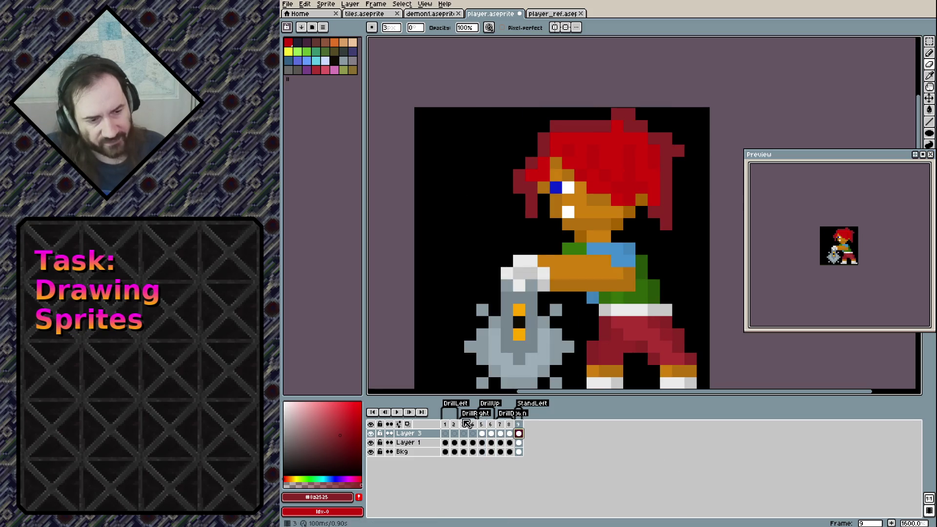
left_click(446, 434)
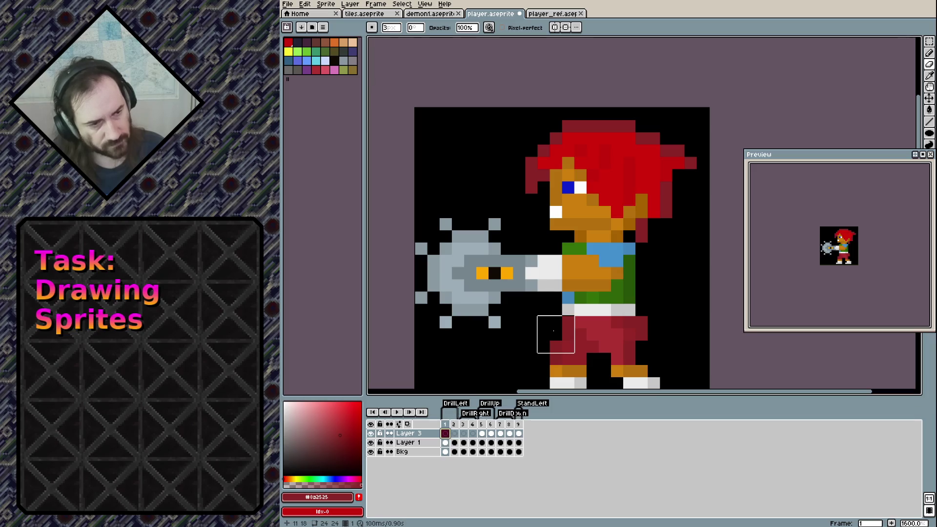
scroll(498, 299, "down", 1)
Marquee the area around the sprite and delete it from Layer 3, then deselect.
left_click_drag(547, 311, 533, 276)
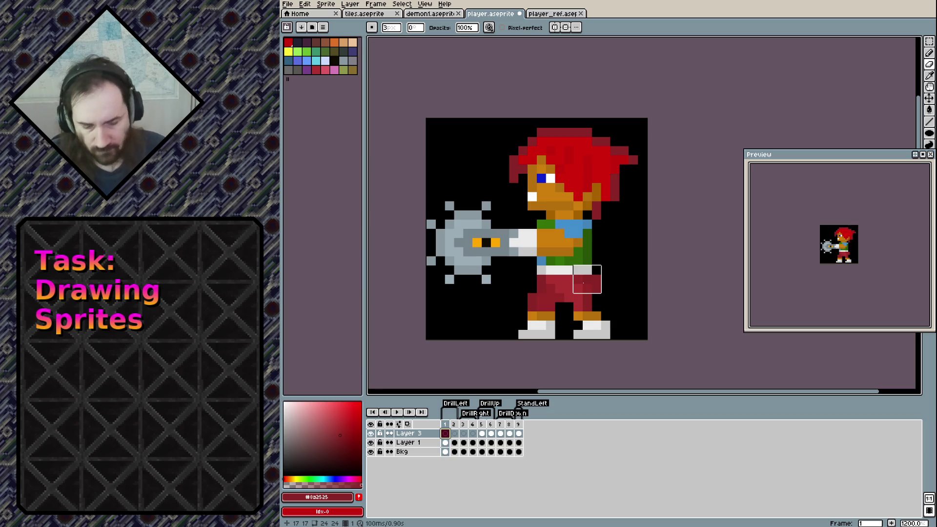
key("m")
left_click_drag(482, 119, 639, 340)
key("Delete")
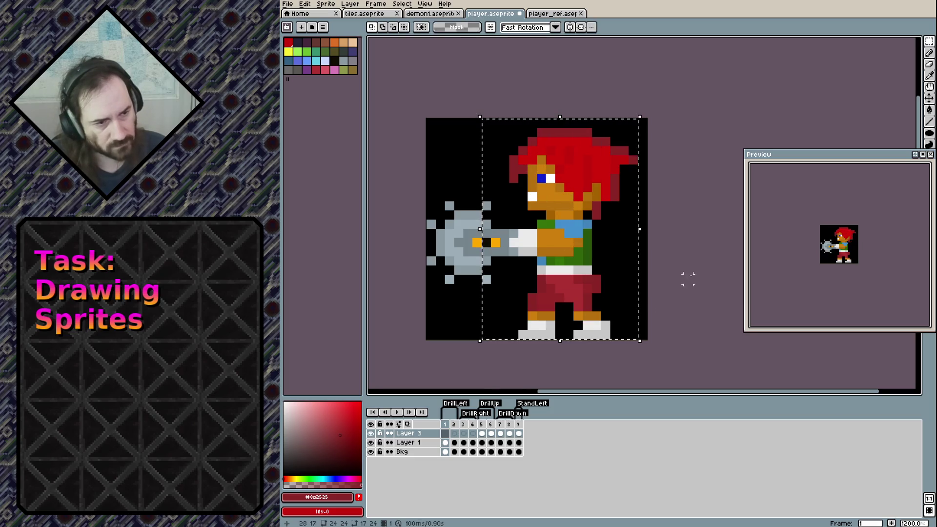
key("ctrl+d")
Select the body area on frame 9's Layer 3 and delete the drill pixels there.
left_click_drag(514, 132, 639, 340)
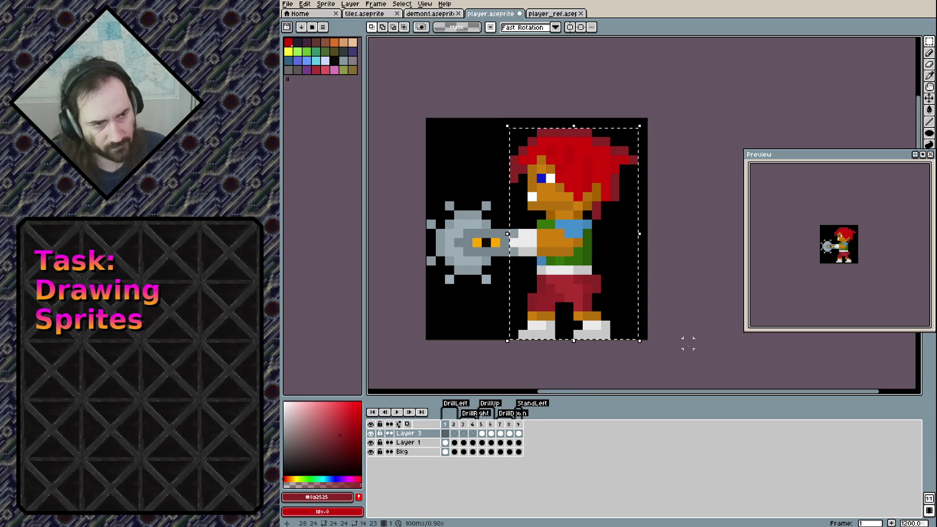
left_click(518, 424)
left_click(519, 442)
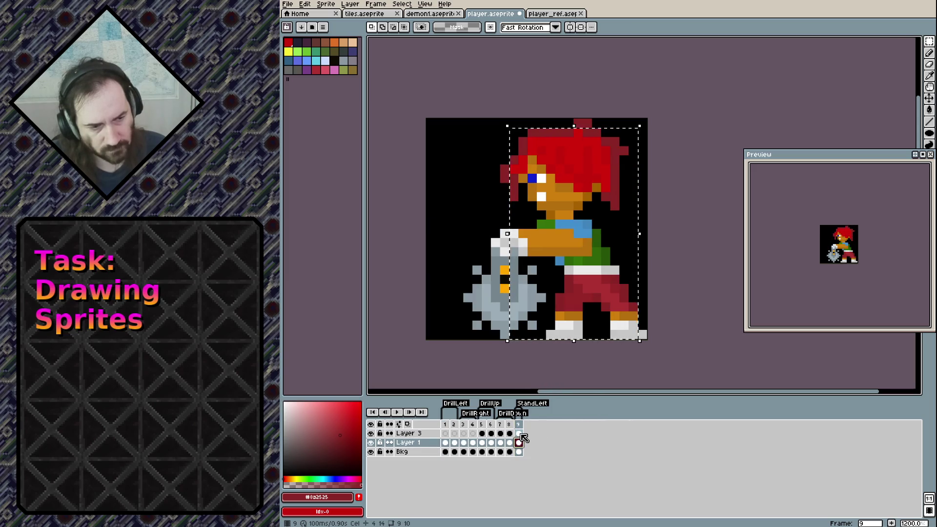
left_click(518, 433)
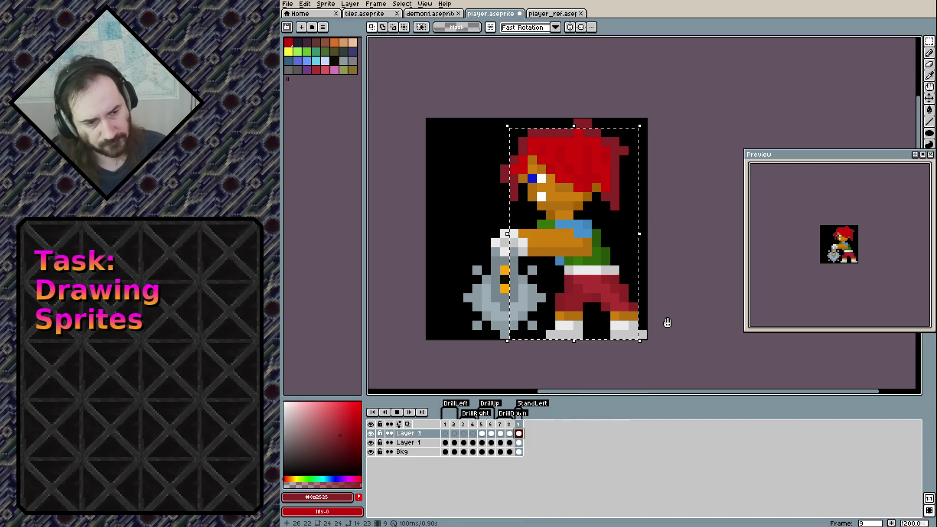
key("Delete")
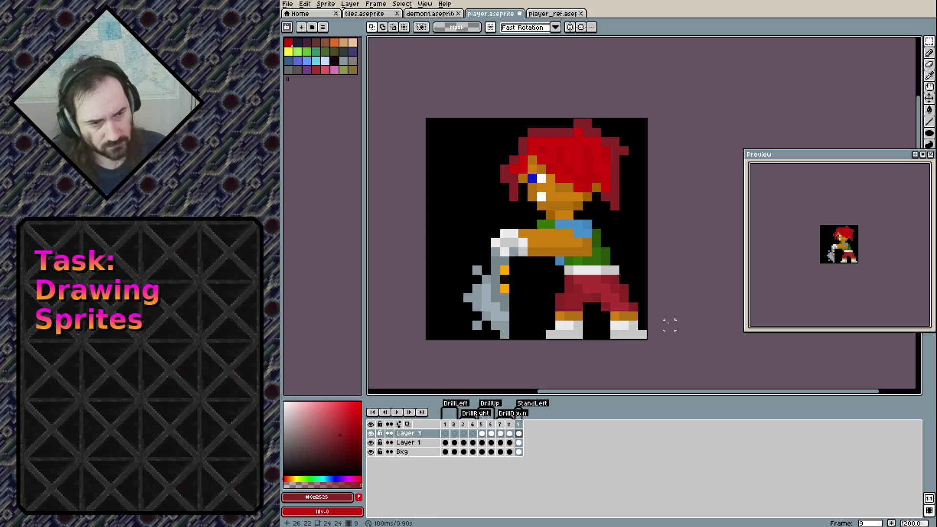
Toggle Layer 3 visibility to check it, then clear the remaining drill from Layer 3.
left_click(518, 433)
left_click(519, 442)
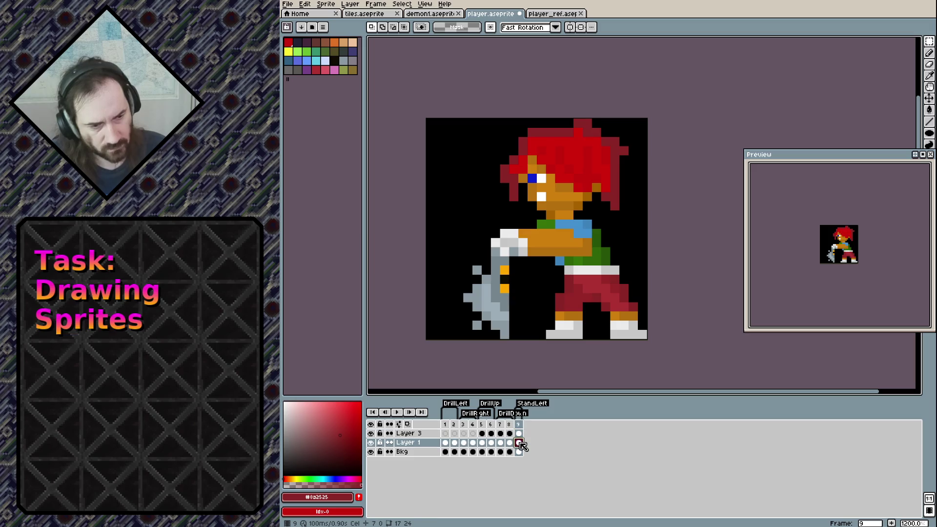
left_click(372, 434)
left_click(372, 433)
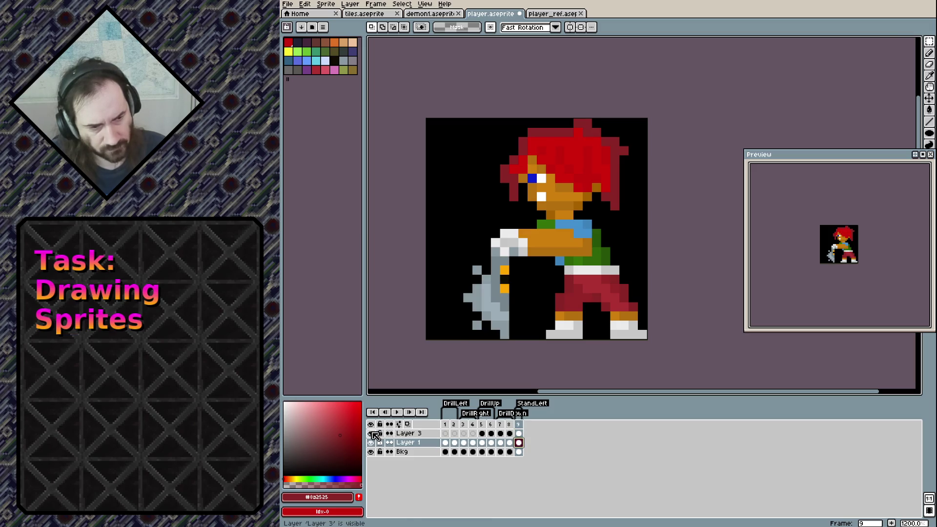
left_click(613, 356)
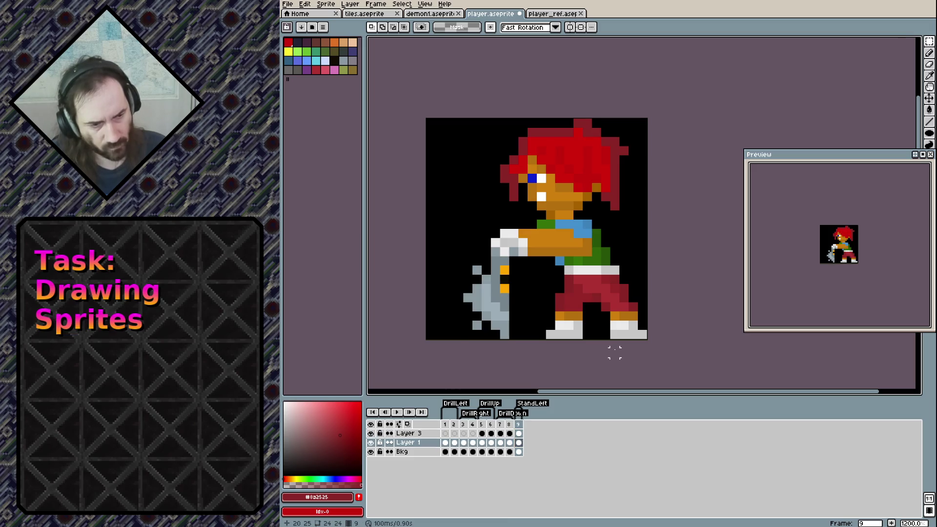
left_click(518, 433)
key("Delete")
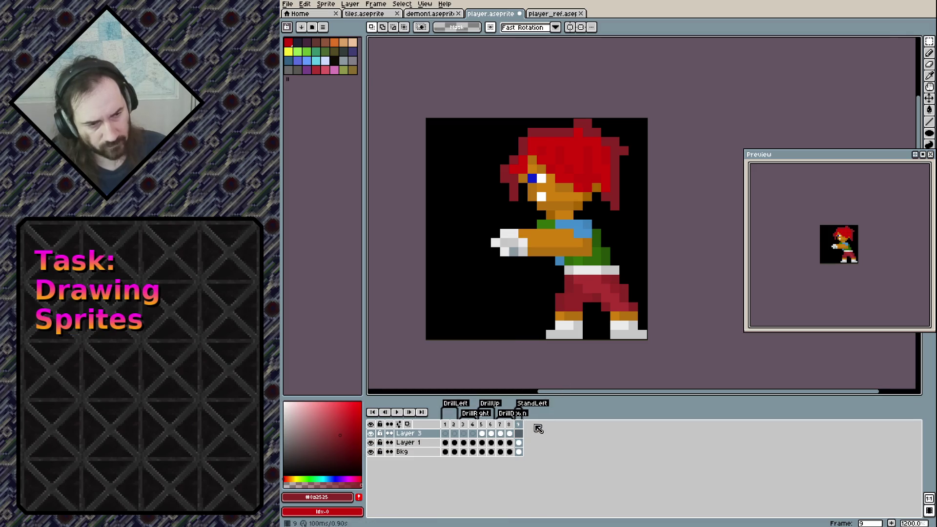
Clear Layer 1 on frame 9 and paste in a copy of the frame-1 character.
key("alt+Down")
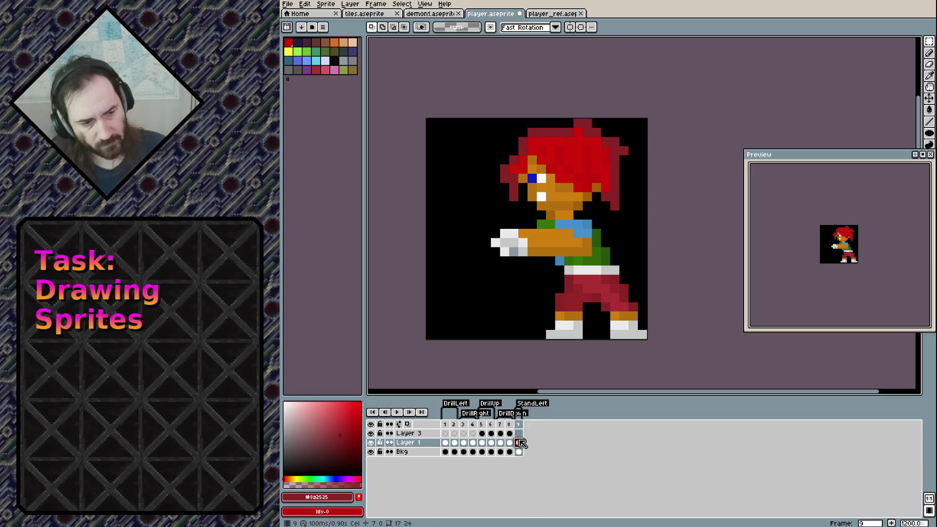
key("Delete")
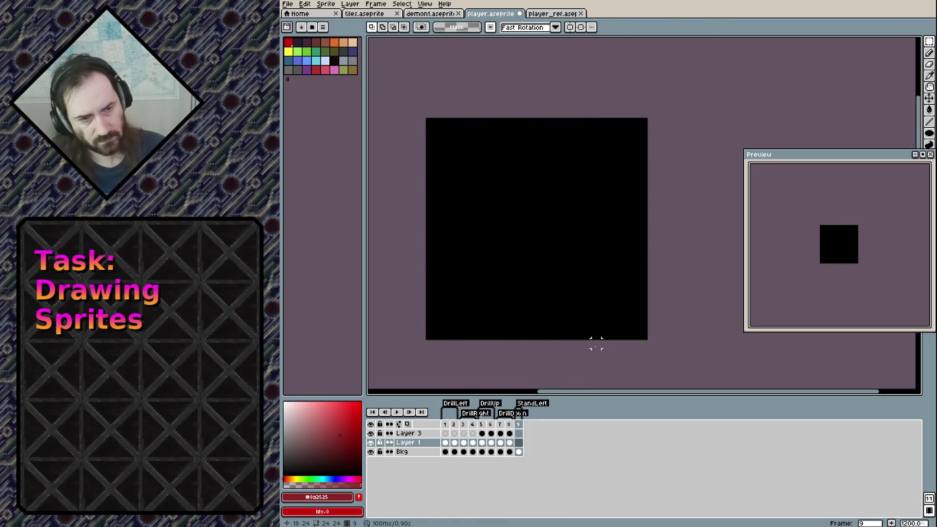
key("ctrl+v")
key("ctrl+z")
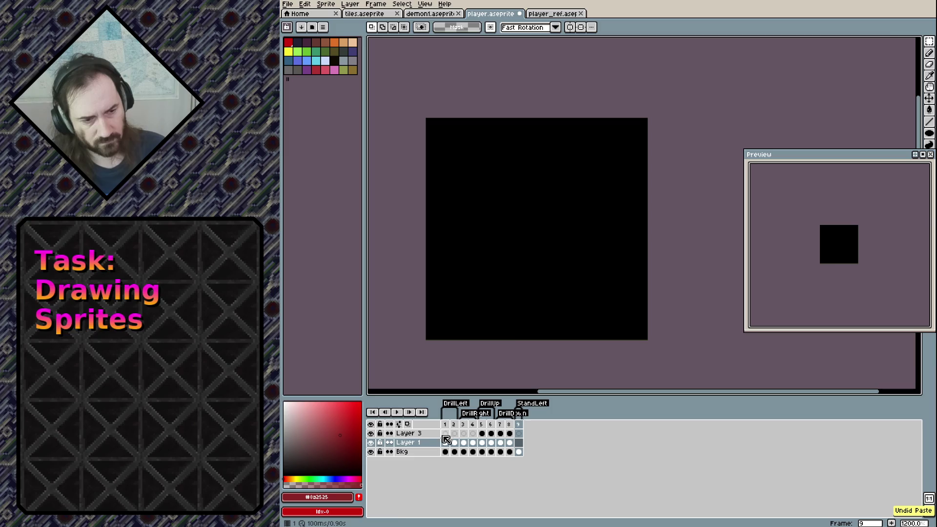
left_click(445, 439)
key("ctrl+v")
key("Return")
left_click(518, 442)
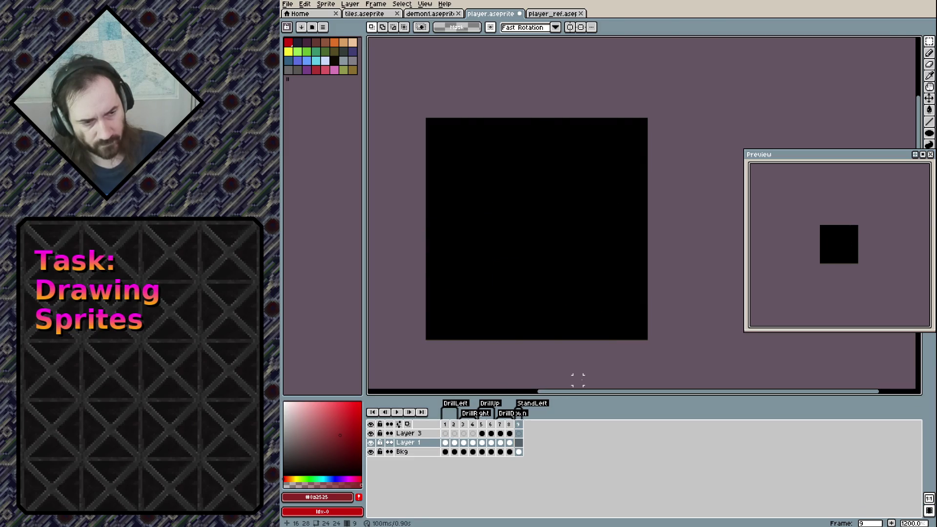
key("ctrl+v")
key("Return")
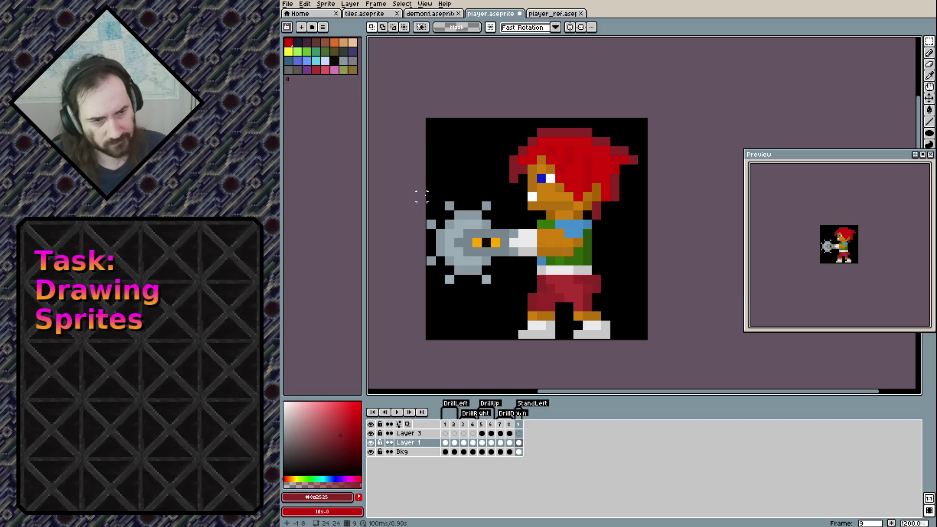
Delete the drill left of the hand and erase the leftover grey pixels.
left_click_drag(431, 196, 509, 292)
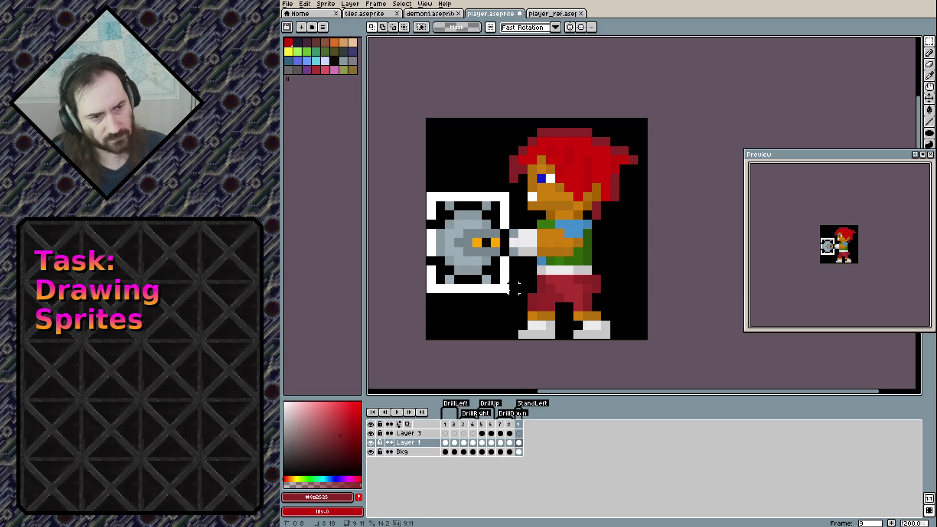
key("Delete")
left_click(513, 251)
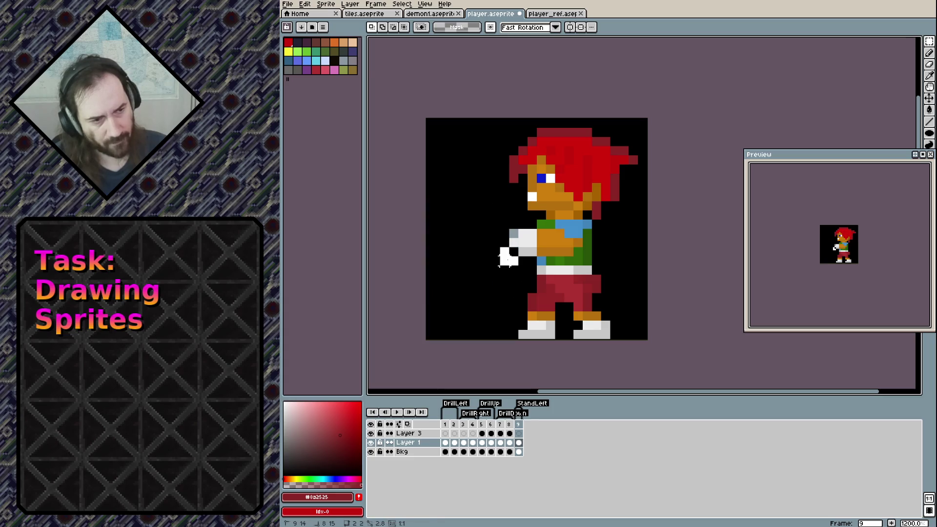
left_click(513, 233)
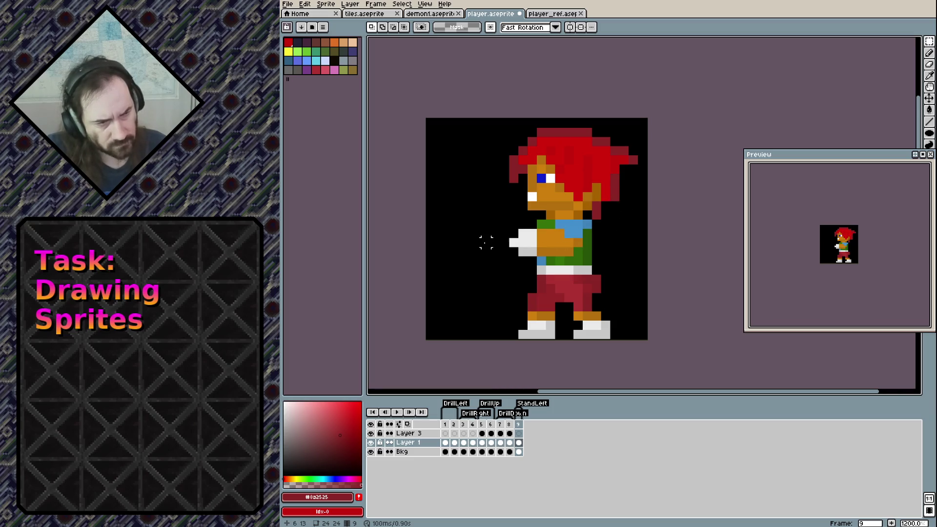
Pencil orange and blue pixels at the right edge of the shirt and shoulder.
left_click_drag(600, 233, 542, 216)
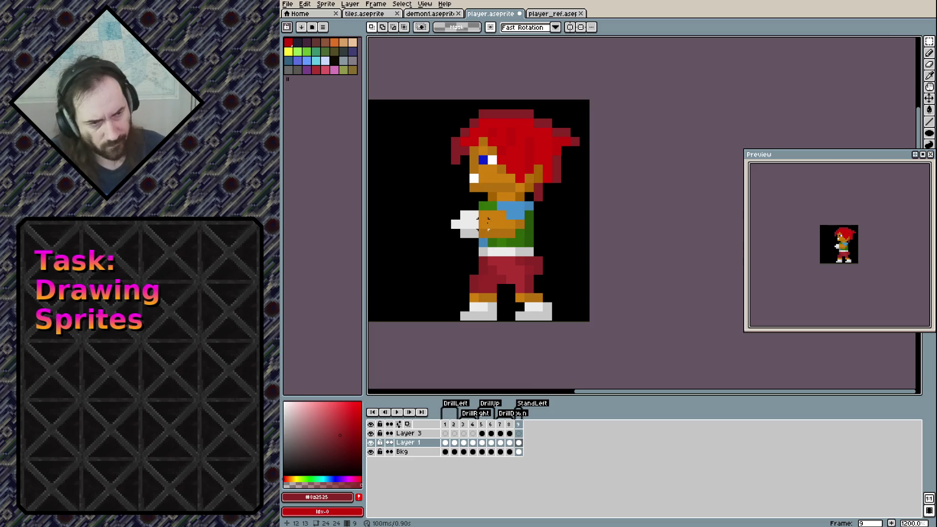
key("b")
left_click(491, 219, "alt")
left_click(536, 205)
left_click(536, 215)
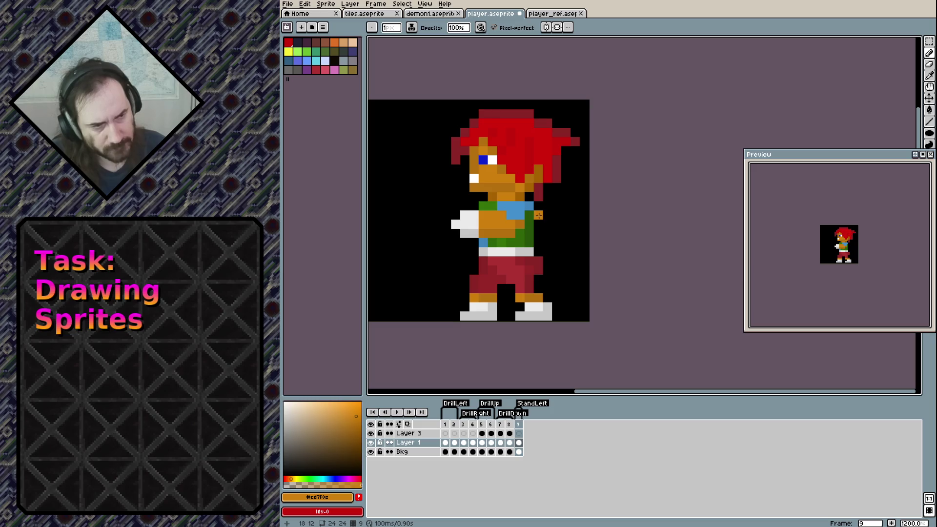
left_click(513, 216, "alt")
left_click_drag(538, 205, 539, 212)
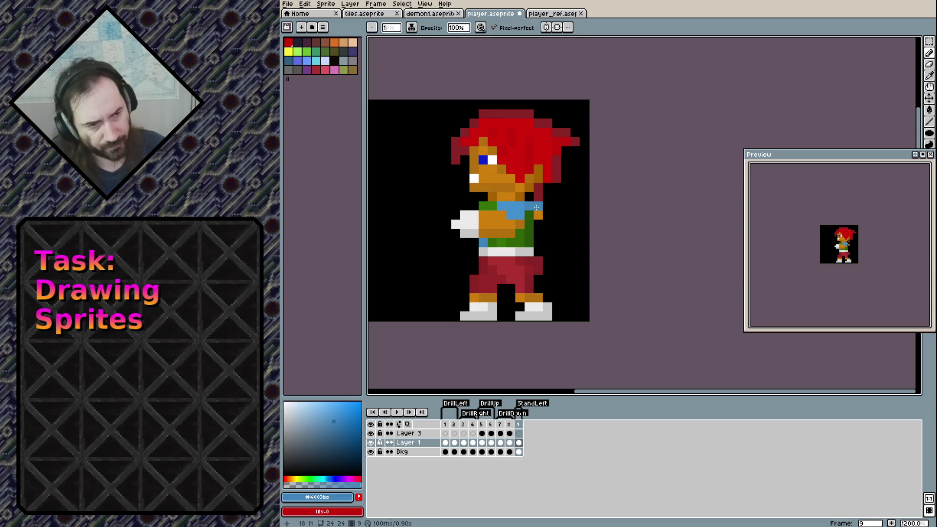
left_click(529, 215)
Extend the blue shoulder row to the left and turn central shoulder pixels green.
left_click(474, 206)
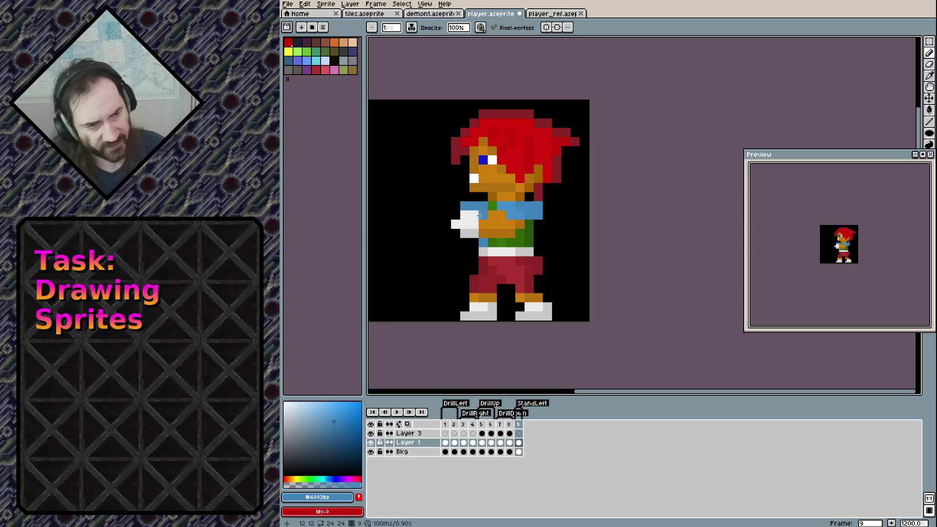
key("ctrl+z")
left_click(483, 206)
left_click(464, 206)
left_click(494, 209, "alt")
left_click(501, 206)
left_click(511, 205)
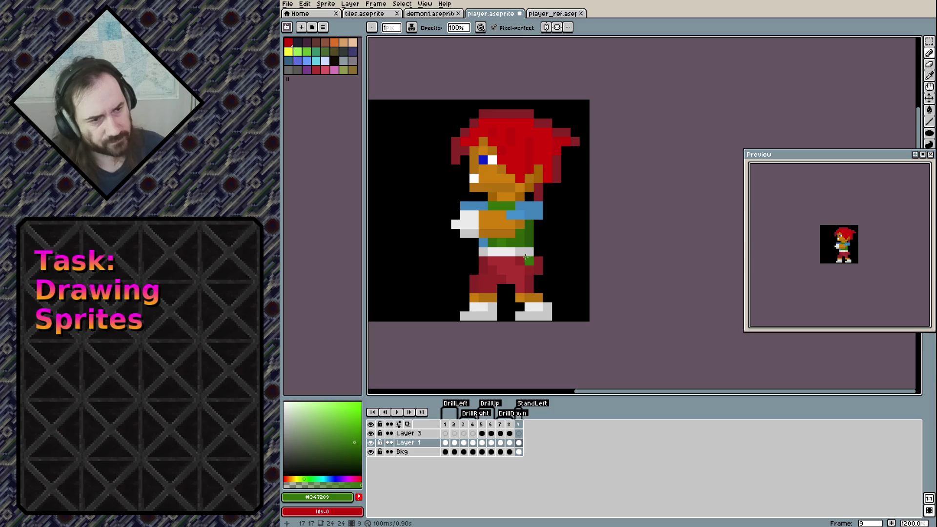
Draw the right arm hanging down in orange with a grey and white hand.
left_click(493, 223, "alt")
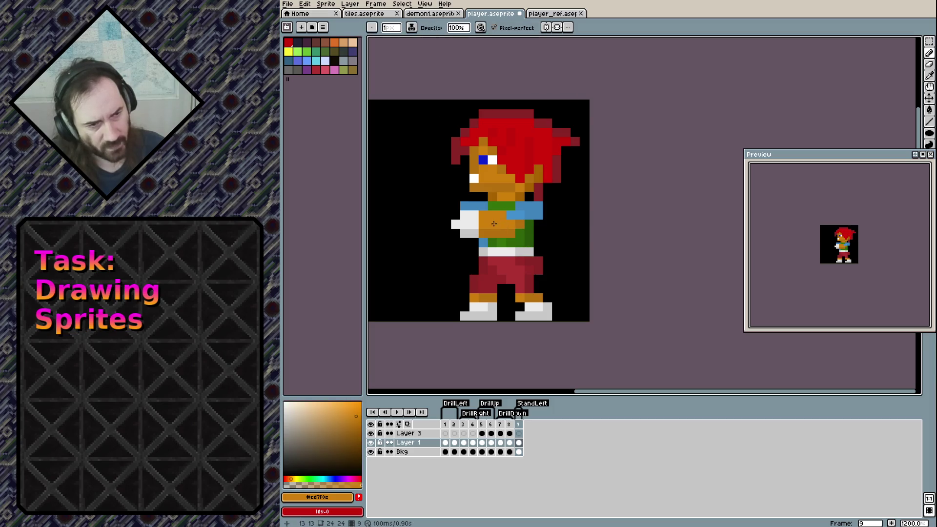
mouse_move(556, 233)
left_mouse_down()
mouse_move(547, 215)
mouse_move(556, 243)
mouse_move(567, 239)
mouse_move(563, 249)
left_mouse_up()
left_click(538, 233)
left_click(468, 214, "alt")
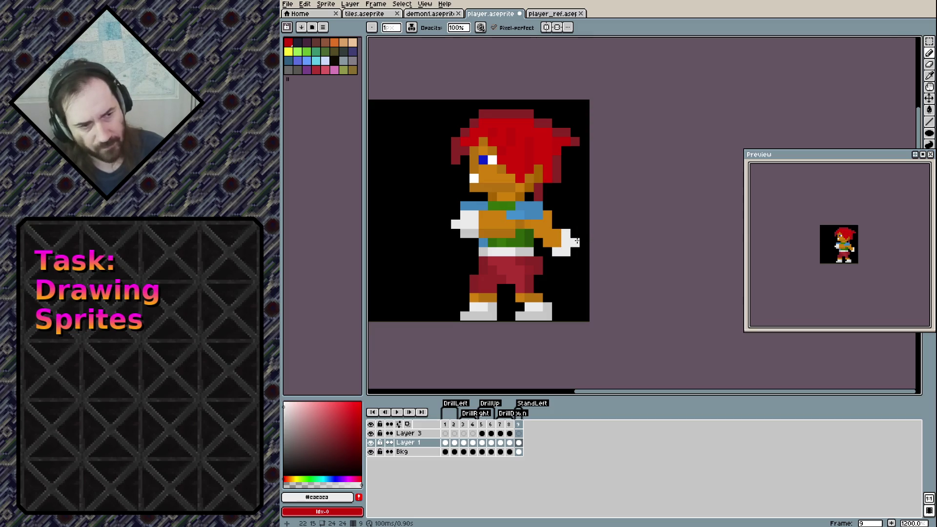
left_click(574, 251)
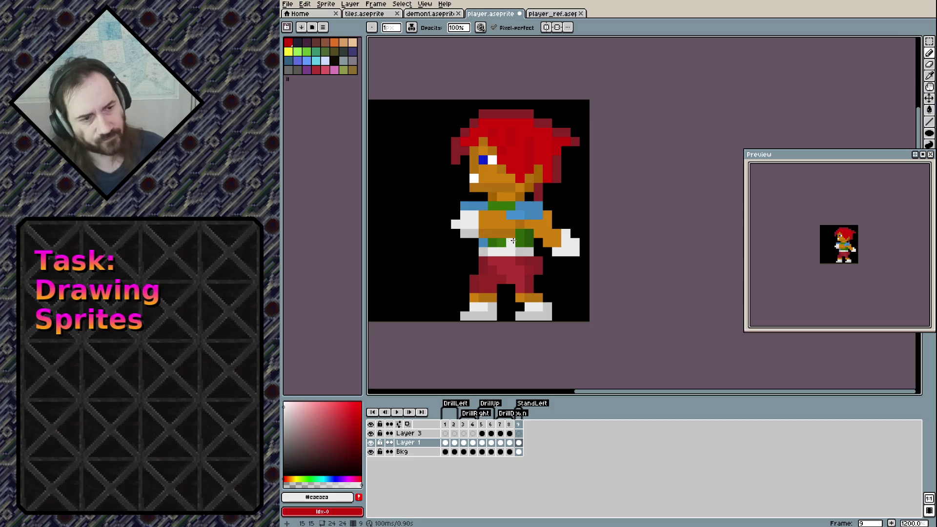
Repaint the orange chest row and remaining orange chest pixels in shirt green.
left_click(526, 232, "alt")
mouse_move(515, 233)
left_mouse_down()
mouse_move(486, 229)
mouse_move(510, 229)
mouse_move(483, 215)
left_mouse_up()
left_click(520, 224)
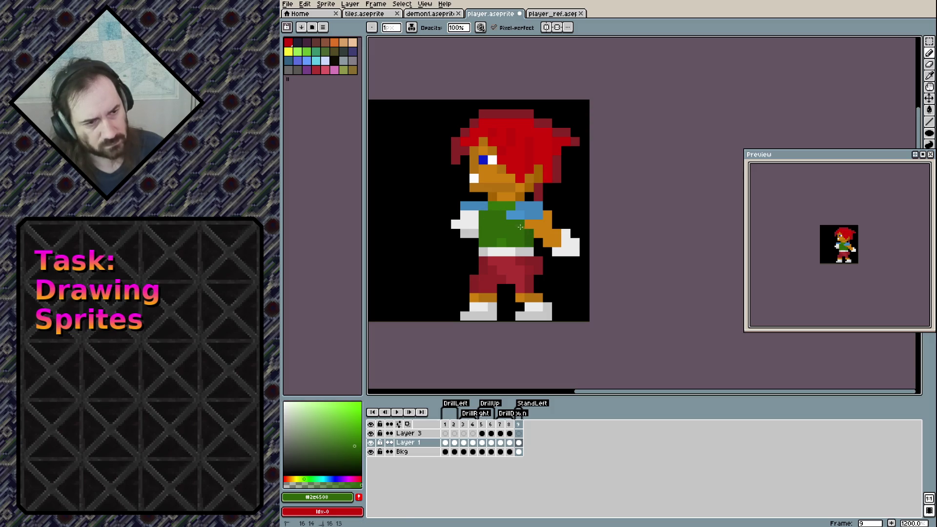
left_click(511, 215)
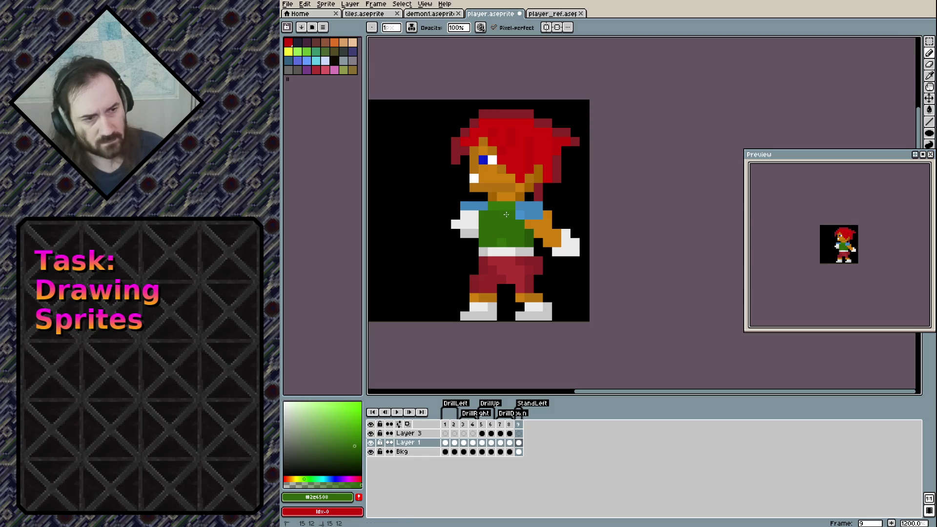
Add blue to both shoulder ends and paint the left arm down in orange.
left_click(537, 206, "alt")
left_click(548, 205)
left_click(456, 206)
left_click(547, 233, "alt")
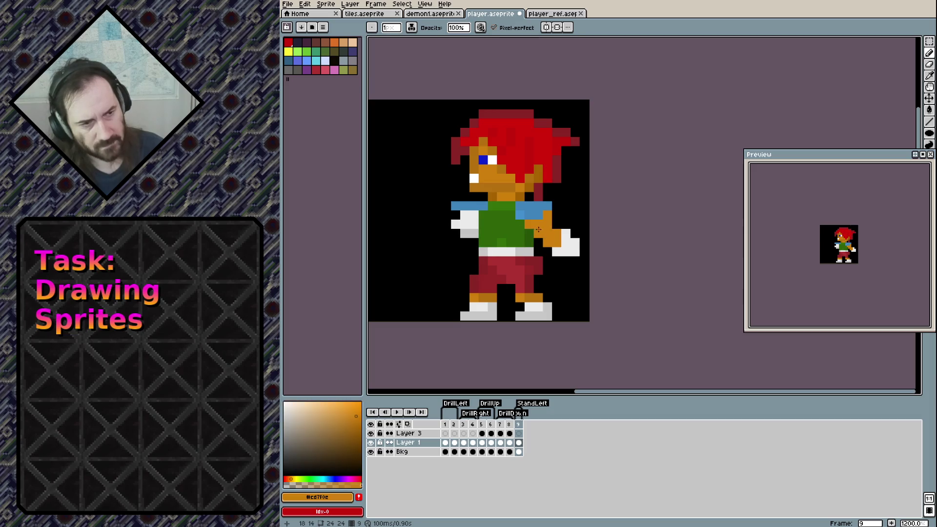
left_click_drag(464, 215, 449, 242)
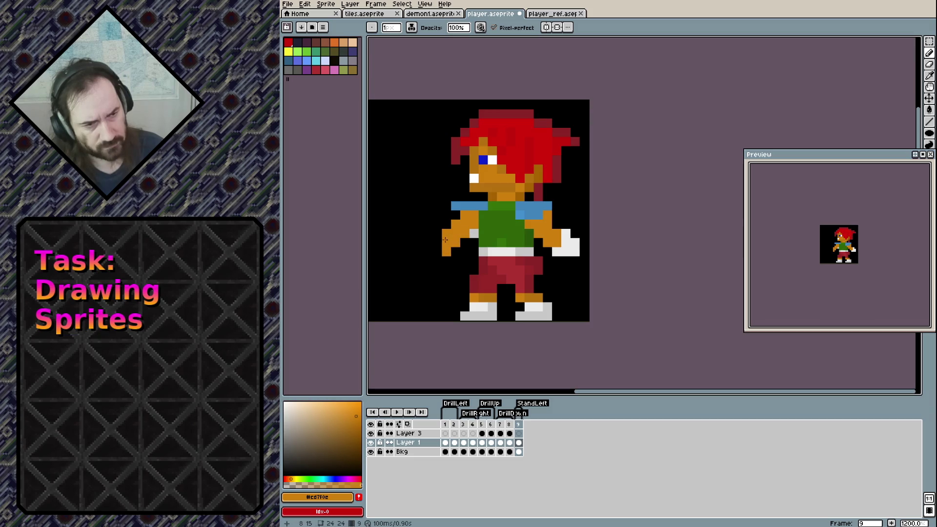
left_click(565, 250)
key("ctrl+z")
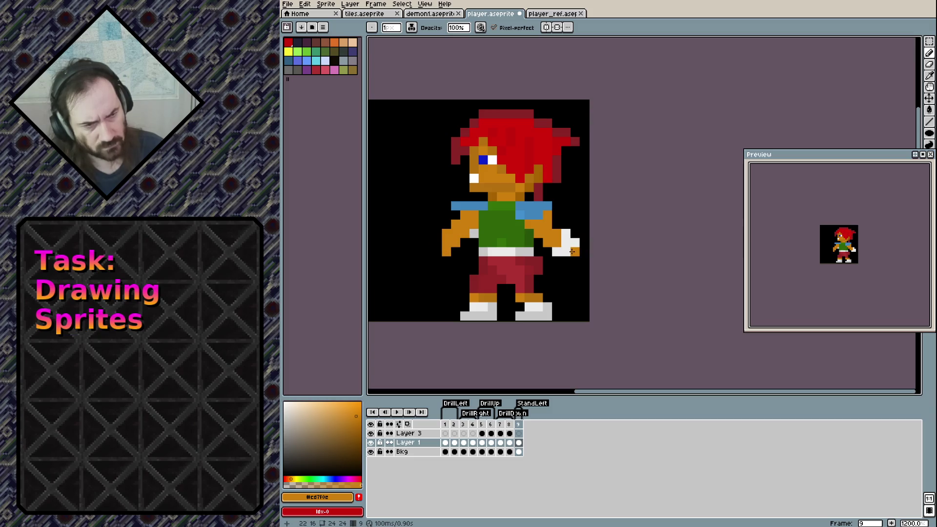
Set a single-pixel brush and draw a grey glove on the left hand.
key("e")
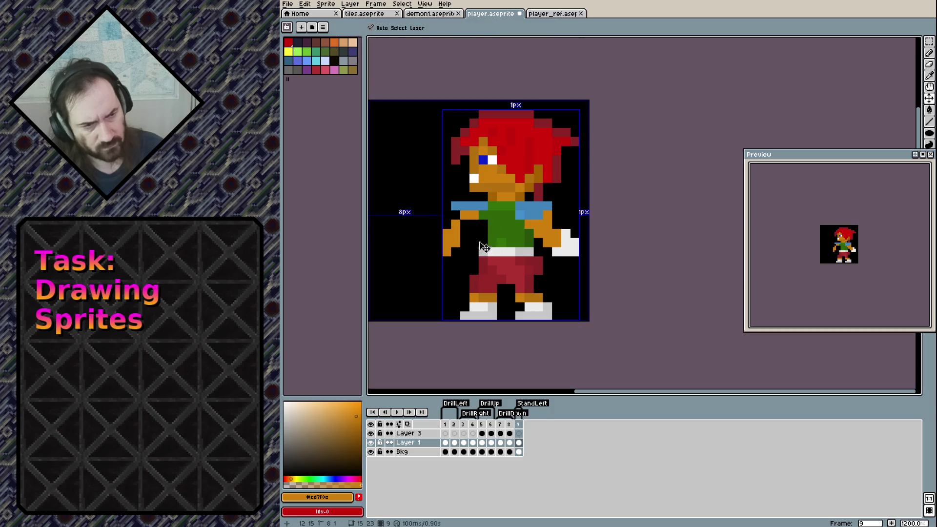
key("plus")
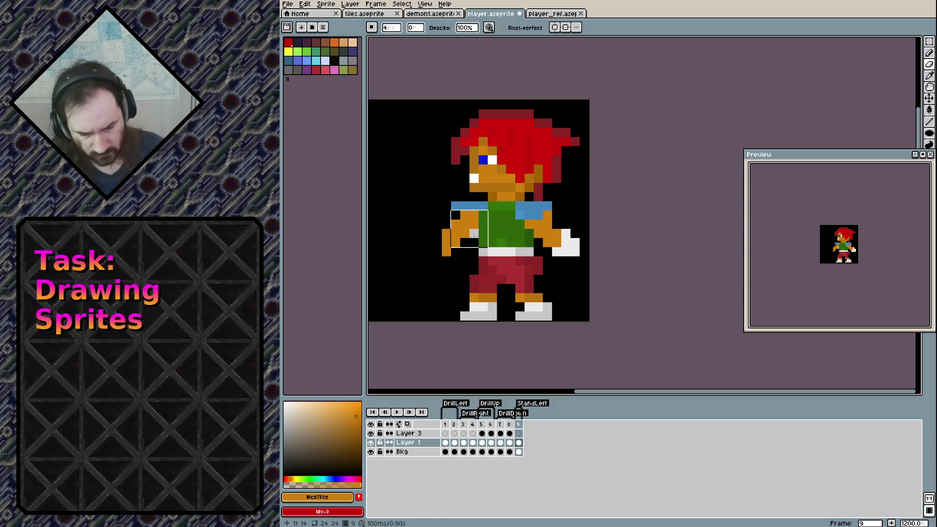
key("minus")
key("minus")
key("minus")
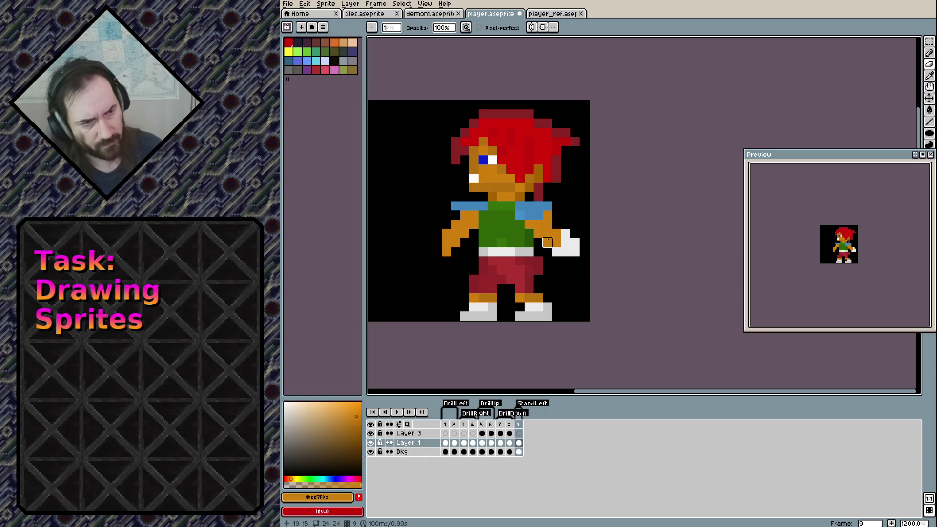
key("b")
left_click(437, 243)
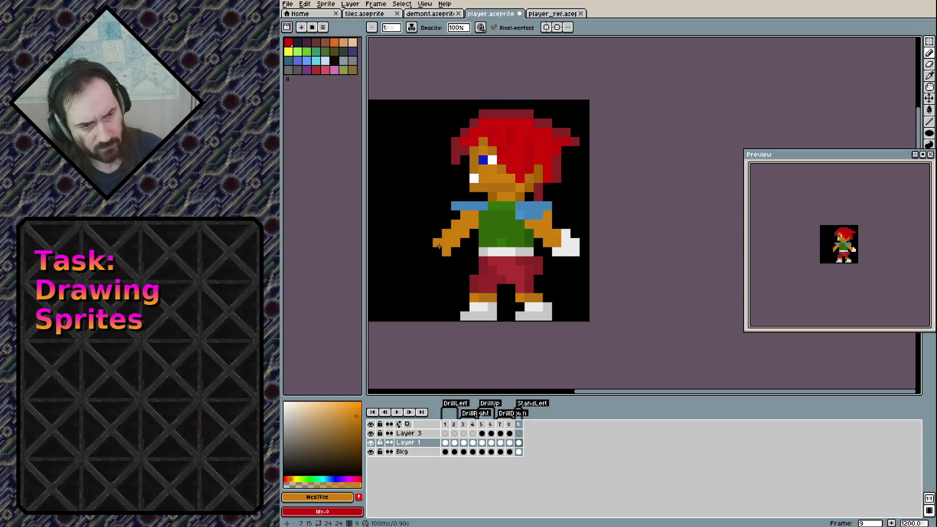
left_click(565, 244, "alt")
mouse_move(437, 243)
left_mouse_down()
mouse_move(437, 263)
mouse_move(454, 263)
left_mouse_up()
key("ctrl+z")
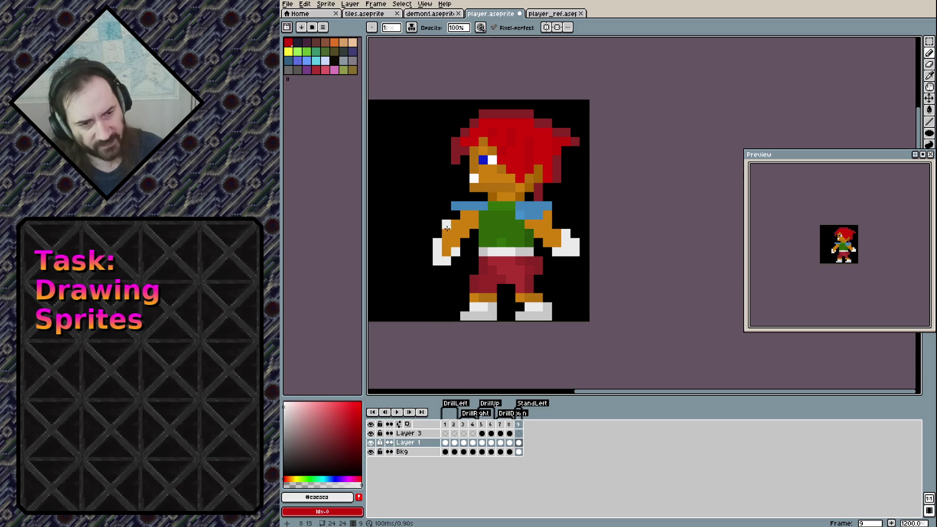
mouse_move(449, 255)
left_mouse_down()
mouse_move(437, 262)
mouse_move(446, 261)
left_mouse_up()
Tidy the left glove with a white pixel, grey top-left corner and filled lower notch.
key("e")
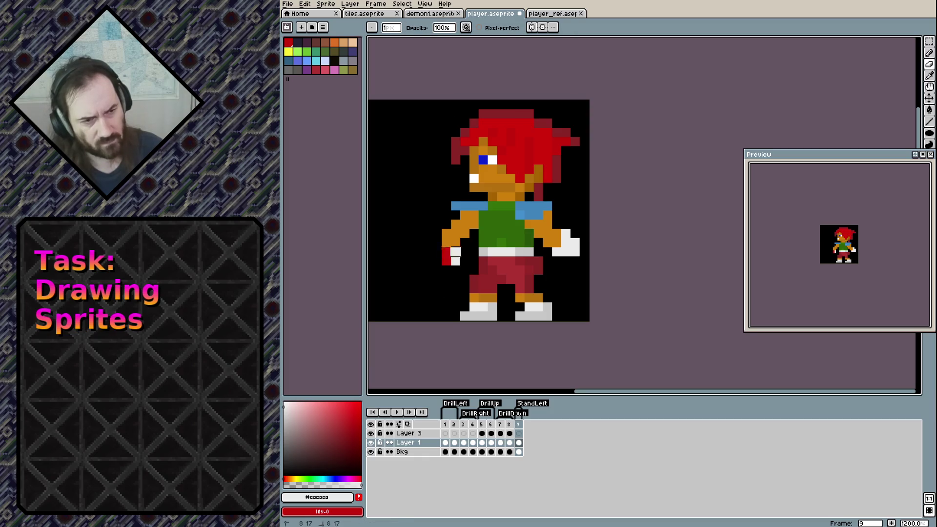
key("b")
left_click(461, 255)
left_click(446, 252)
left_click(464, 261)
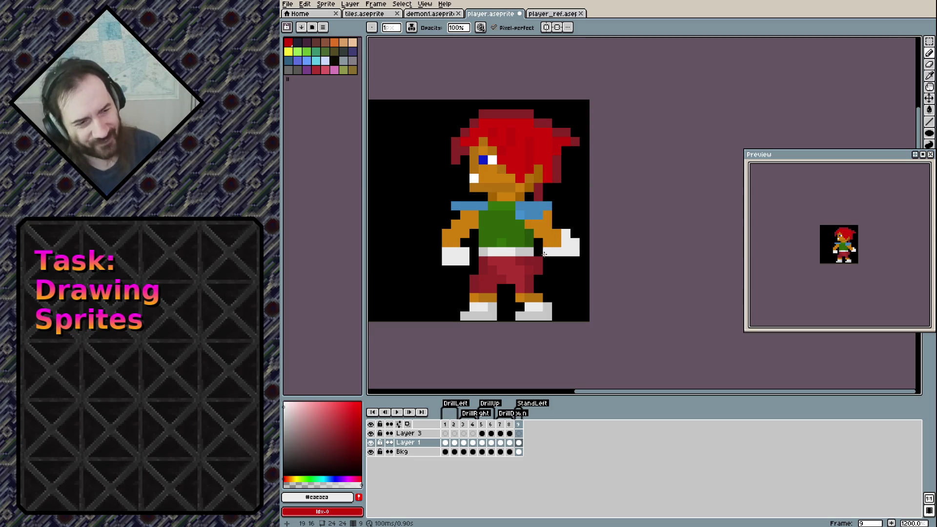
Extend the right glove down a row, paint the hand top orange, and add green beside the shirt.
left_click_drag(557, 261, 570, 260)
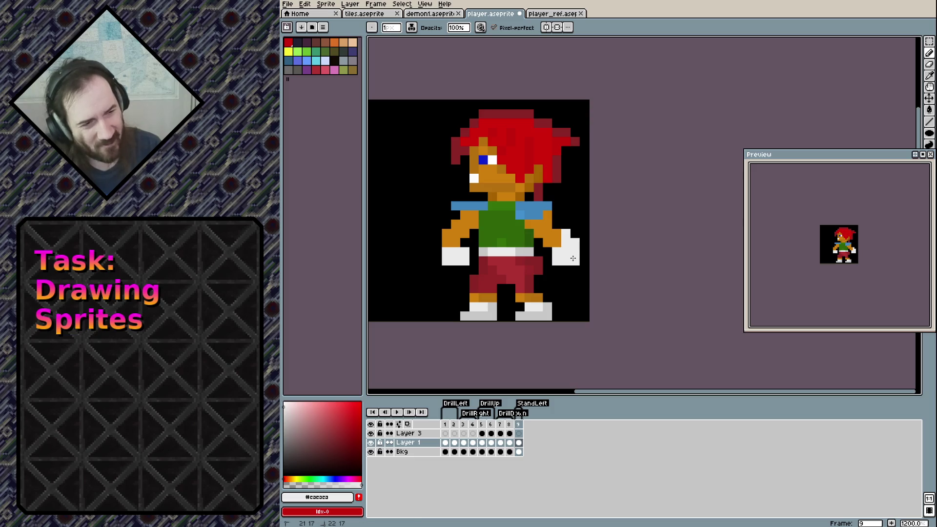
left_click(553, 228, "alt")
mouse_move(565, 232)
left_mouse_down()
mouse_move(575, 242)
mouse_move(566, 242)
left_mouse_up()
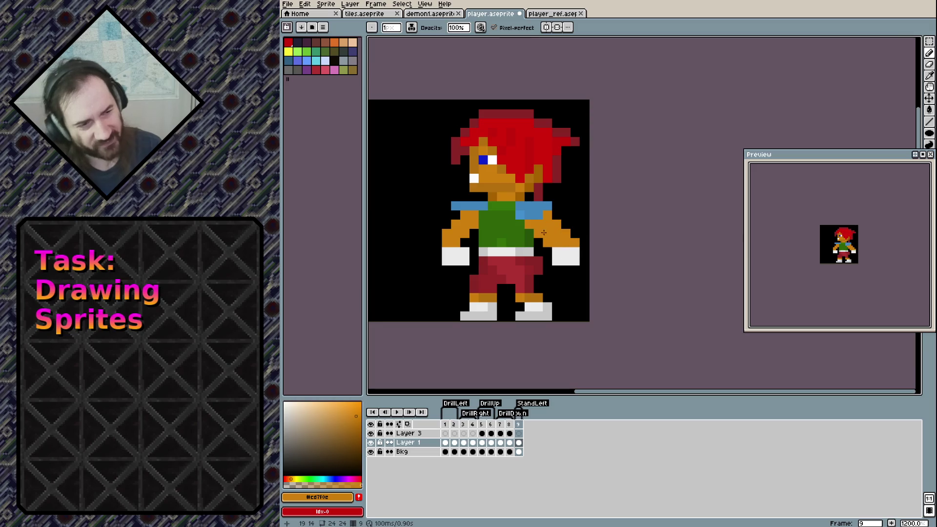
left_click(531, 239, "alt")
left_click(537, 233)
left_click(547, 242)
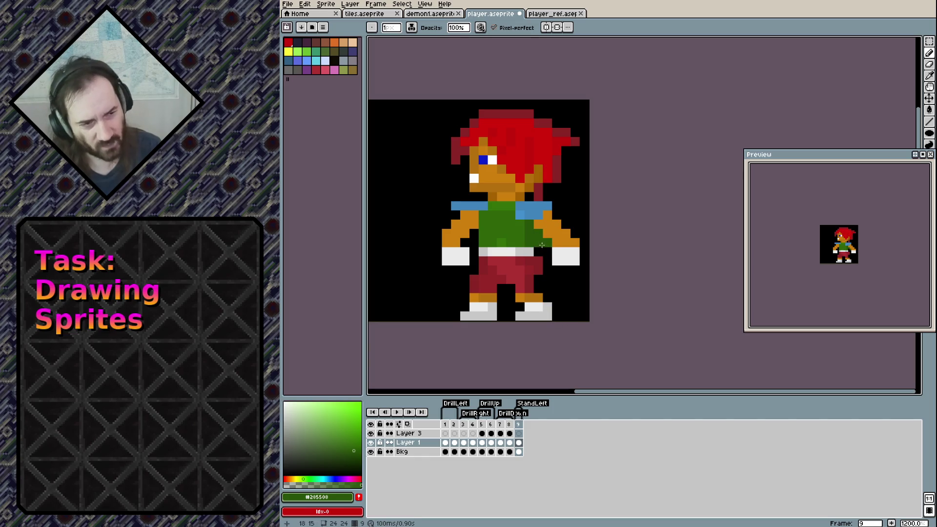
Clear a stray pixel near the boot and shade both gloves' bottom rows darker grey.
key("e")
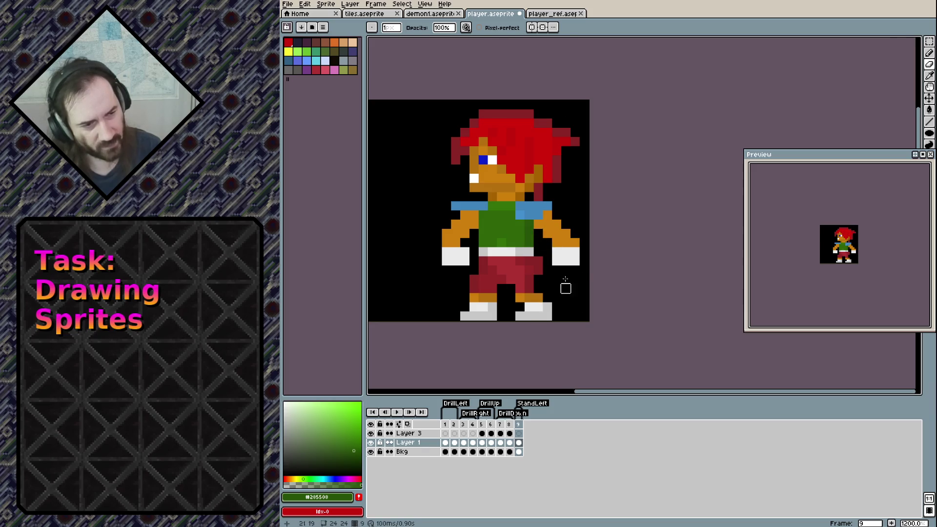
key("b")
right_click(547, 307)
left_click(551, 303, "alt")
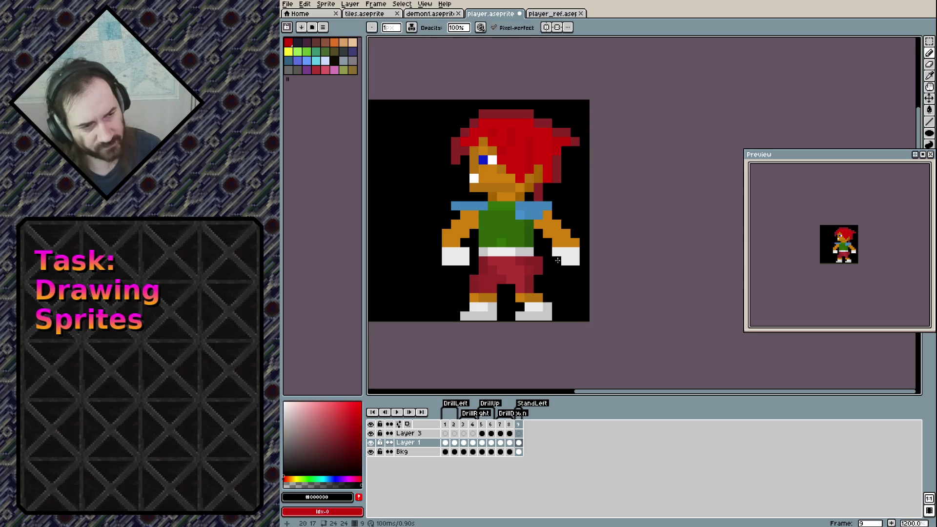
left_click(544, 315, "alt")
left_click_drag(556, 261, 572, 255)
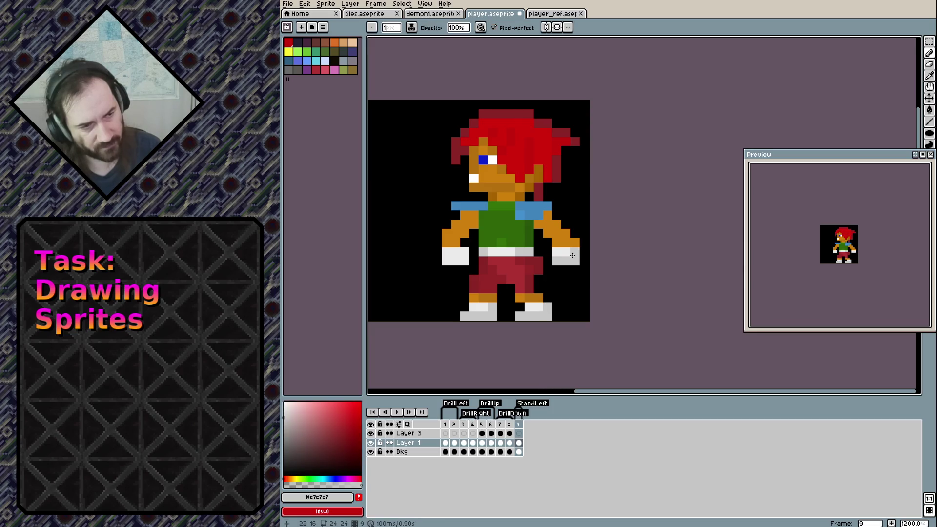
left_click_drag(447, 261, 464, 261)
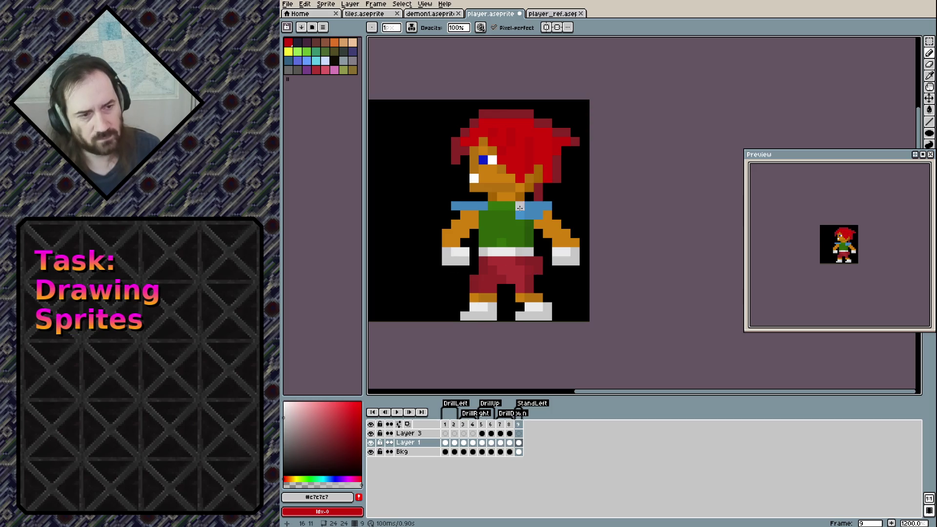
Paint a blue band of shoulder colour across the bottom of the green shirt.
left_click(526, 214, "alt")
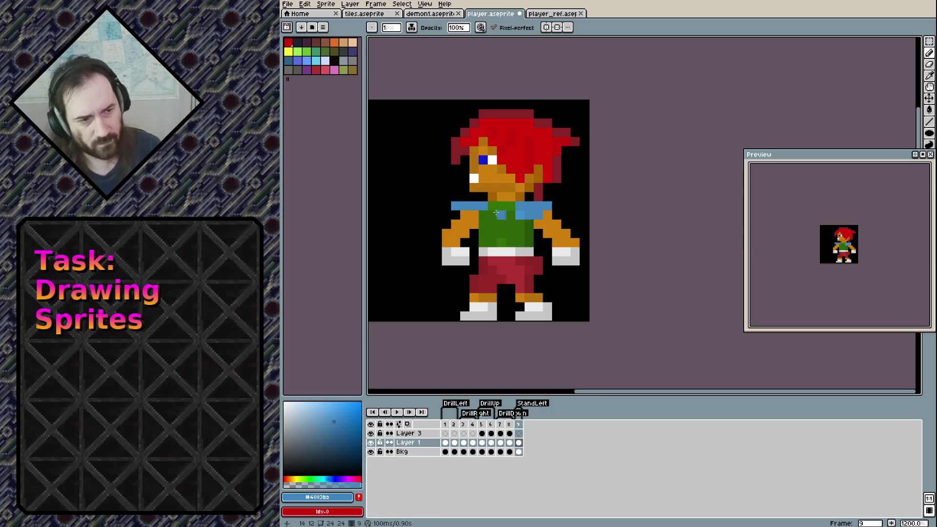
left_click_drag(492, 233, 508, 242)
key("ctrl+z")
left_click(501, 233)
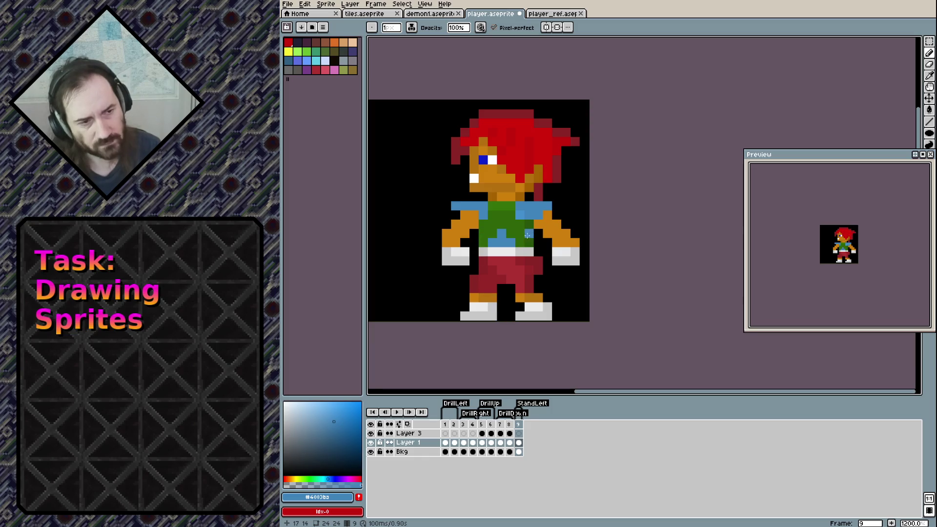
left_click(527, 234, "alt")
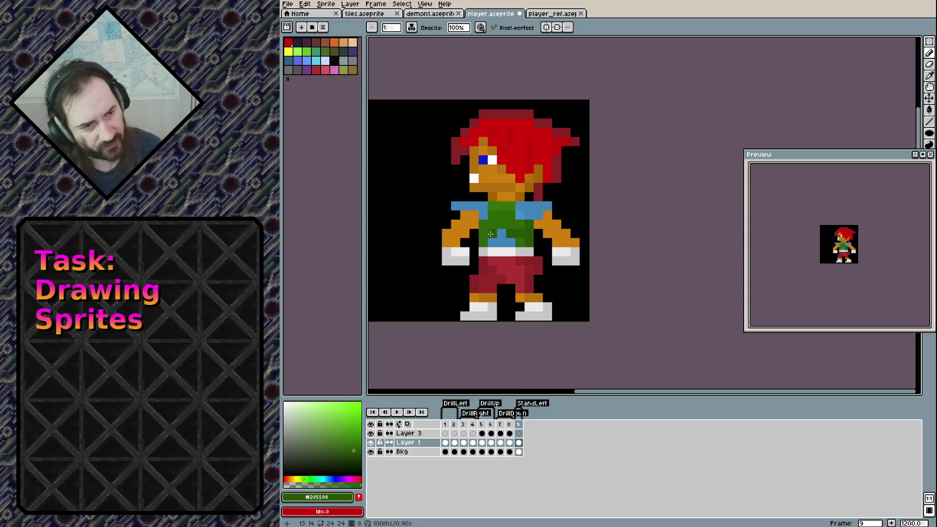
Turn an orange shoulder pixel light green and repaint the blue pixel above the belt dark green.
left_click(485, 222, "alt")
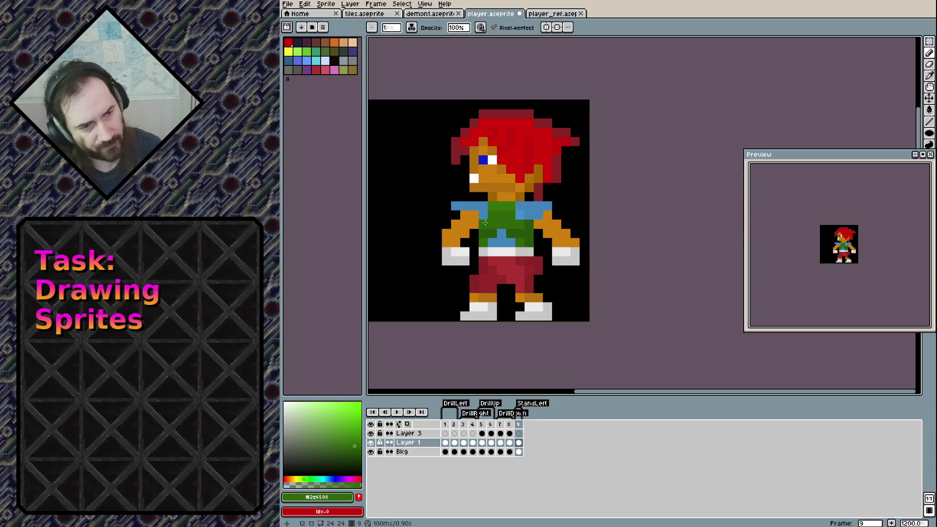
left_click(473, 215)
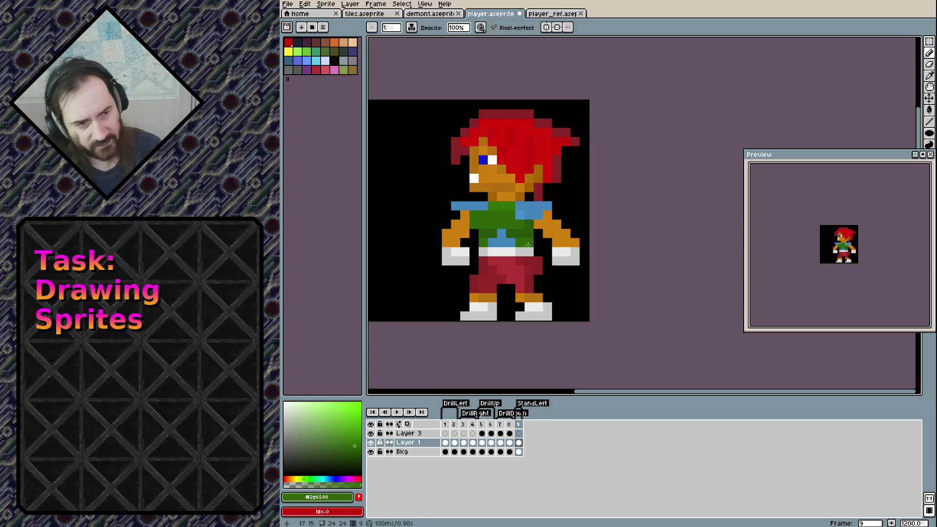
left_click(528, 239, "alt")
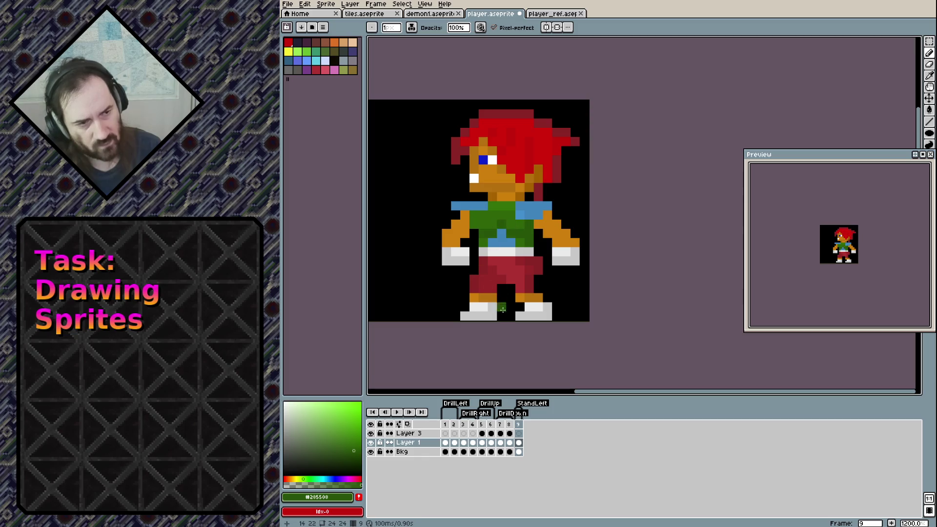
left_click(517, 220, "alt")
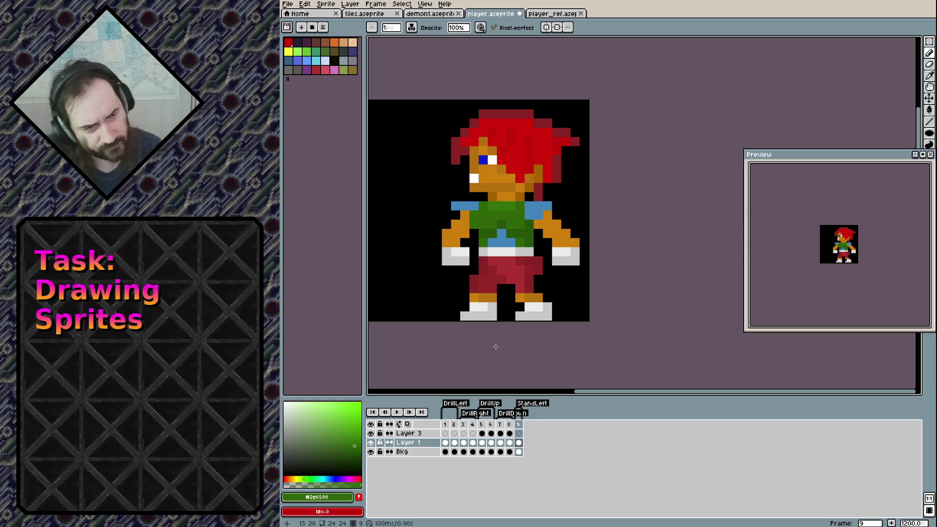
left_click(502, 224, "alt")
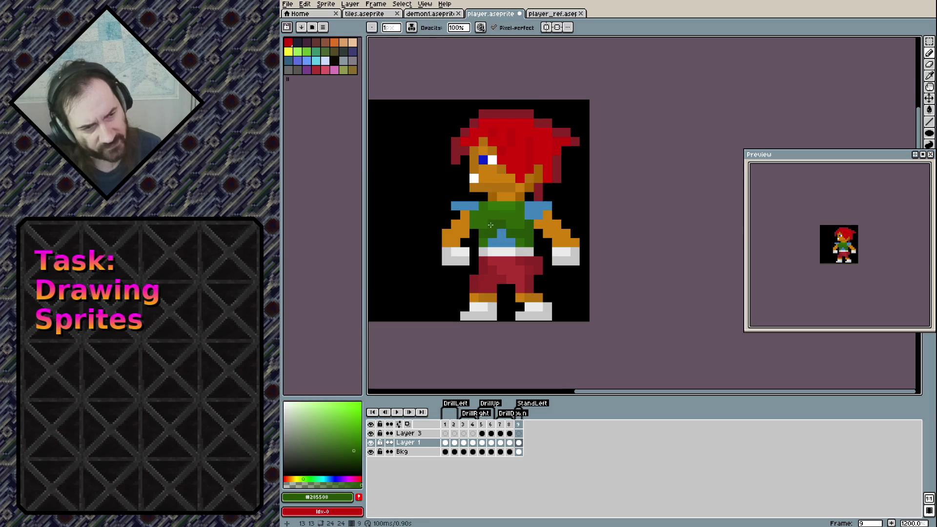
left_click(511, 227, "alt")
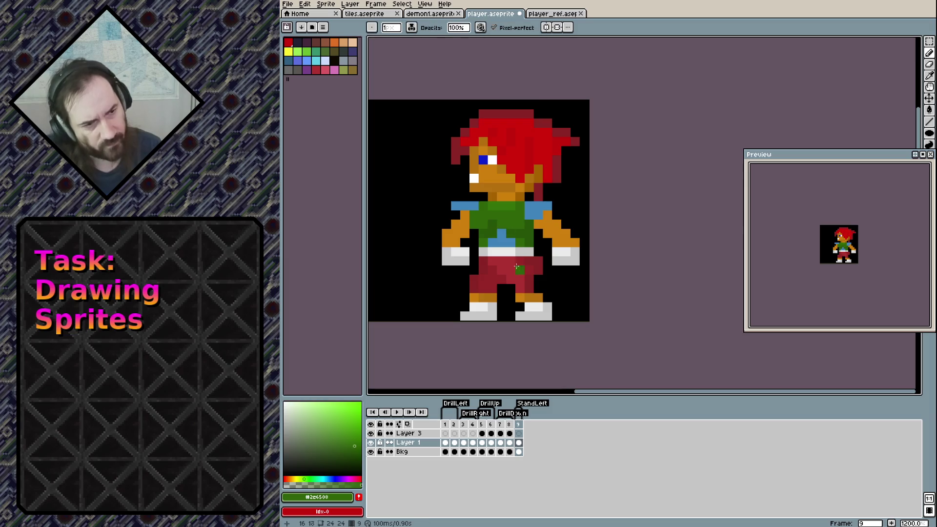
left_click(506, 231, "alt")
left_click_drag(502, 227, 502, 234)
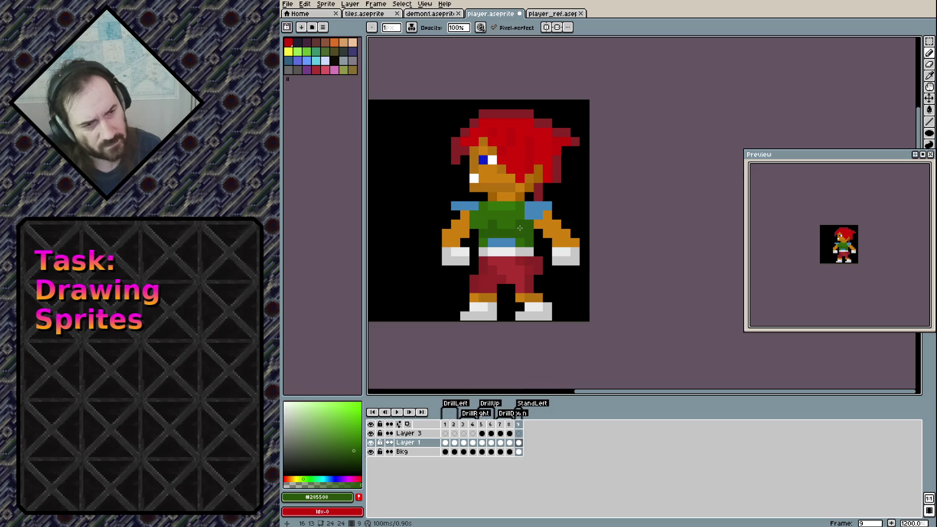
left_click(521, 242, "alt")
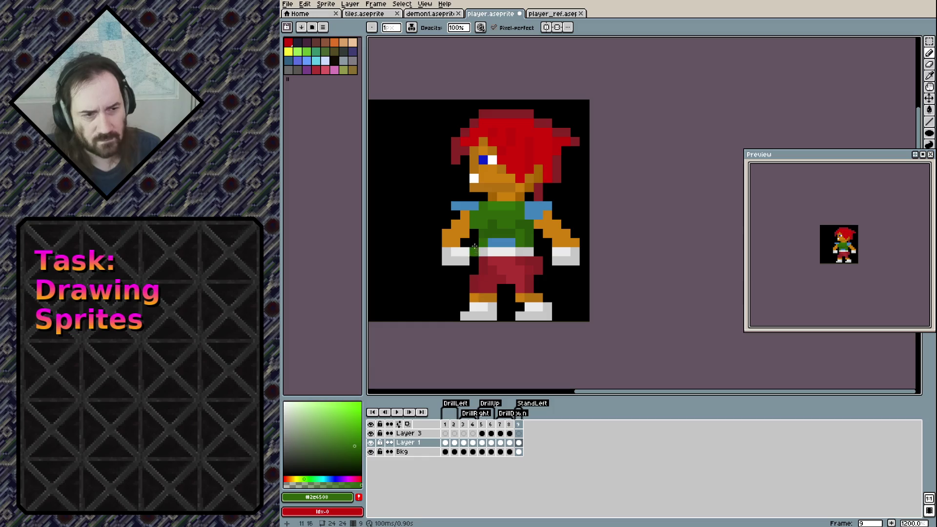
left_click(483, 224, "alt")
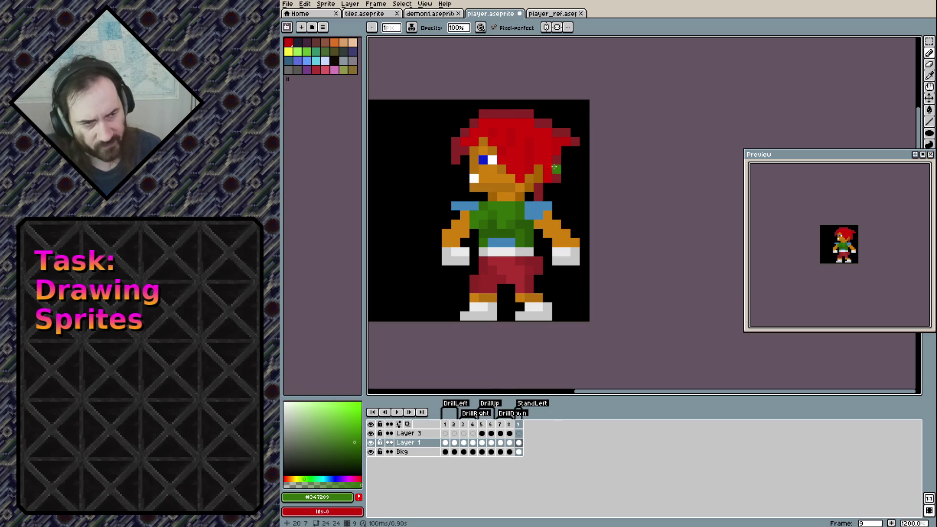
left_click(488, 185, "alt")
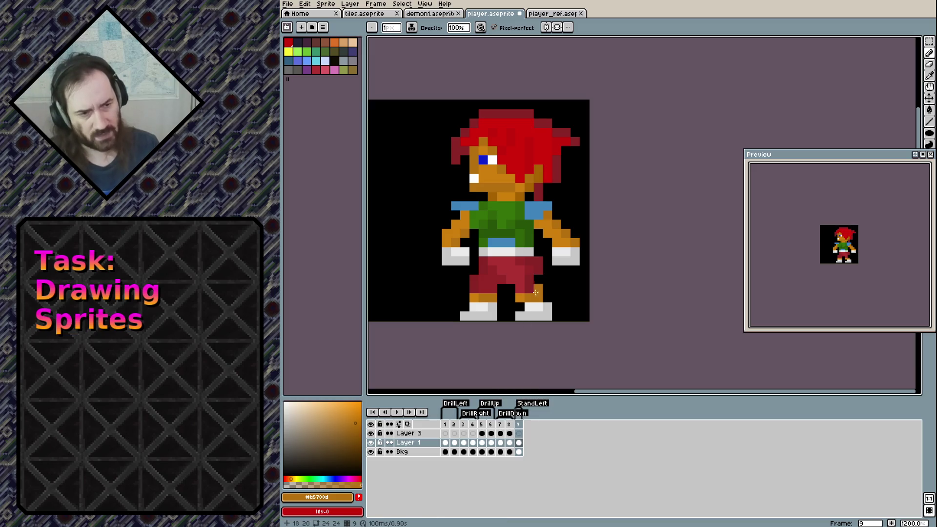
Add an orange pixel beside the right shoe and repaint a stray pixel in shoe grey.
left_click(557, 316)
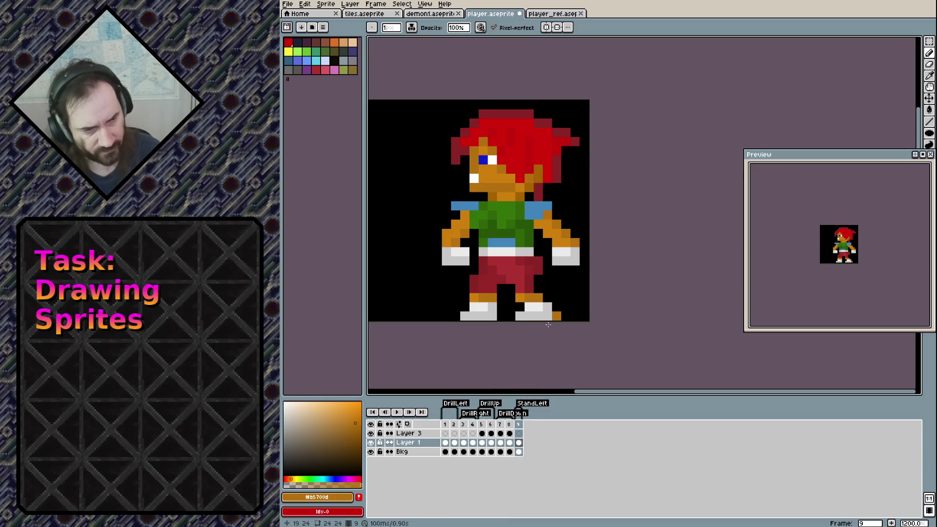
left_click(538, 315, "alt")
left_click(554, 317)
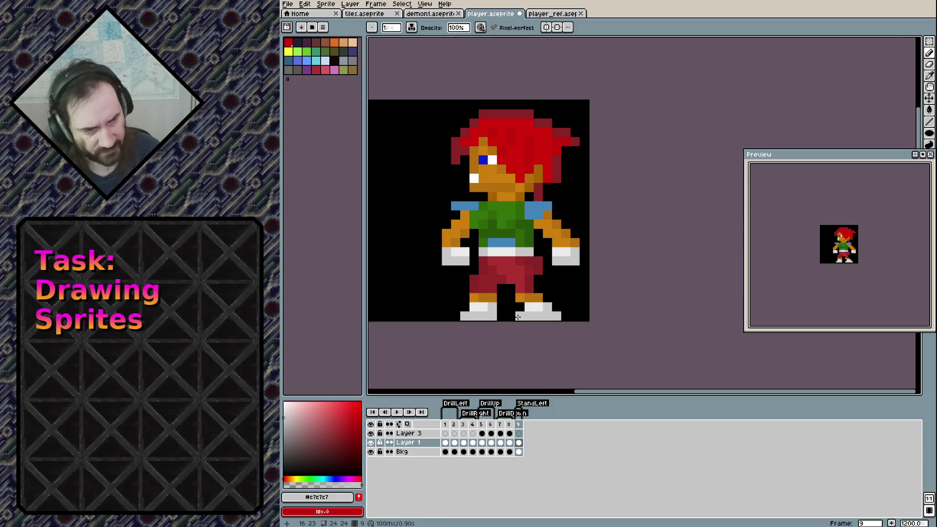
key("e")
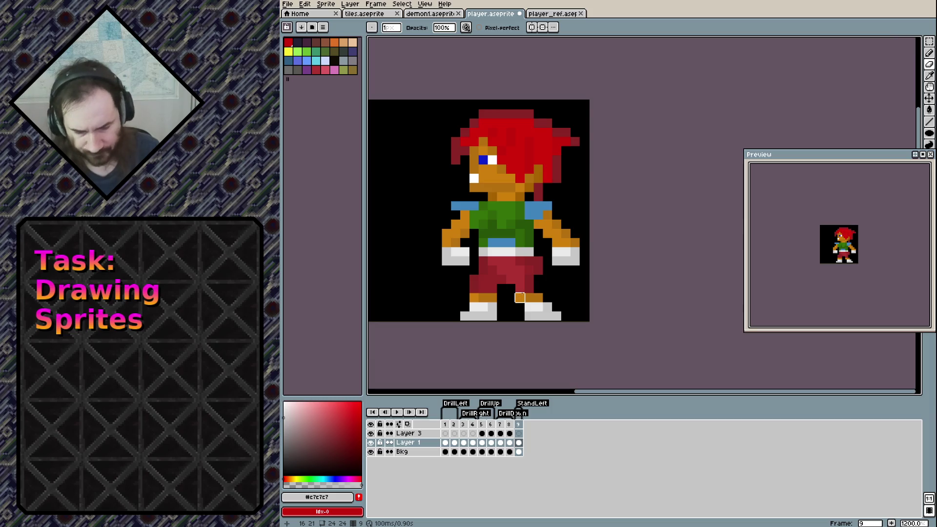
Select the three orange ankle pixels with the rectangle marquee and nudge them into place.
key("m")
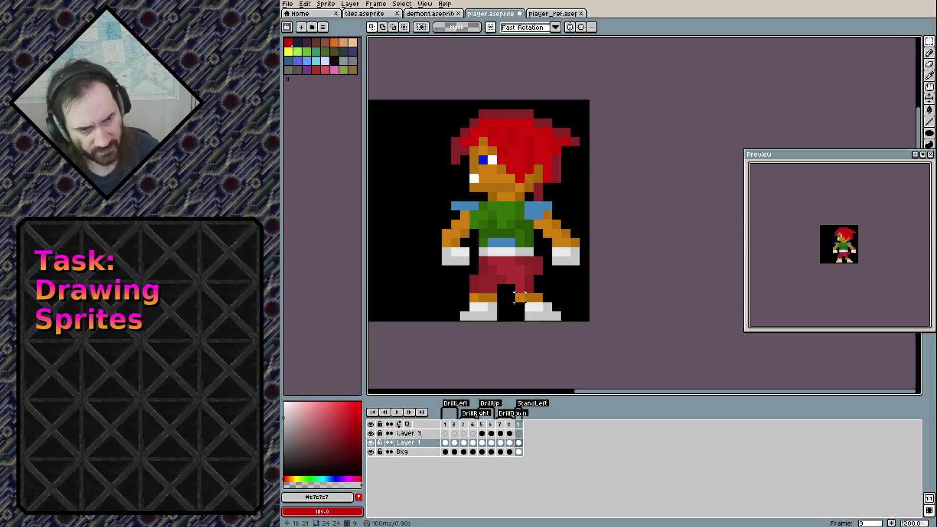
mouse_move(523, 292)
left_mouse_down()
mouse_move(552, 302)
mouse_move(540, 301)
left_mouse_up()
key("Return")
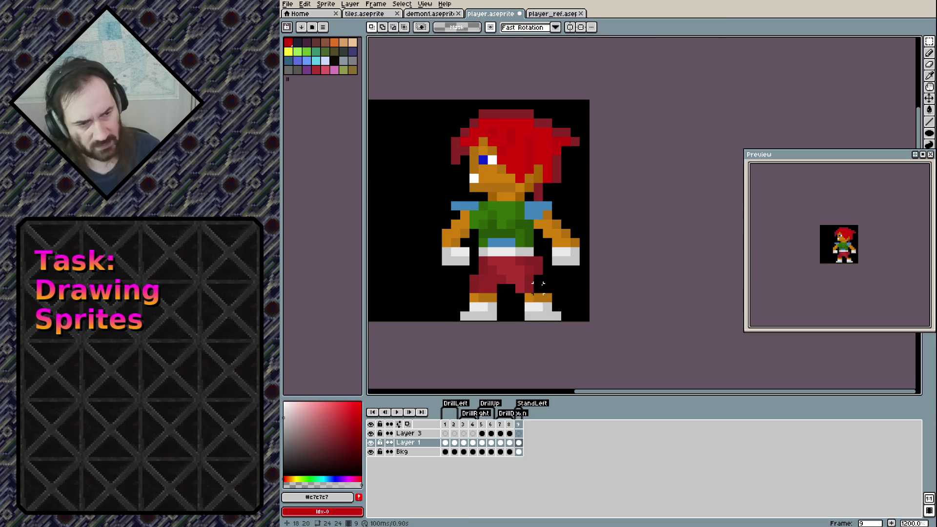
Rework the pants shading with the dark red and brighter red of the pants.
key("b")
left_click(538, 279, "alt")
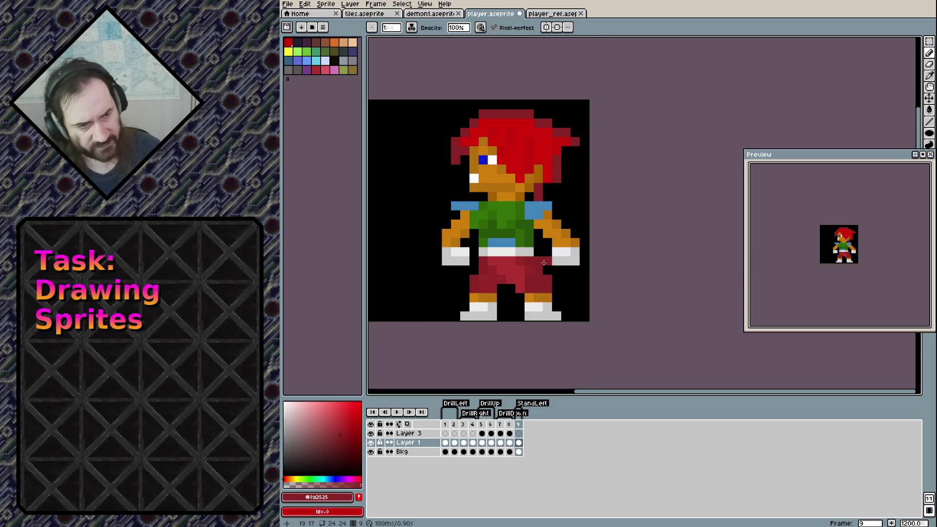
key("ctrl+z")
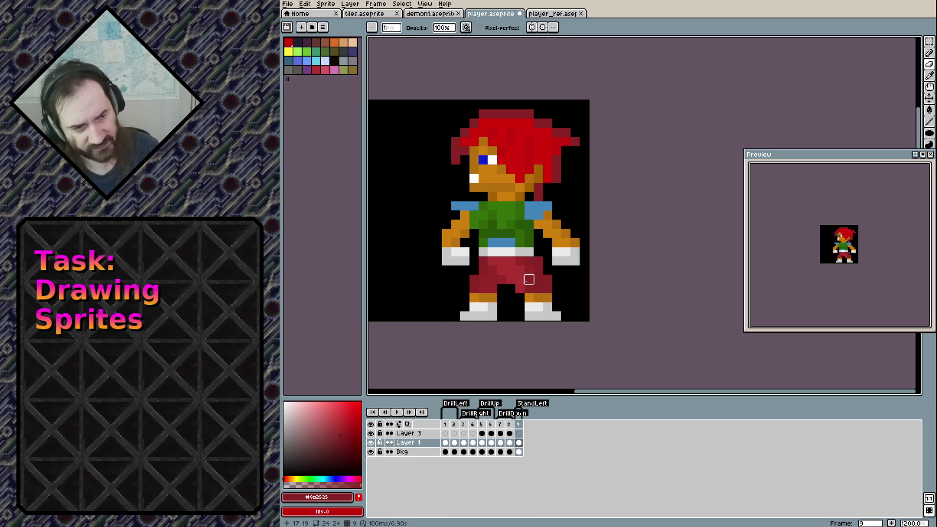
key("b")
left_click(532, 281, "alt")
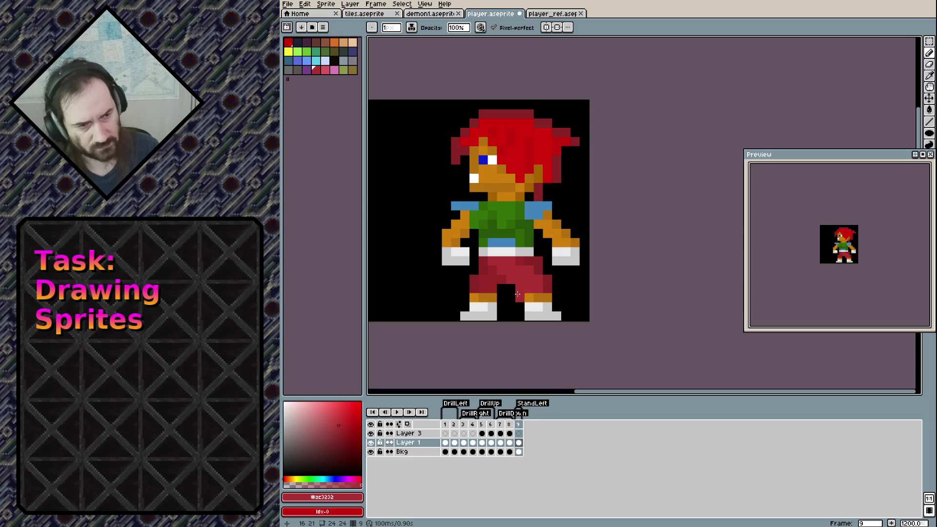
key("e")
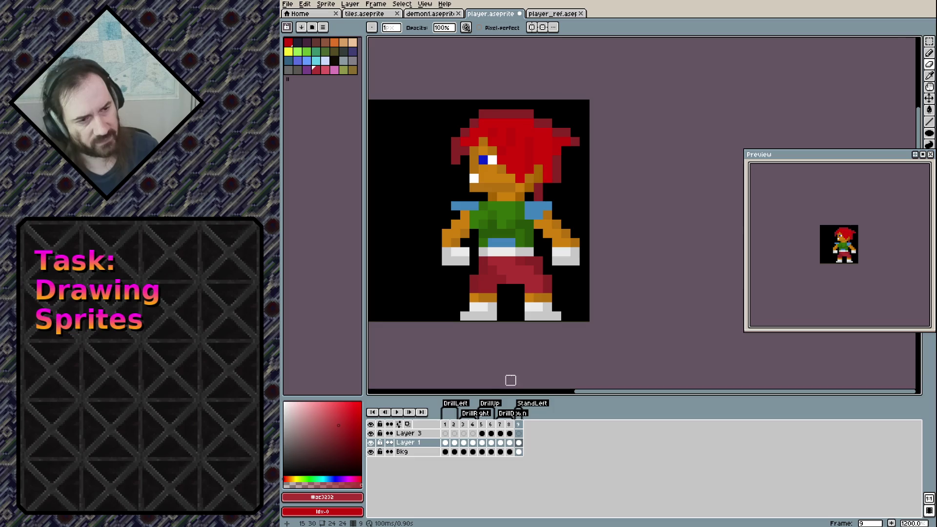
key("comma")
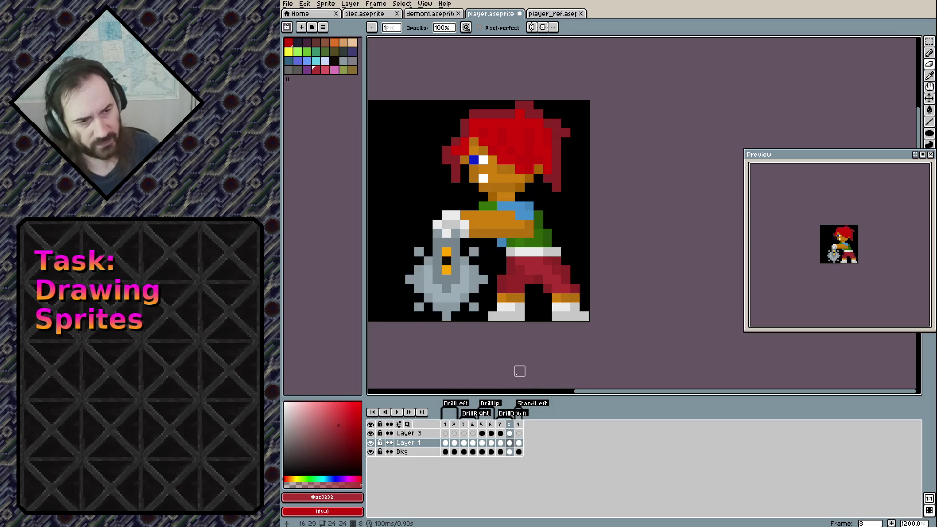
key("comma")
key("comma")
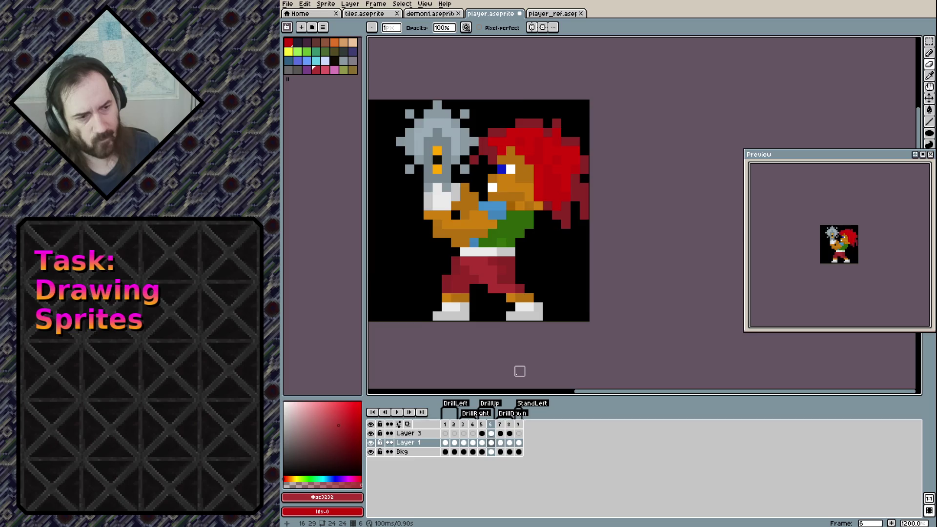
key("period")
key("period")
key("period")
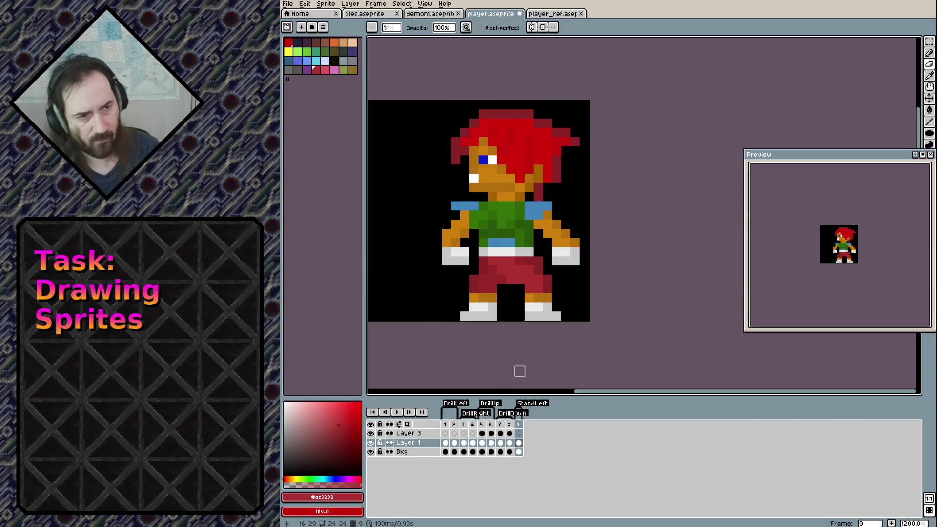
key("comma")
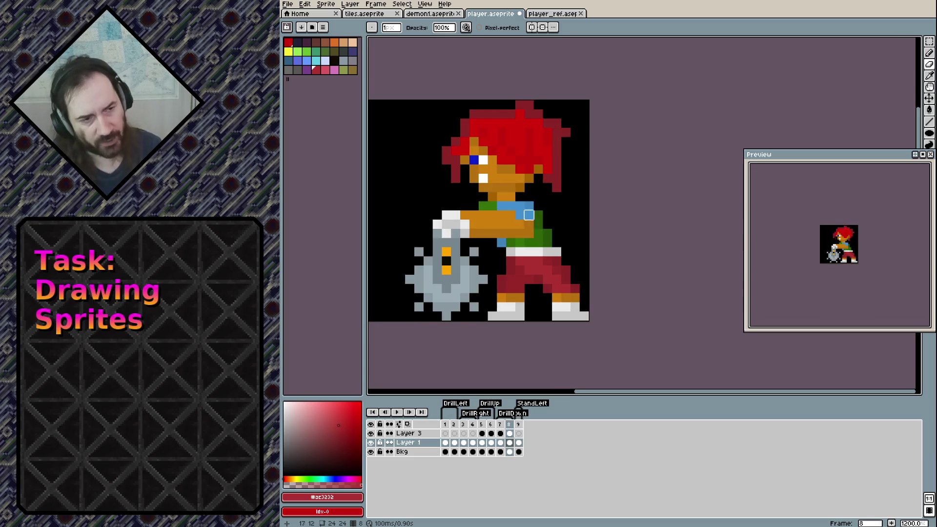
Return to the standing frame, paint a lip pixel on player_ref's zoomed face, then go back to player.aseprite.
key("comma")
key("comma")
key("comma")
key("period")
key("period")
key("period")
key("period")
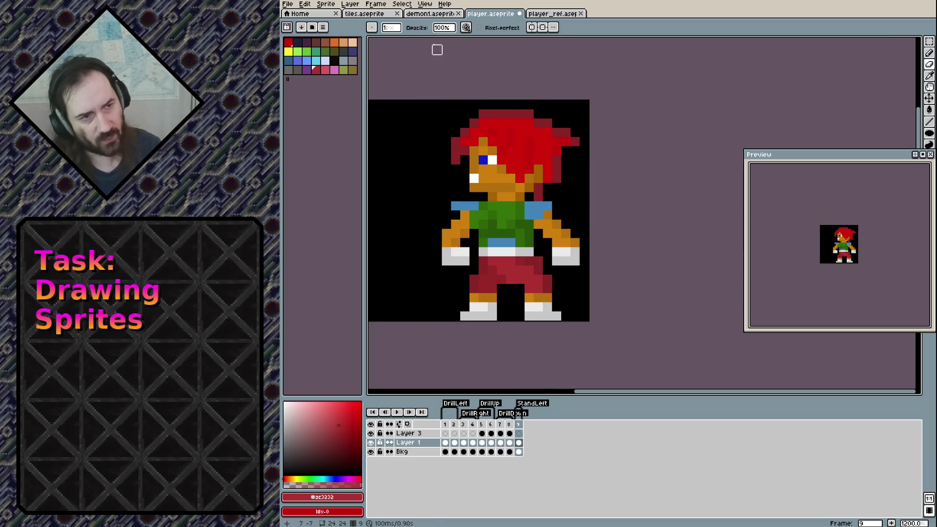
left_click(547, 14)
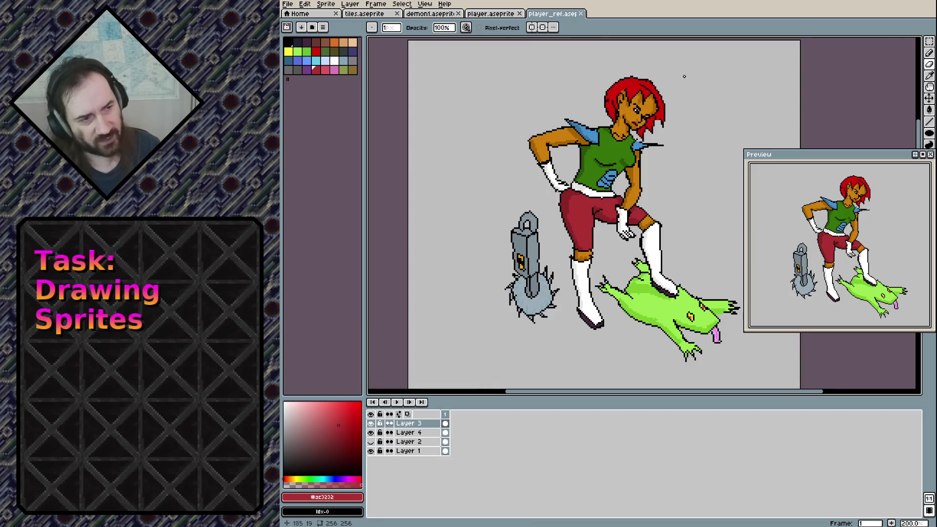
scroll(687, 93, "up", 3)
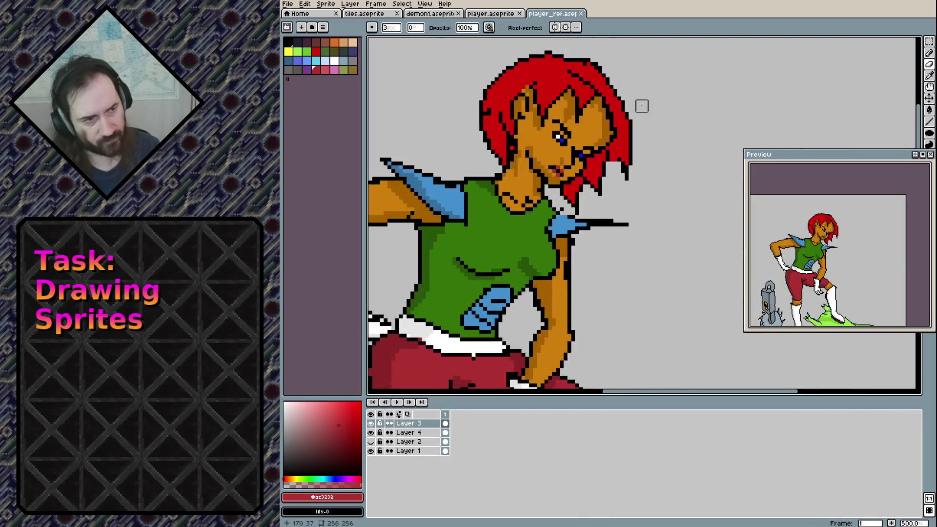
scroll(642, 106, "up", 4)
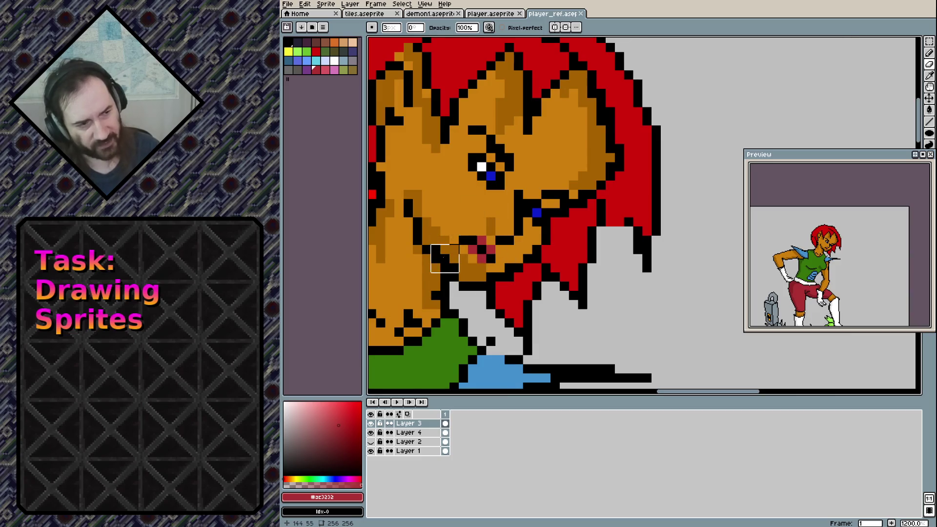
left_click(462, 249)
key("b")
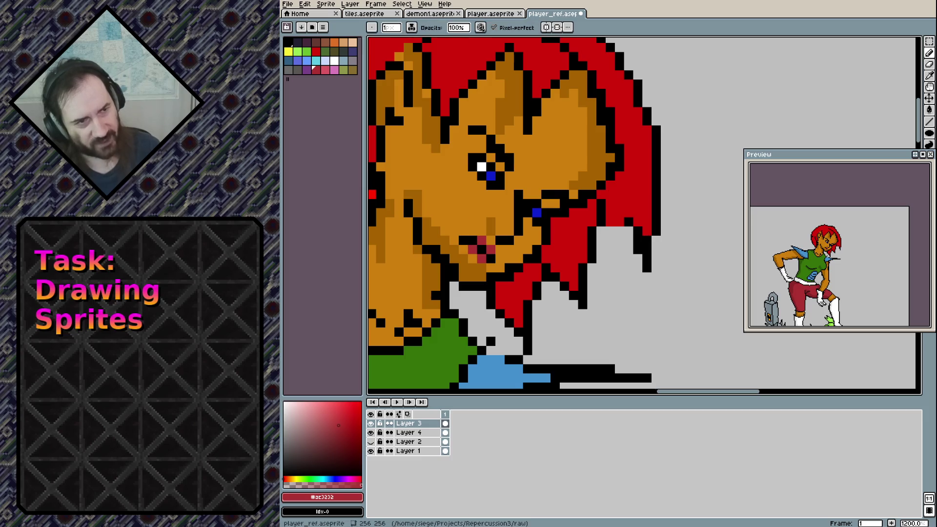
left_click(507, 13)
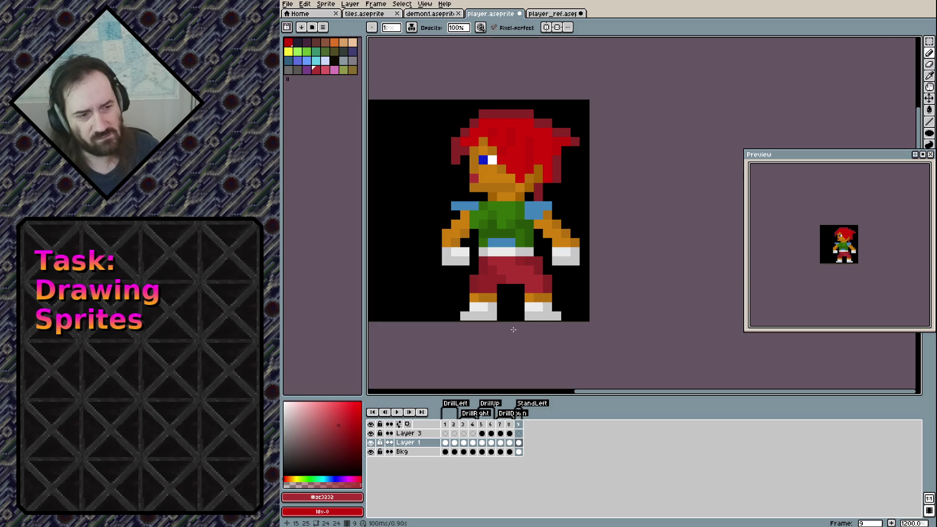
Narrow the right arm with its glove and the left glove by one pixel each.
key("e")
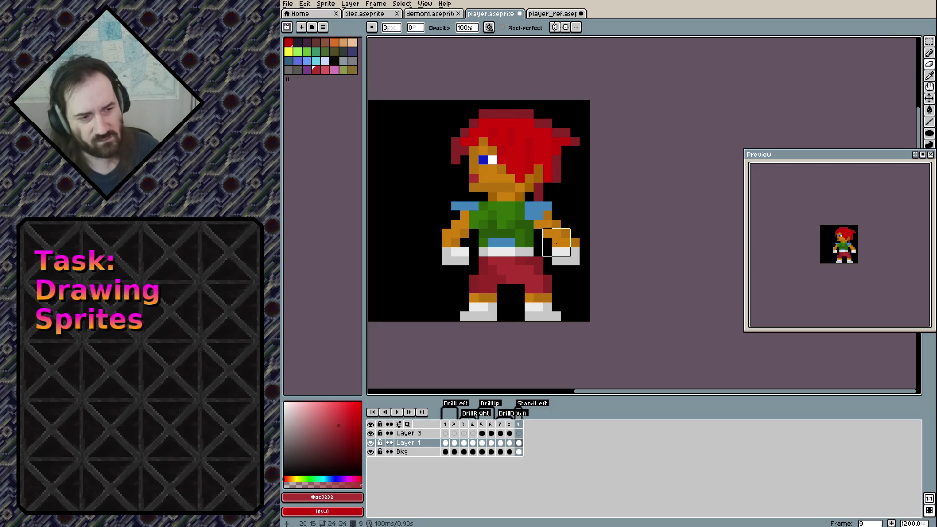
key("b")
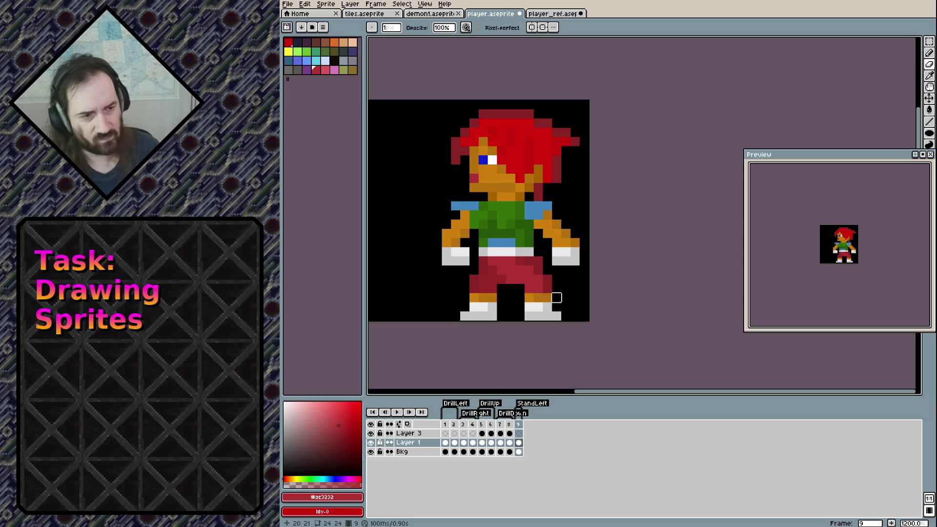
left_click_drag(575, 242, 575, 262)
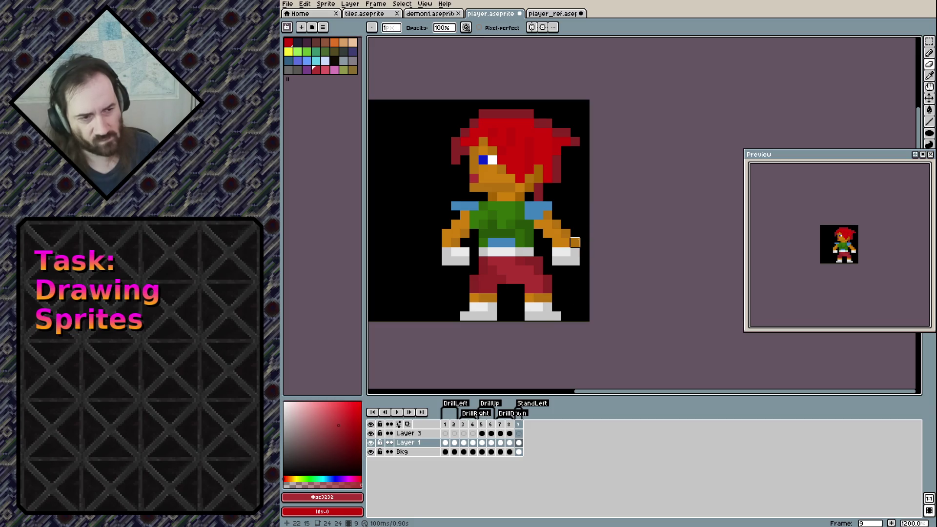
left_click_drag(464, 250, 465, 262)
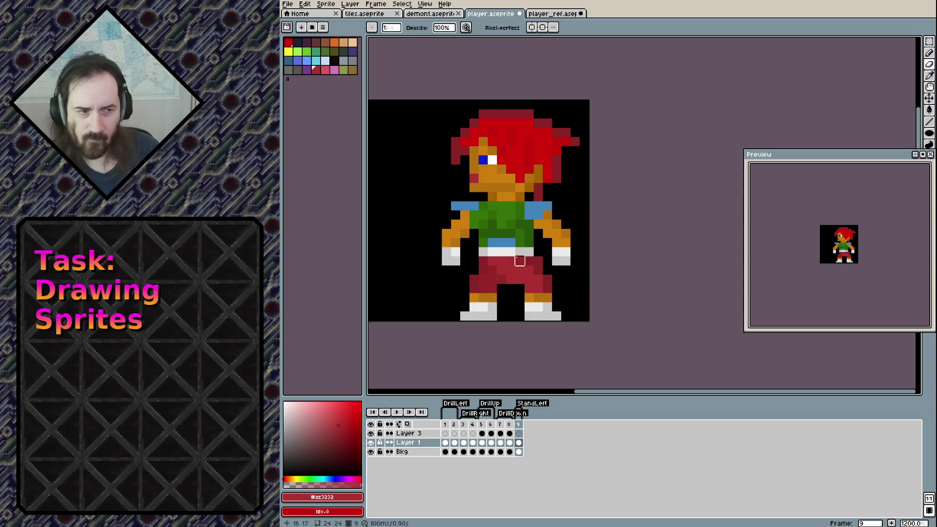
Add a blue pixel at the right shoulder and save the player sprite.
left_click(529, 224)
left_click(528, 225, "alt")
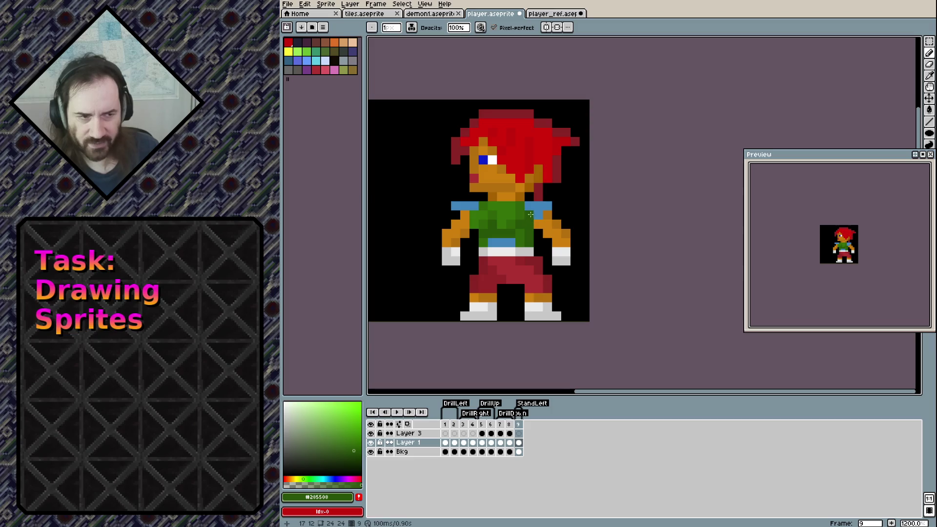
key("ctrl+z")
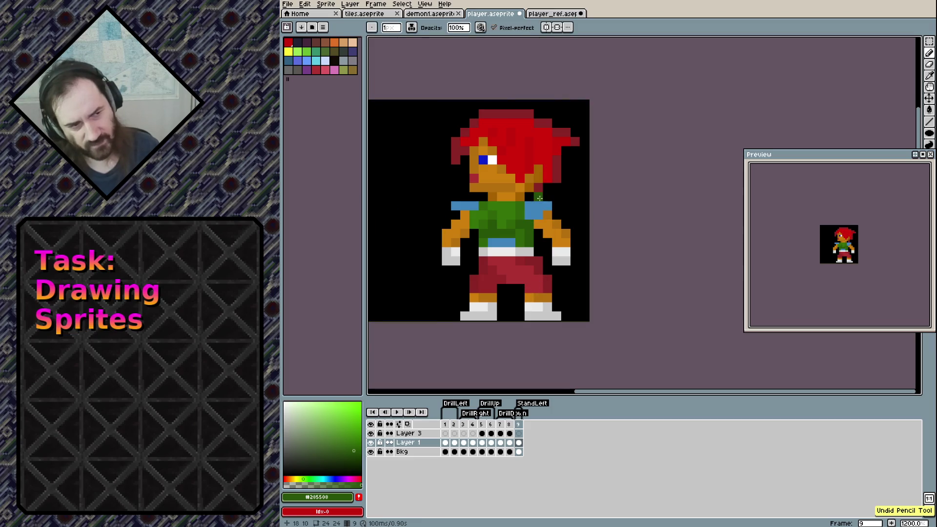
left_click(538, 205, "alt")
left_click(556, 205)
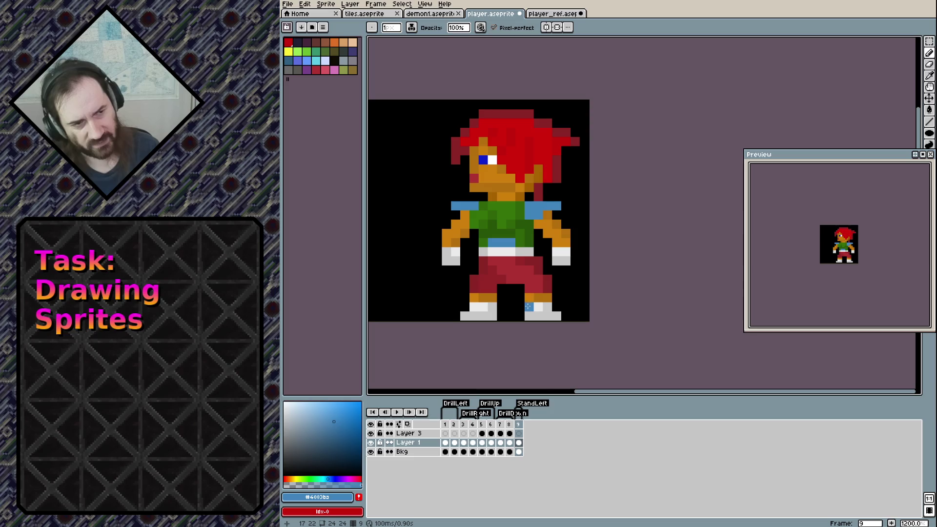
key("ctrl+s")
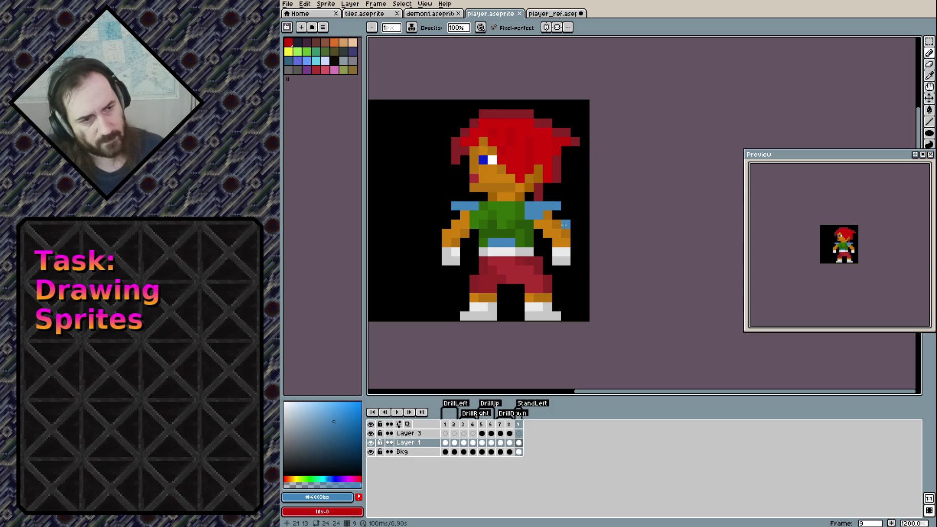
Tidy the hair's right edge with red and dark-red pixels, erasing the stray rightmost ones.
left_click(567, 137, "alt")
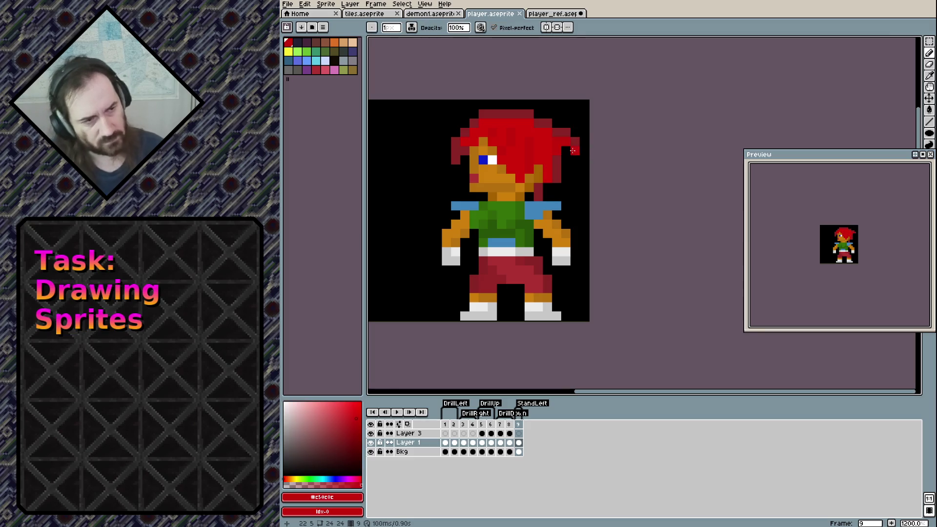
left_click(574, 147)
left_click(575, 157, "alt")
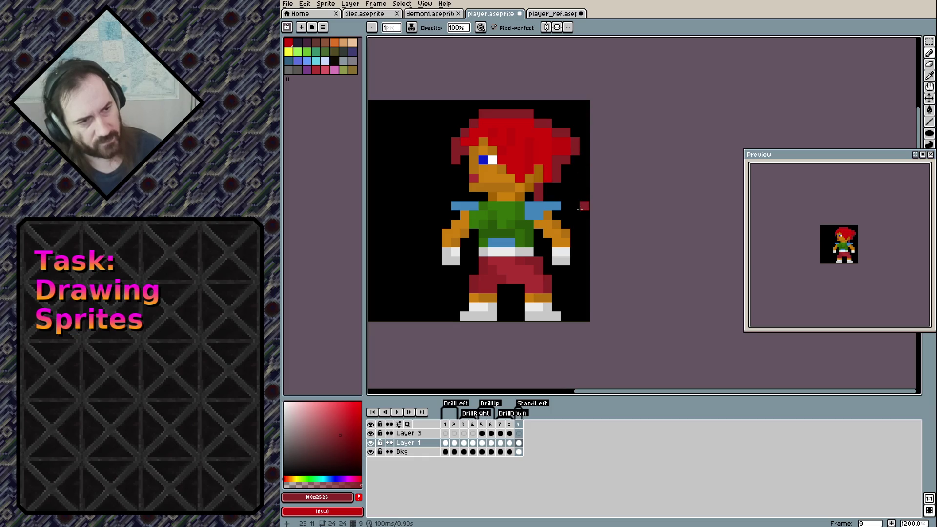
key("e")
left_click(574, 148)
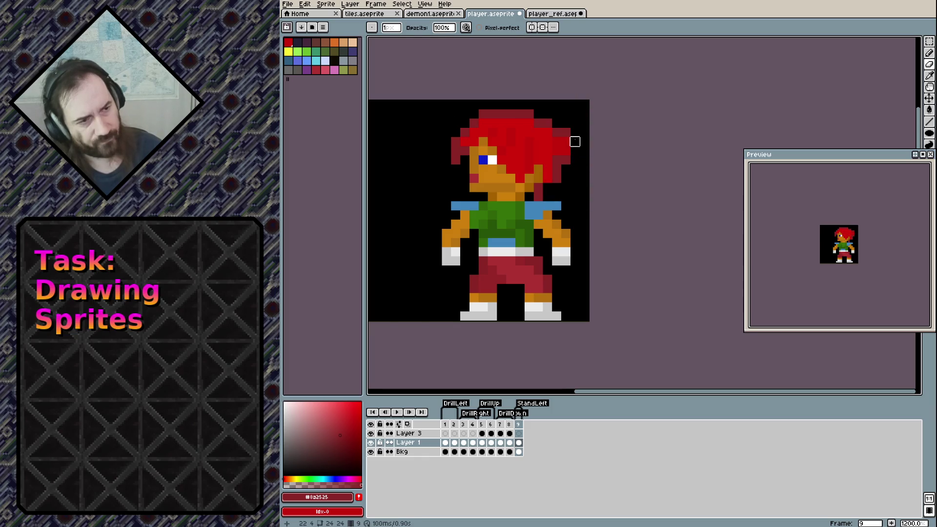
key("b")
left_click(566, 132)
key("e")
left_click(574, 132)
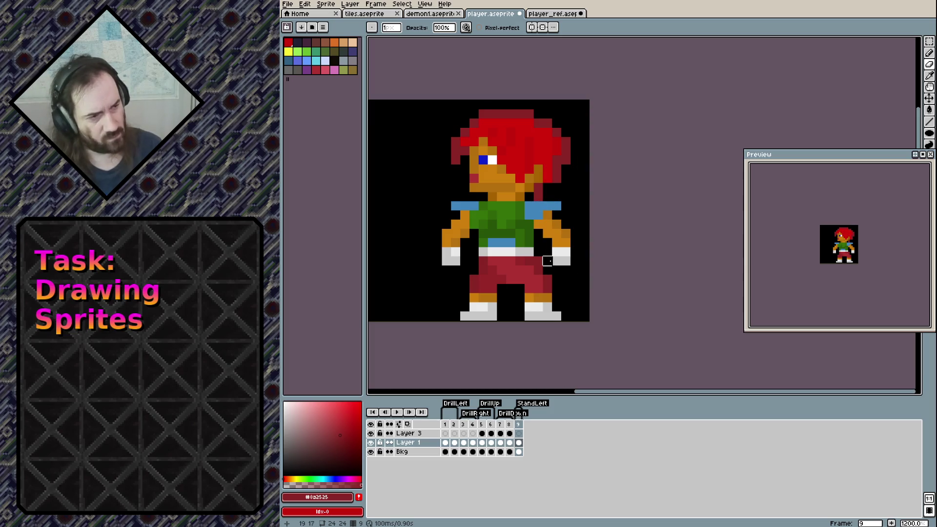
left_click_drag(548, 260, 604, 274)
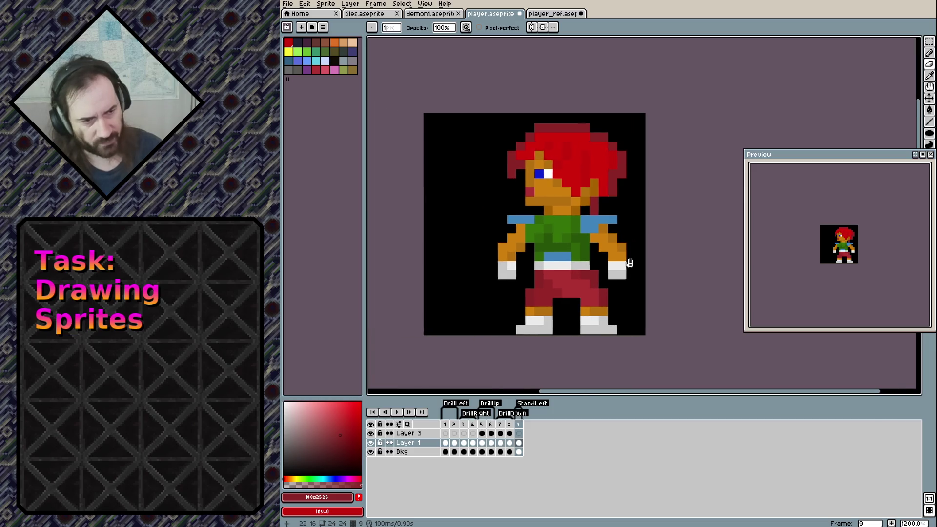
Marquee-select the whole player figure and move it 3 pixels left to centre it.
key("m")
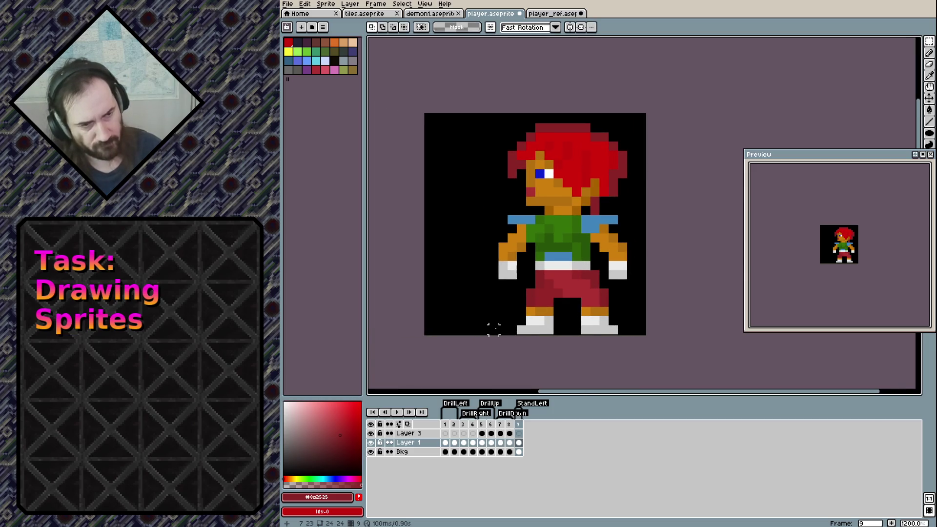
left_click_drag(496, 335, 629, 122)
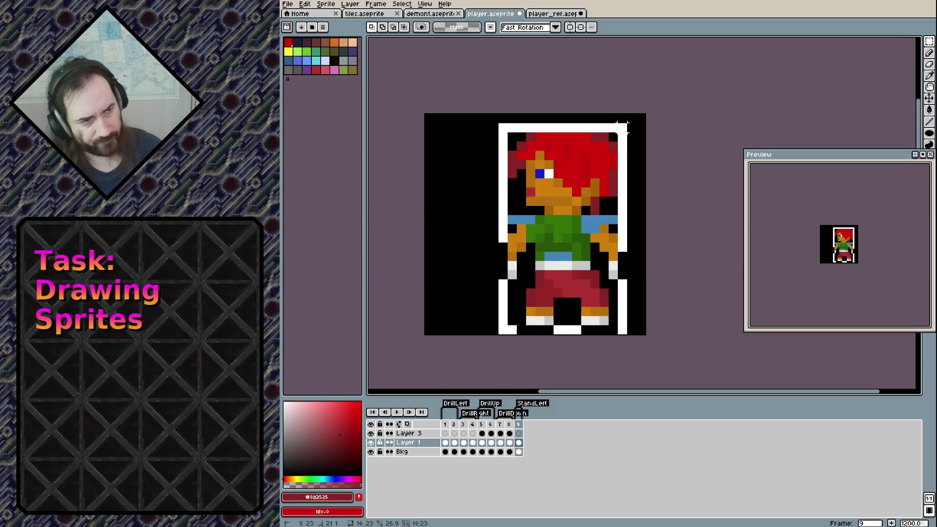
key("Left")
key("Left")
key("Left")
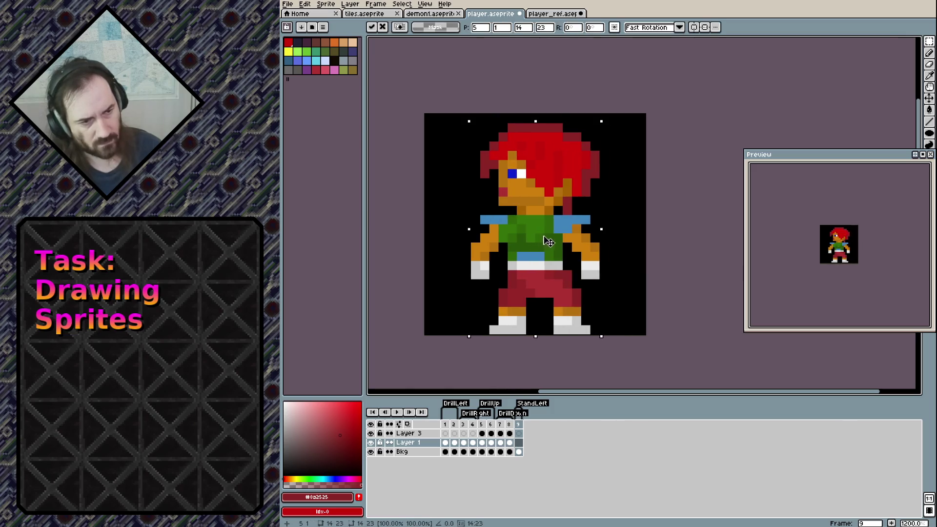
left_click(649, 246)
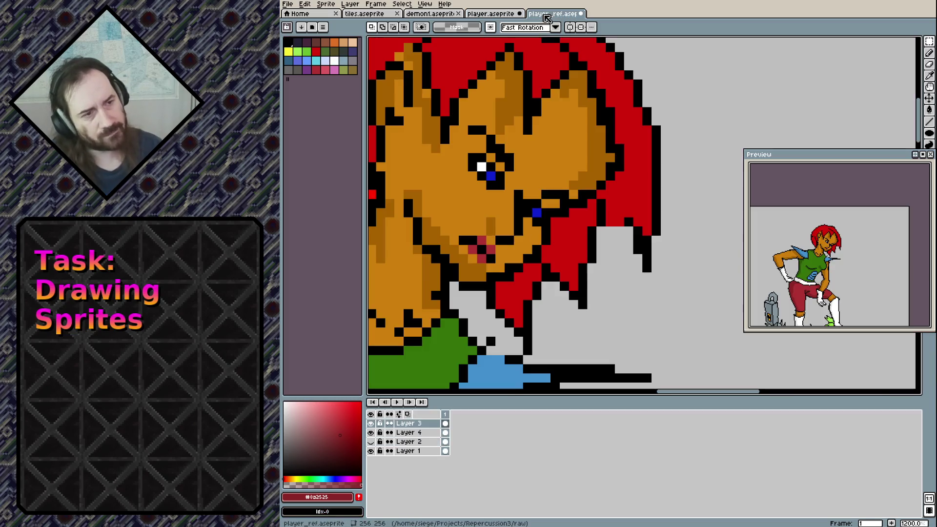
left_click(554, 13)
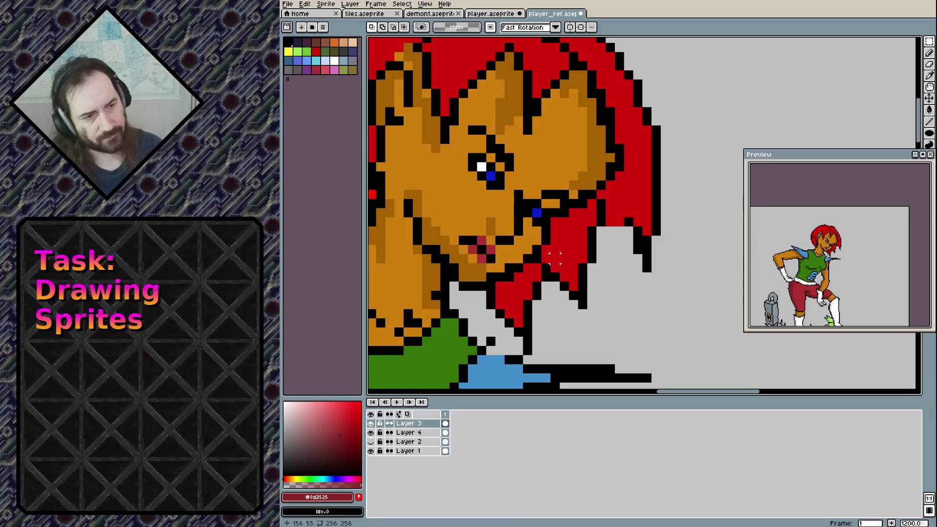
Draw two short black marks on the green creature's jaw and snout, then save player_ref.
left_click_drag(546, 281, 537, 167)
scroll(576, 182, "down", 3)
scroll(590, 236, "down", 3)
scroll(661, 324, "down", 3)
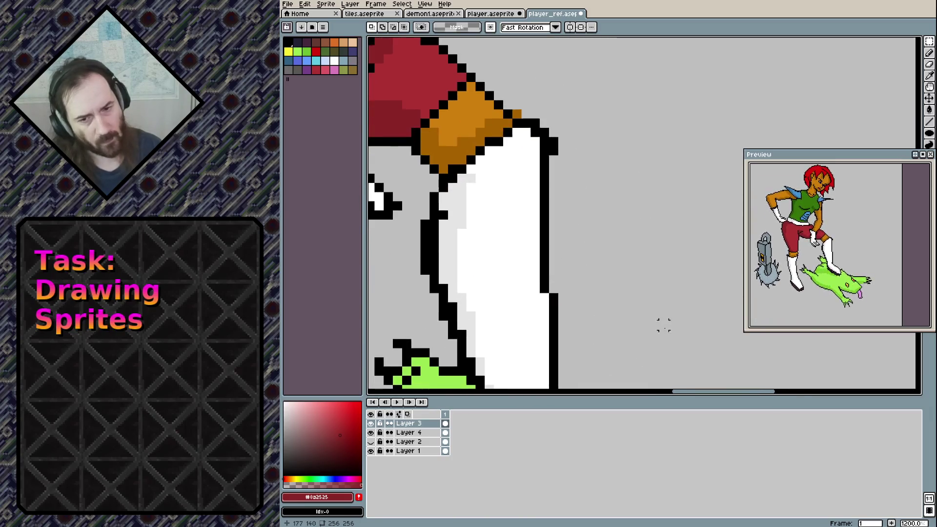
scroll(692, 255, "down", 3)
scroll(692, 254, "down", 5)
scroll(537, 234, "right", 3)
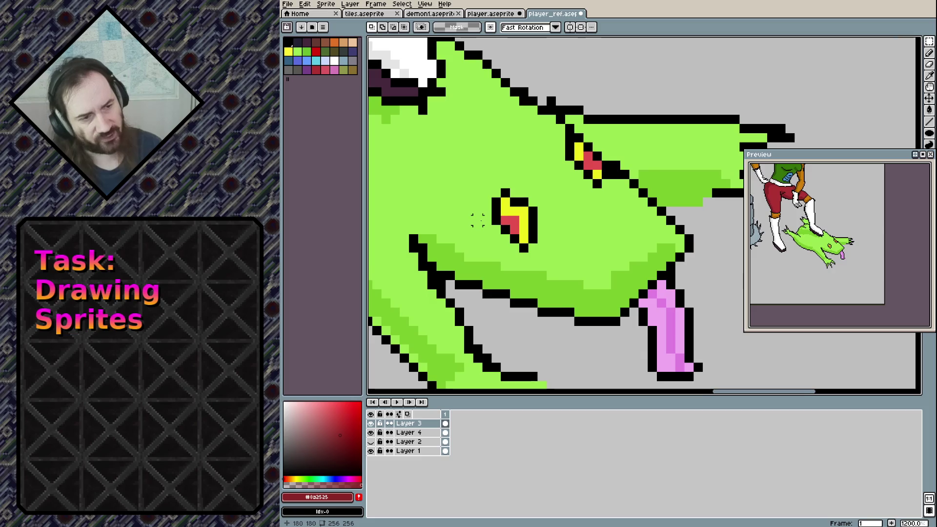
key("b")
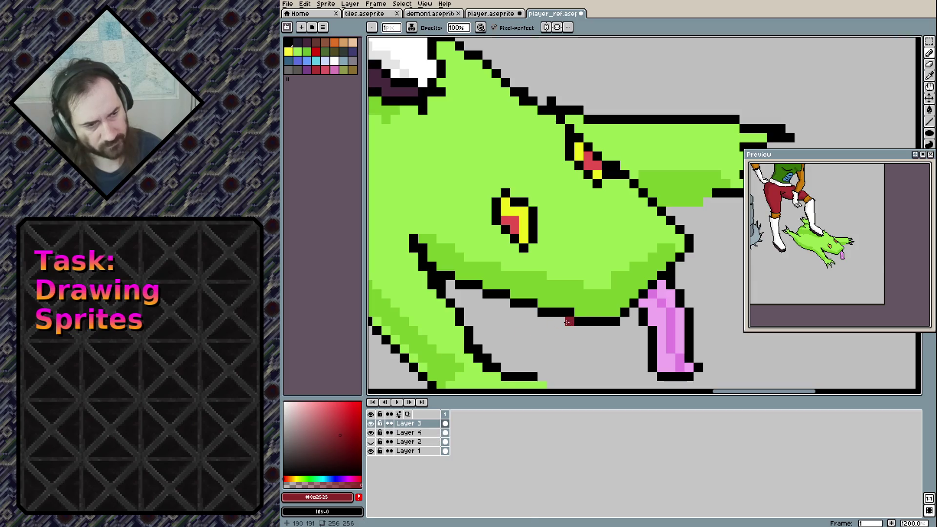
left_click(588, 322, "alt")
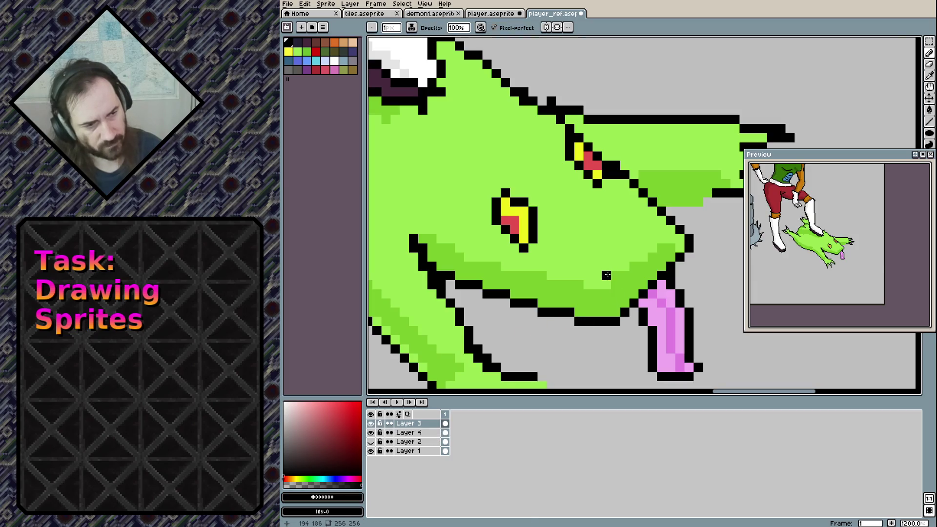
left_click_drag(605, 276, 606, 285)
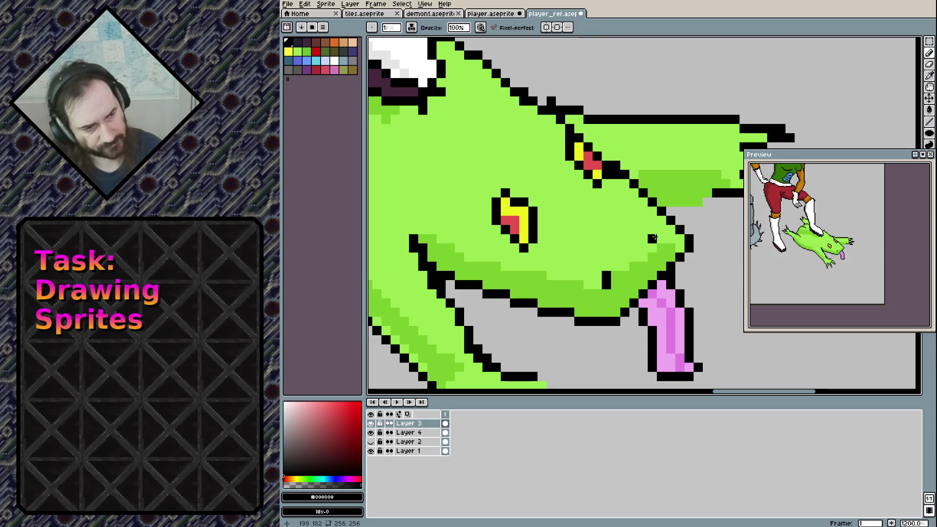
left_click_drag(653, 238, 653, 248)
key("ctrl+s")
left_click(492, 15)
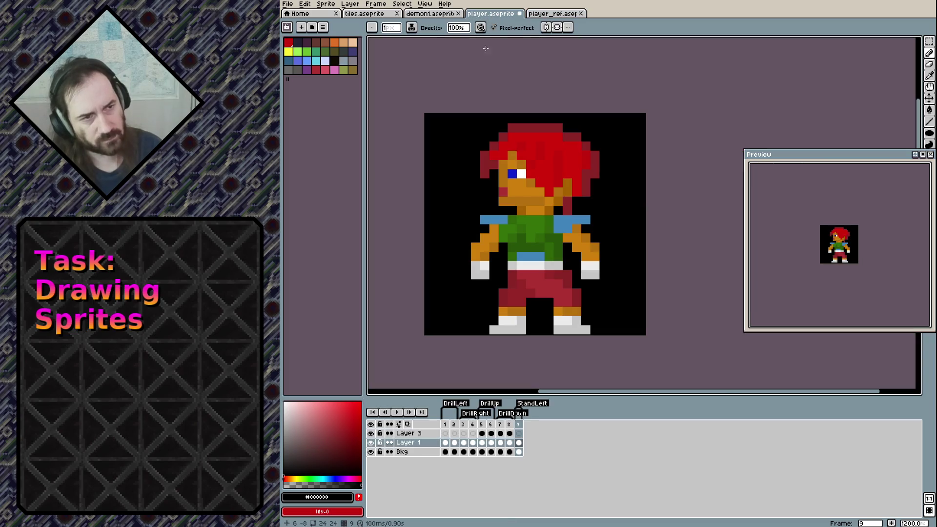
Paint an orange pixel at the right foot and save the player sprite.
key("ctrl+s")
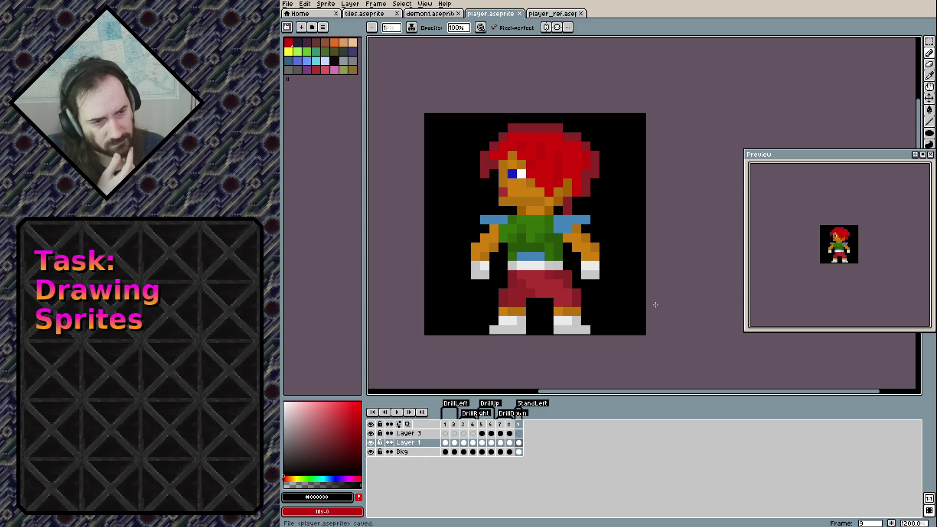
left_click(575, 230, "alt")
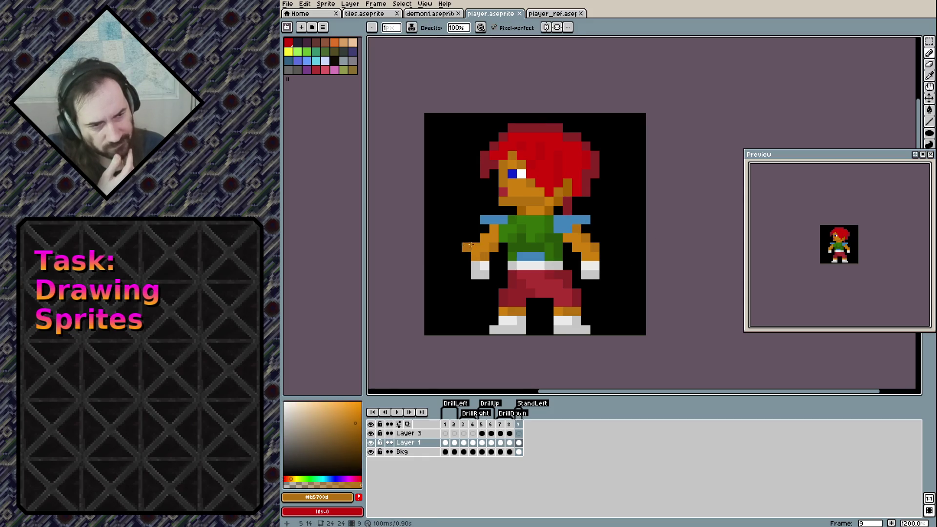
left_click(585, 321)
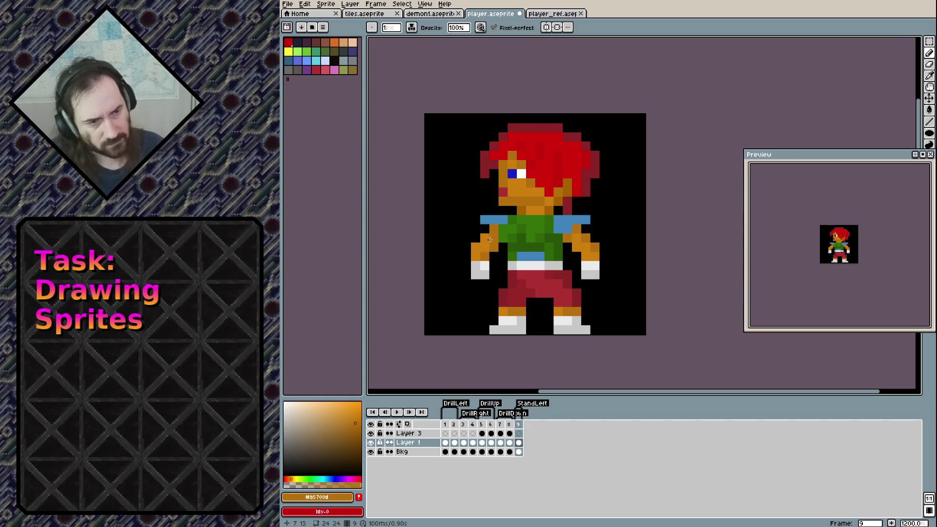
key("ctrl+s")
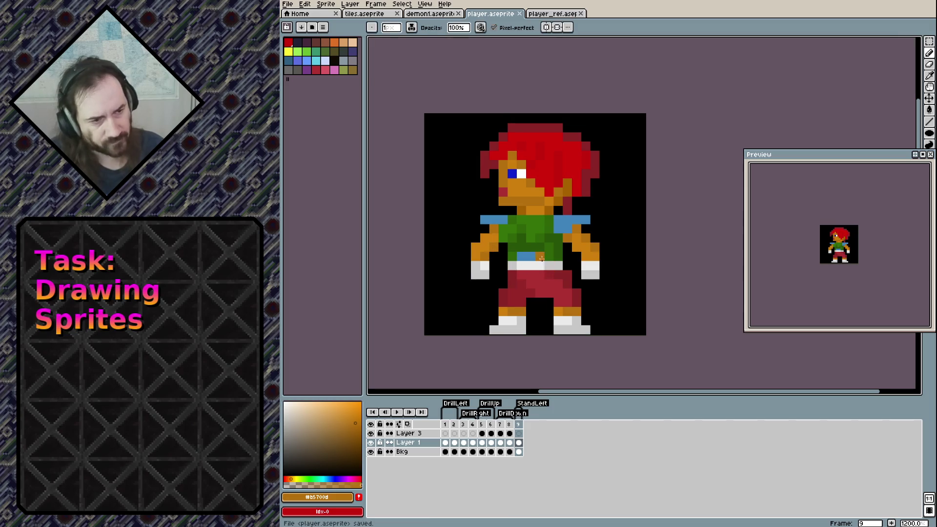
Try a shoulder-blue pixel on the belt, undo it, and save again.
key("Left")
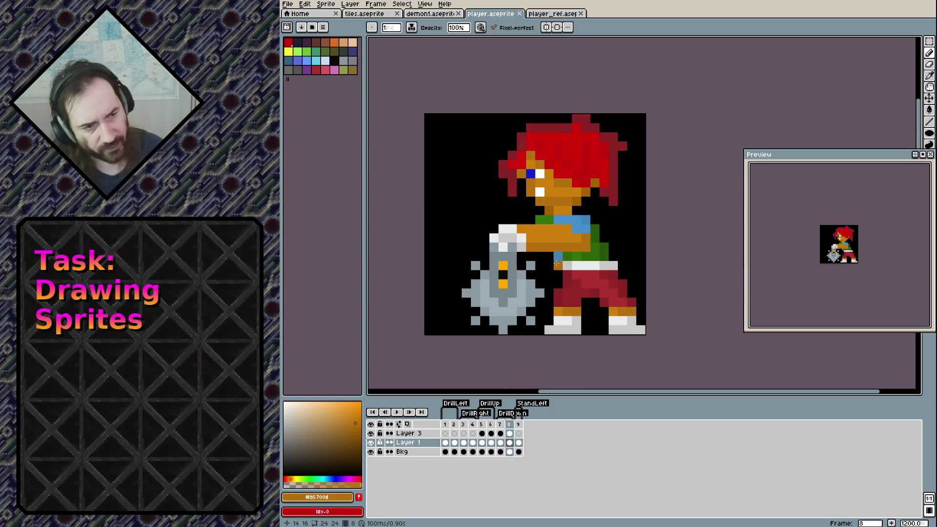
left_click(573, 220, "alt")
key("Right")
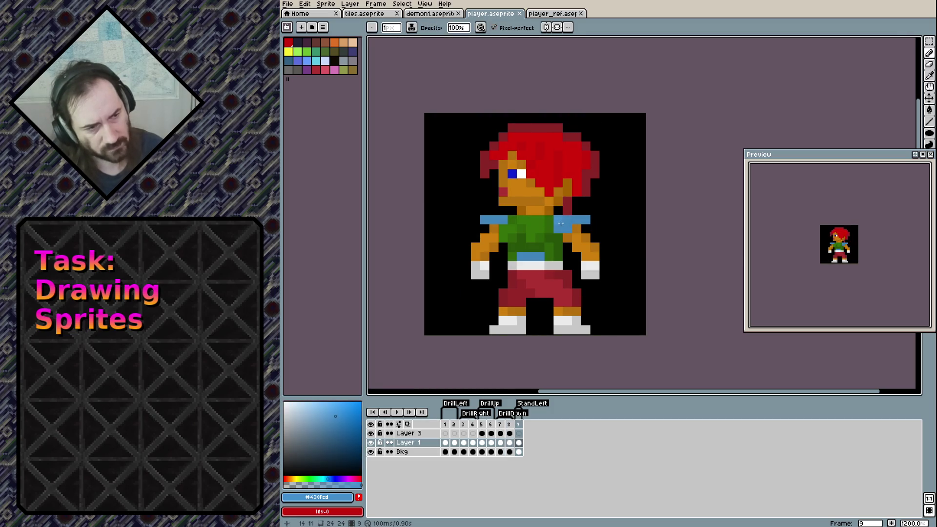
left_click(517, 277)
key("ctrl+z")
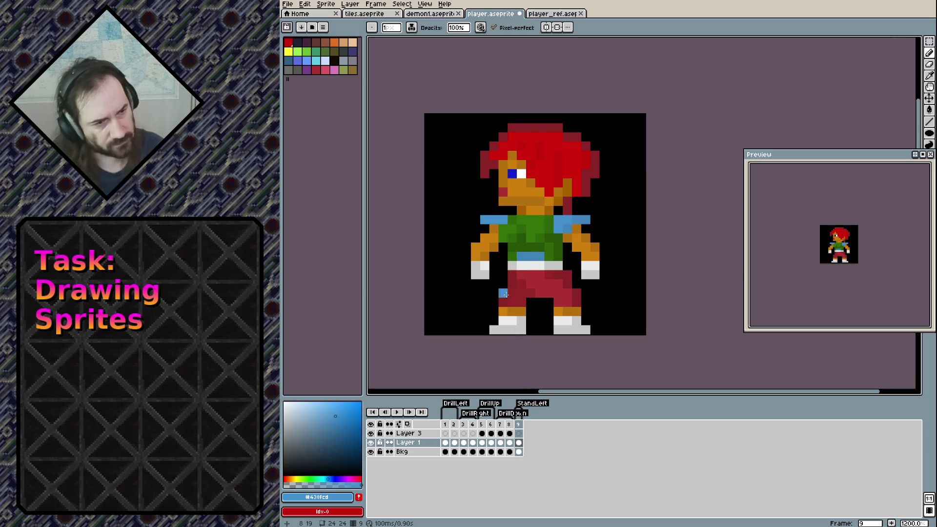
key("ctrl+s")
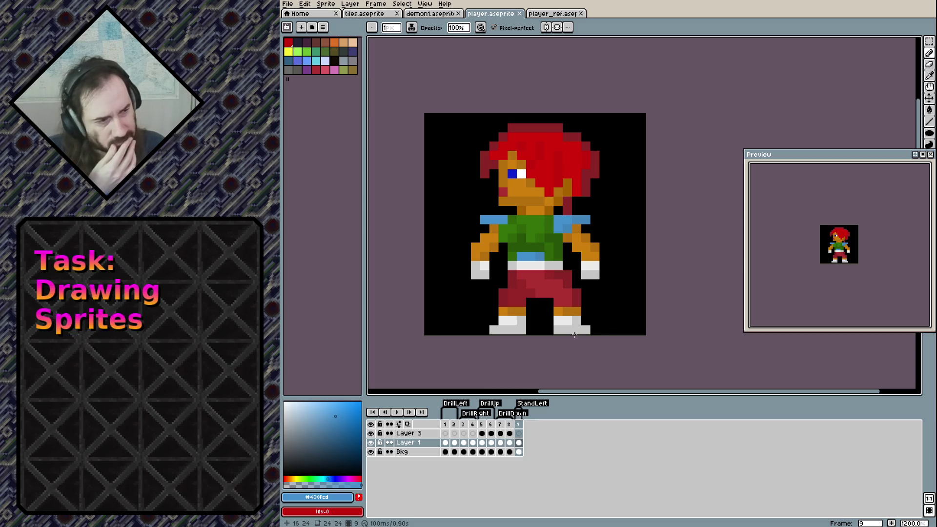
Try a grey pixel on the left shoe, then undo it.
left_click(556, 328, "alt")
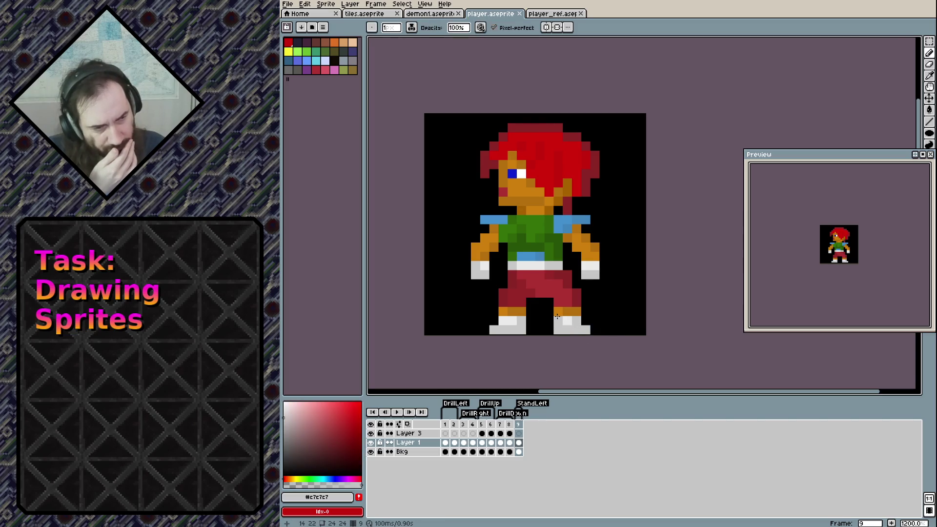
left_click(511, 320)
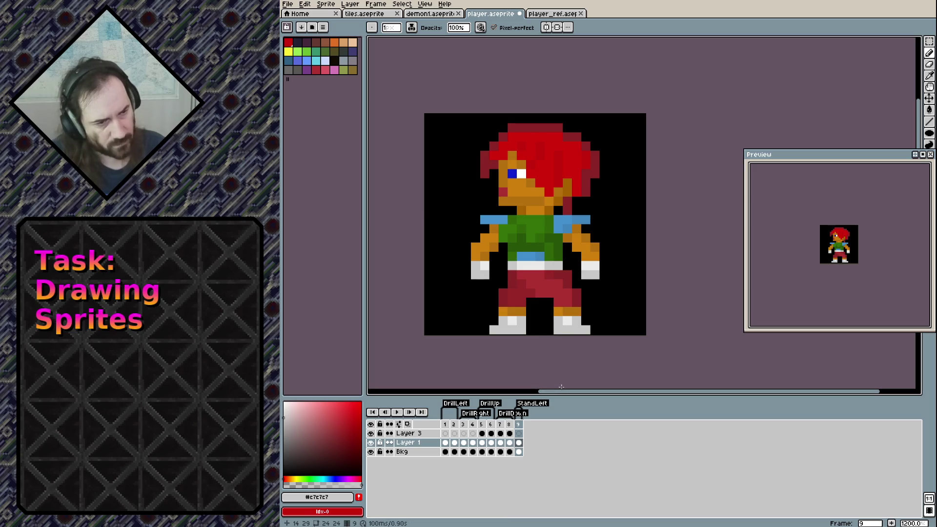
key("ctrl+z")
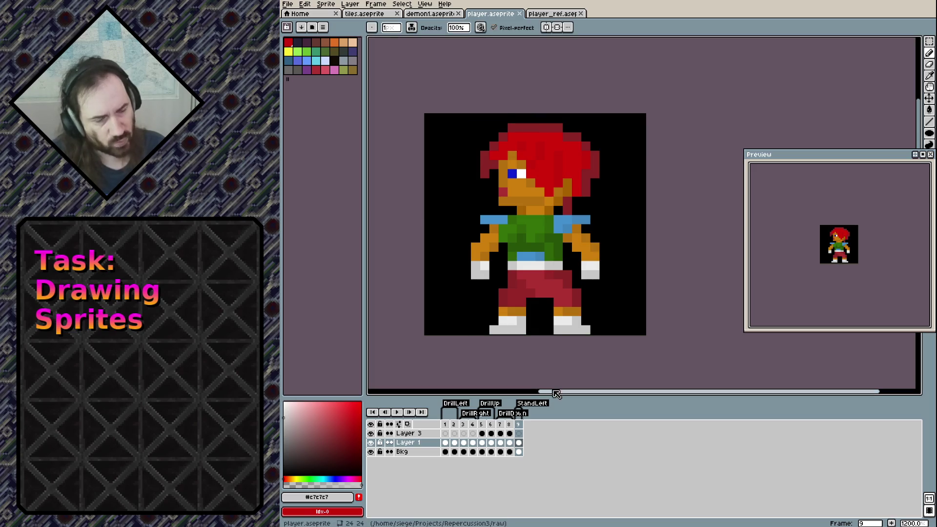
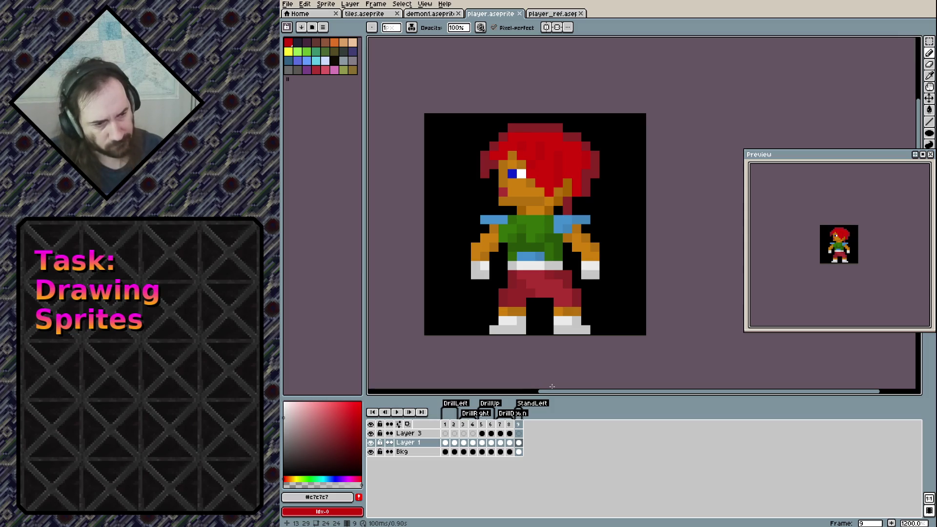
Add frame 10 as a copy of frame 9's standing pose and rearrange the Bkg cels of frames 9 and 10.
key("alt+n")
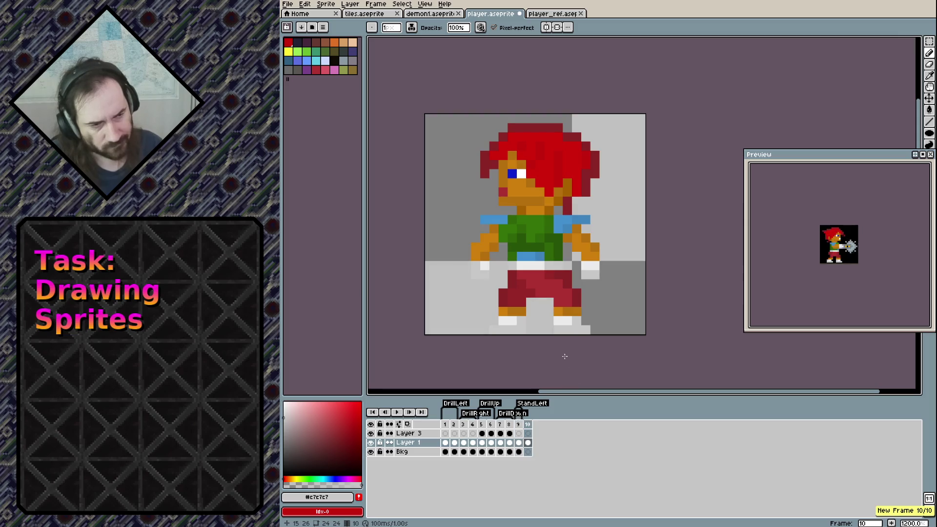
key("ctrl+z")
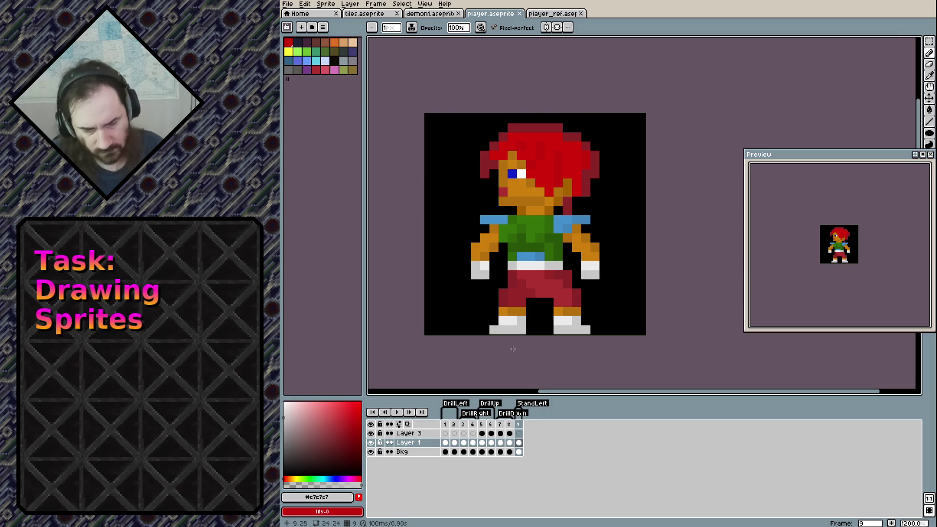
key("alt+n")
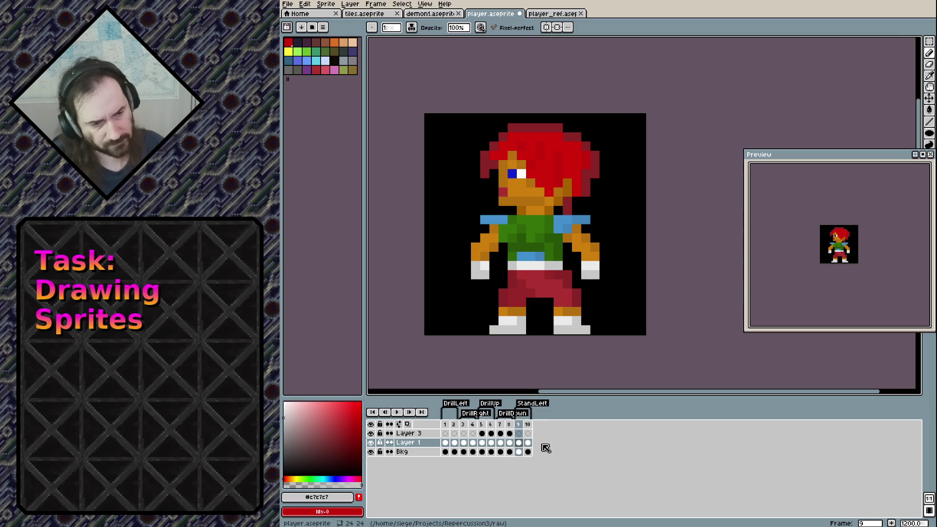
left_click_drag(529, 435, 522, 436)
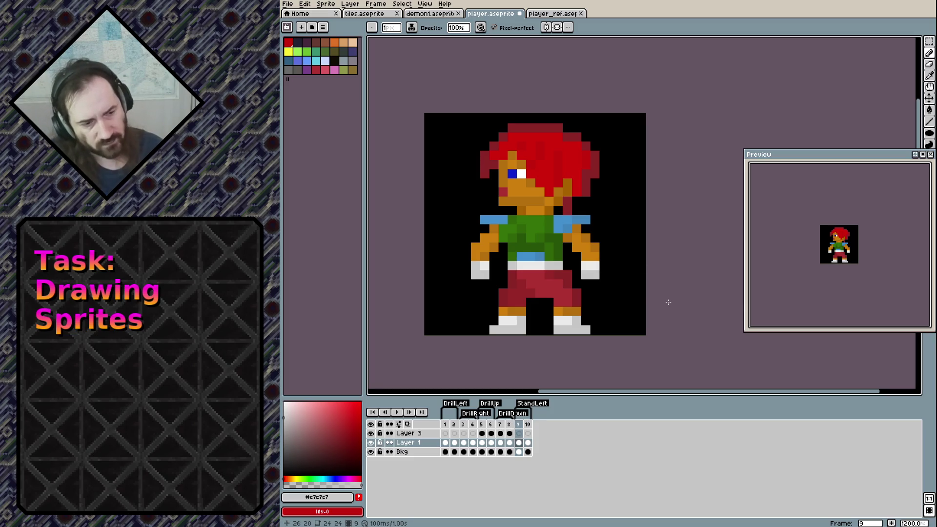
key("Right")
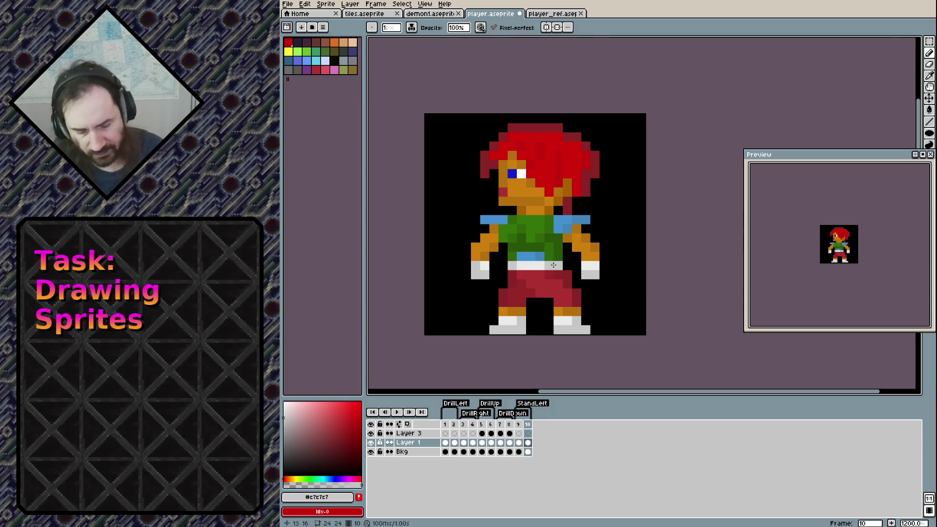
Reposition the right and left hand pixels with the rectangular selection.
key("m")
mouse_move(582, 252)
left_mouse_down()
mouse_move(598, 279)
mouse_move(594, 265)
left_mouse_up()
key("Delete")
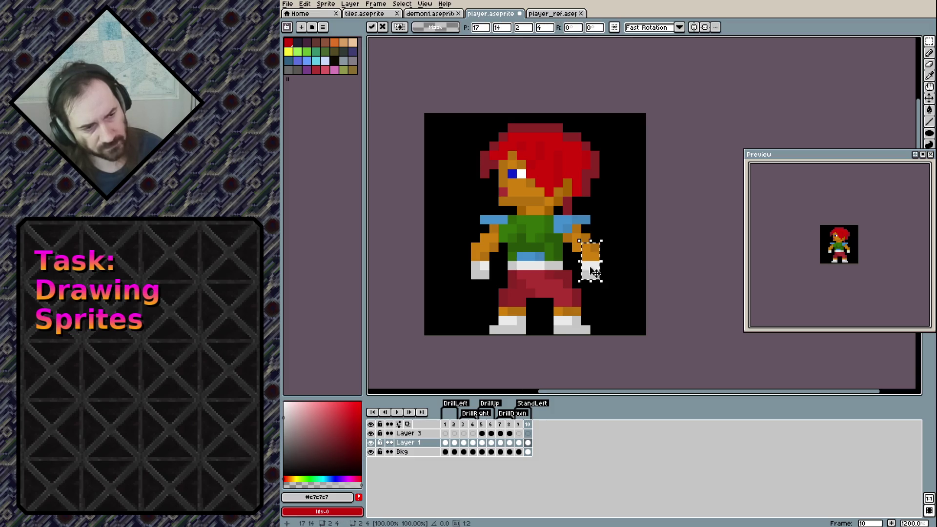
key("Return")
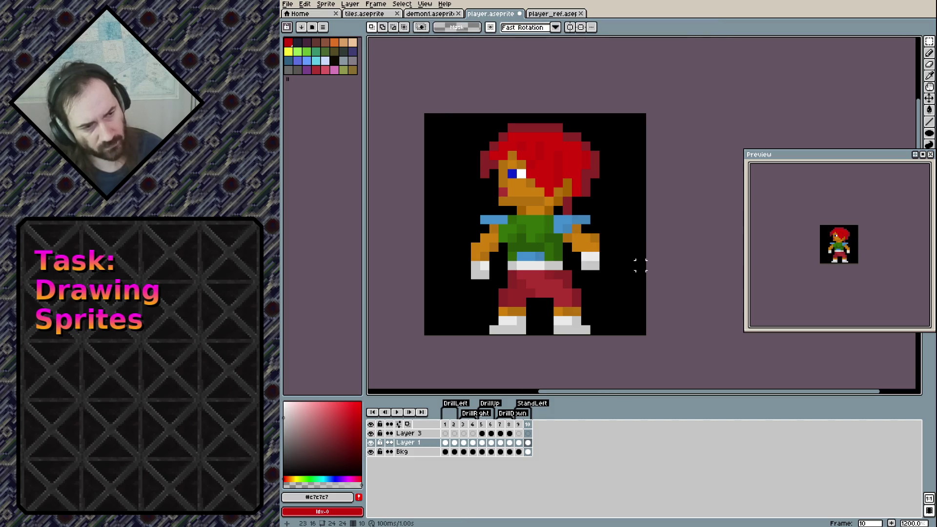
mouse_move(474, 263)
left_mouse_down()
mouse_move(474, 272)
mouse_move(488, 271)
mouse_move(499, 260)
left_mouse_up()
key("ctrl+d")
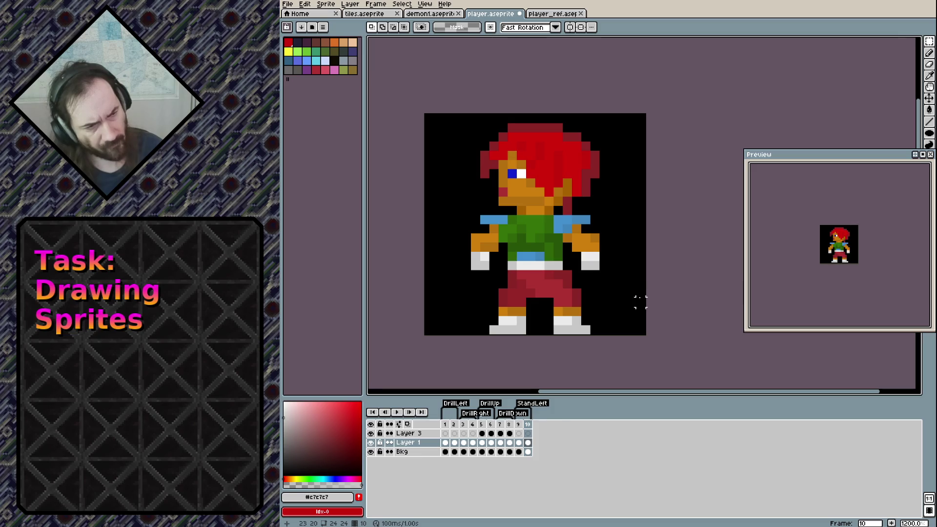
Paint two orange skin-colour pixels near the left shoe.
key("b")
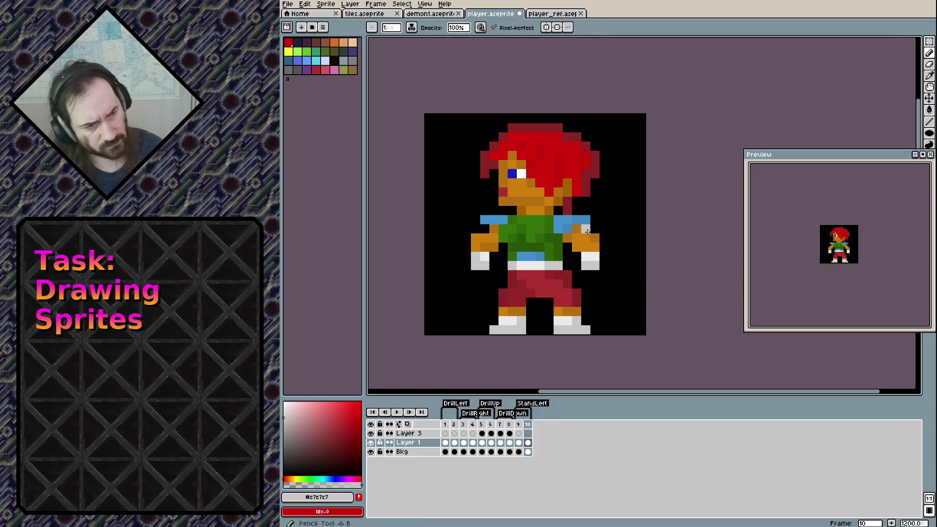
left_click(585, 234, "alt")
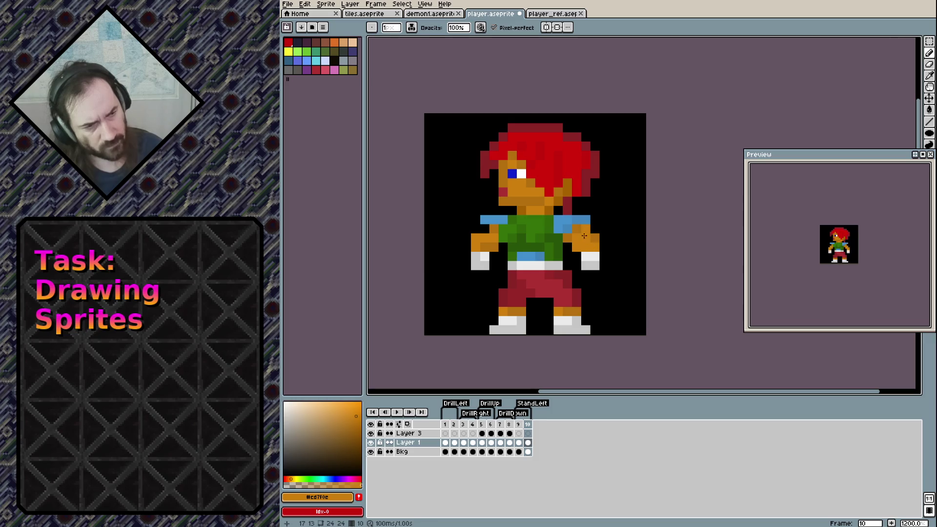
left_click(499, 331)
key("ctrl+z")
left_click(503, 321)
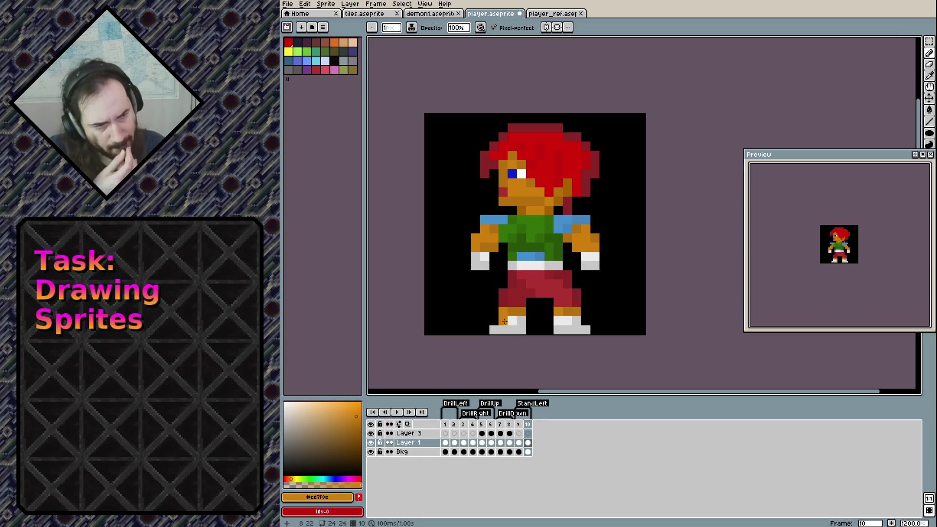
left_click(496, 322)
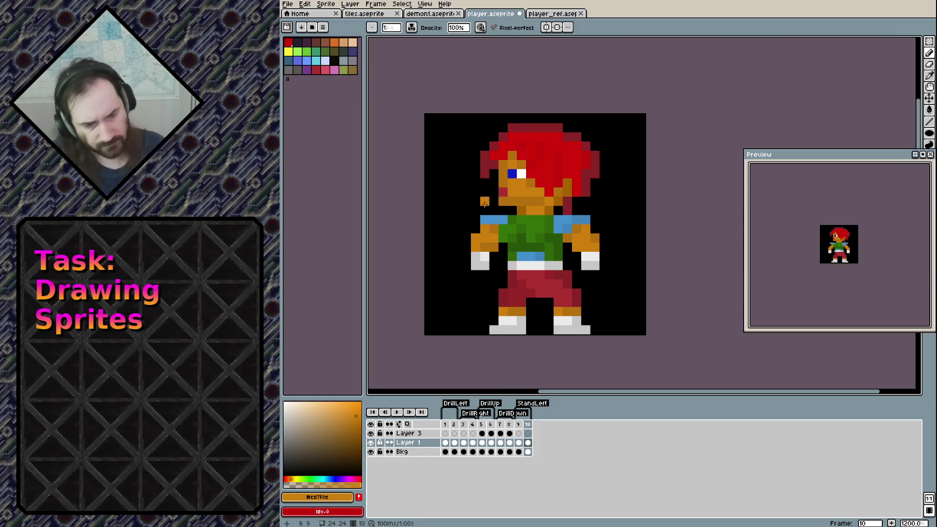
Shift the green shirt down one pixel and deselect.
key("m")
mouse_move(498, 216)
left_mouse_down()
mouse_move(553, 233)
mouse_move(546, 240)
mouse_move(561, 262)
mouse_move(545, 242)
mouse_move(536, 245)
left_mouse_up()
key("ctrl+z")
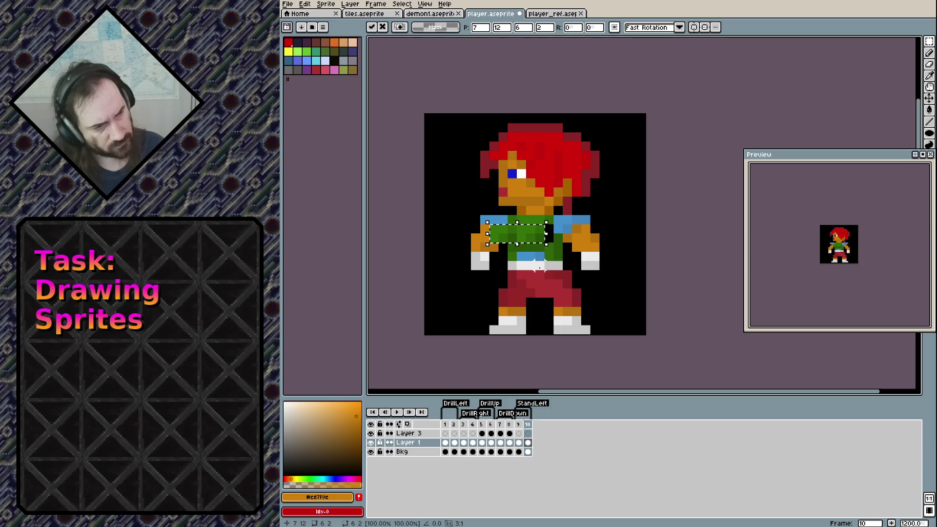
key("Return")
key("ctrl+d")
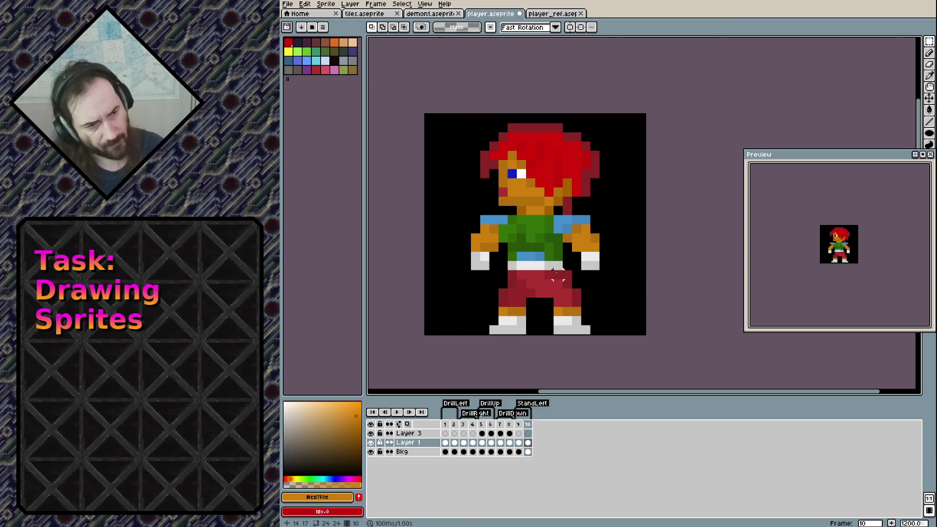
Repaint an orange shoulder pixel and a white belt pixel in shirt green.
key("b")
left_click(542, 247, "alt")
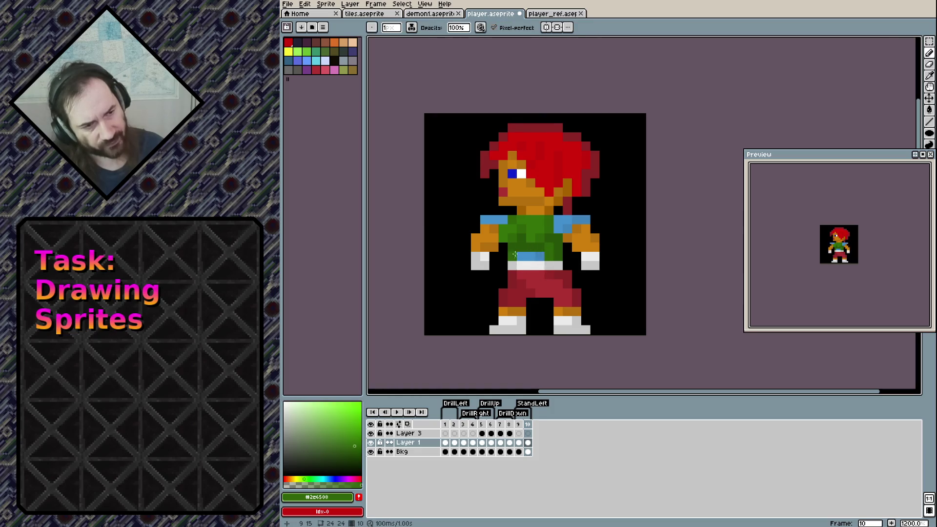
left_click(500, 230)
left_click(520, 263)
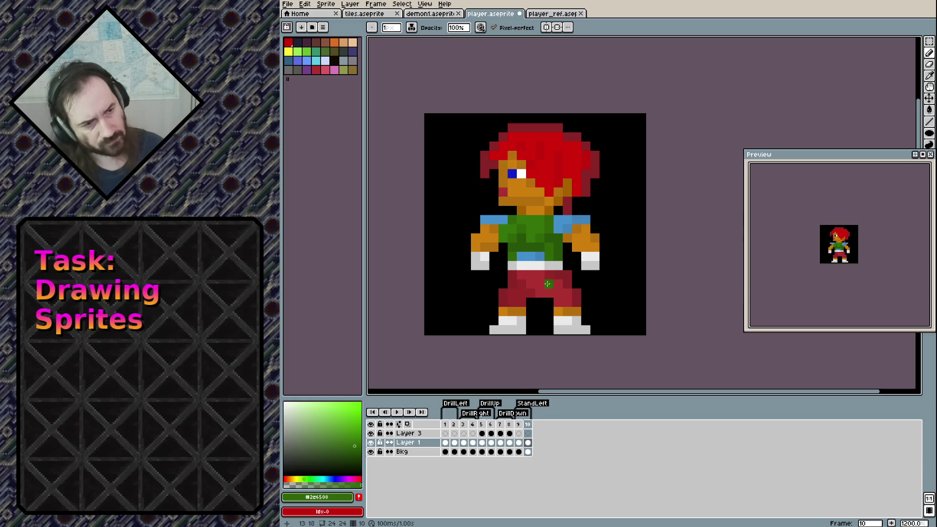
Paint shoulder blue above the left and right shoulders.
left_click(485, 219, "alt")
left_click(485, 209)
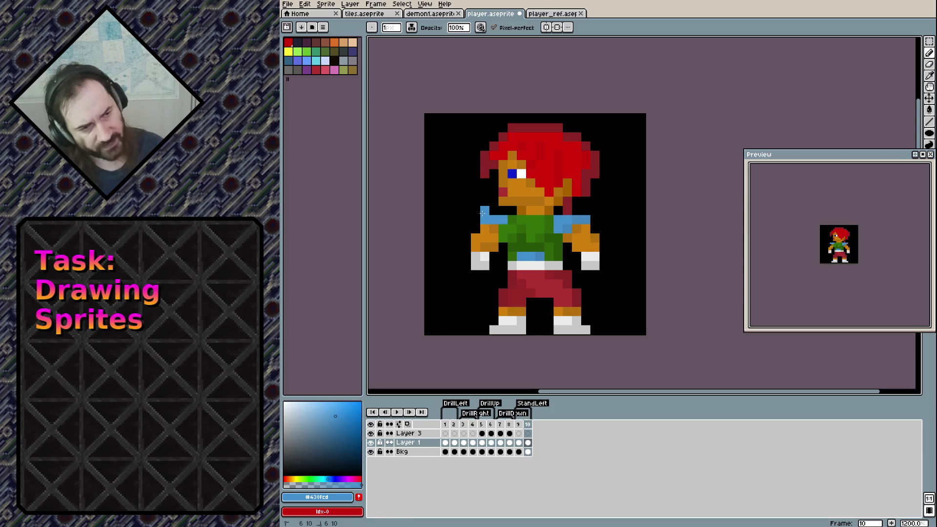
left_click(585, 210)
left_click(595, 210)
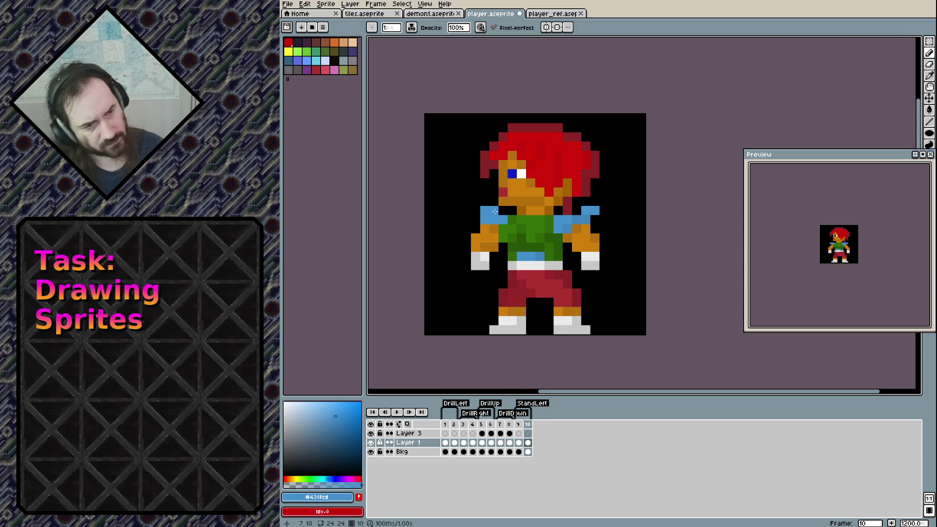
key("e")
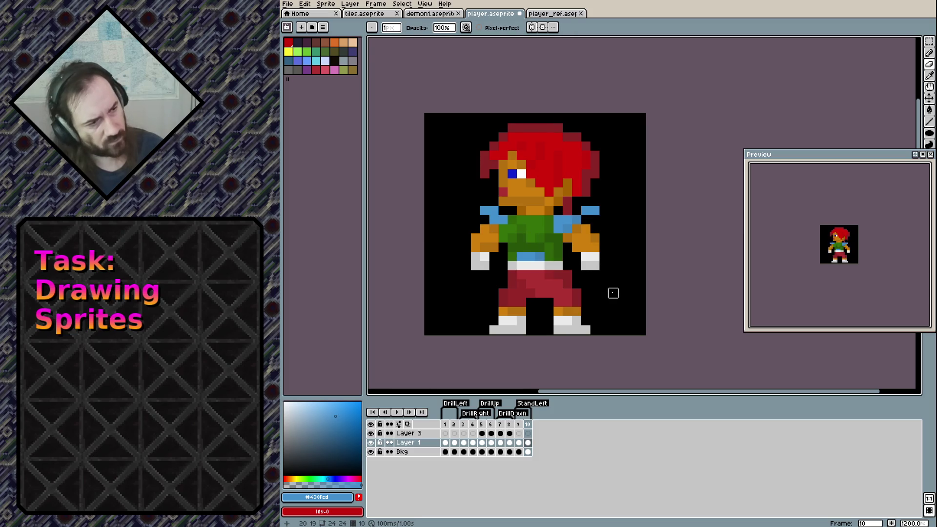
key("b")
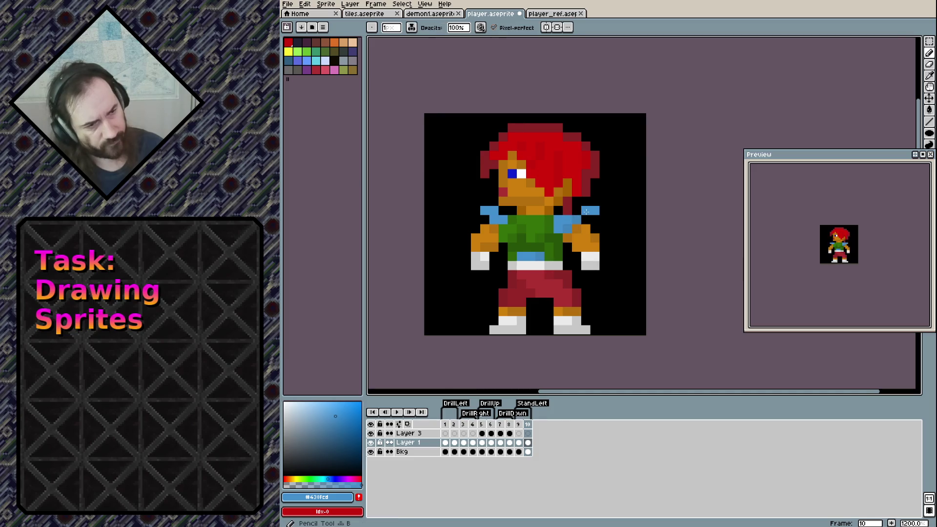
Flip between frames 9 and 10 to compare the shoulders and left arm.
key("comma")
key("period")
key("comma")
key("period")
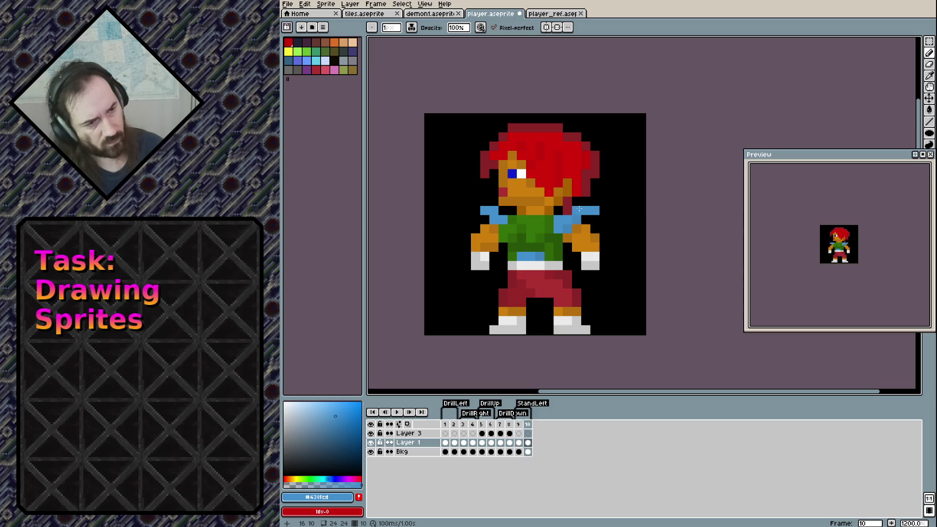
key("comma")
key("period")
key("comma")
key("period")
key("comma")
key("period")
key("comma")
key("period")
key("comma")
key("period")
key("comma")
key("period")
key("comma")
key("period")
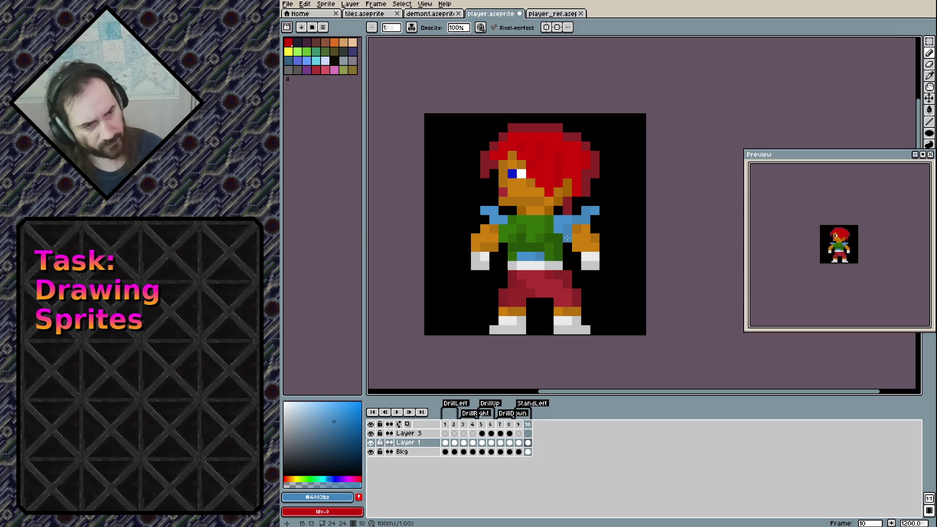
Sample the lighter shoulder-pad blue and paint a blue pixel on the right glove.
left_click(567, 237, "alt")
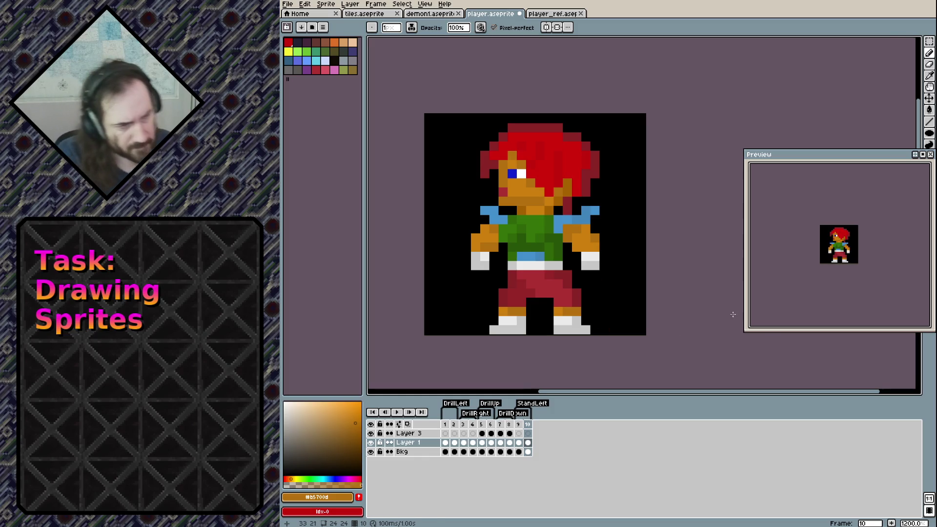
key("comma")
key("period")
key("comma")
key("period")
key("comma")
key("period")
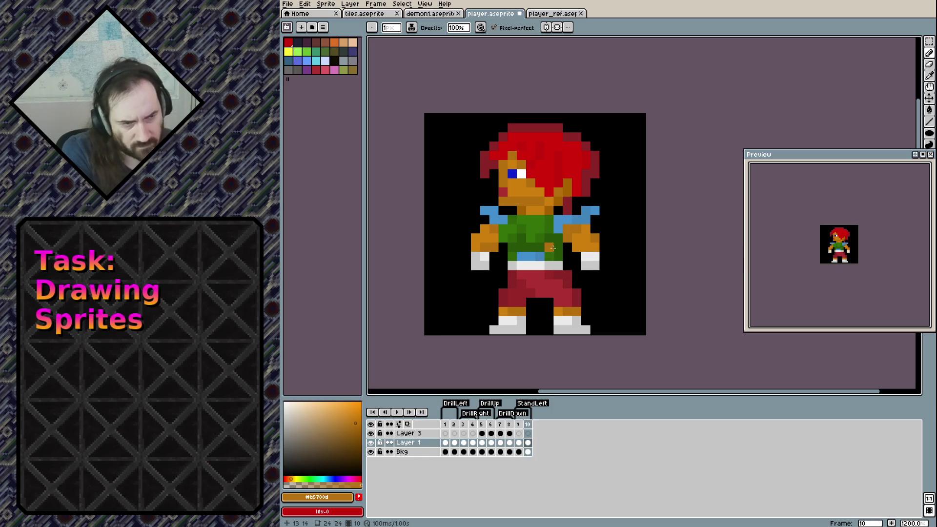
left_click(571, 226, "alt")
key("comma")
key("period")
left_click(563, 224, "alt")
key("comma")
key("period")
left_click(585, 255)
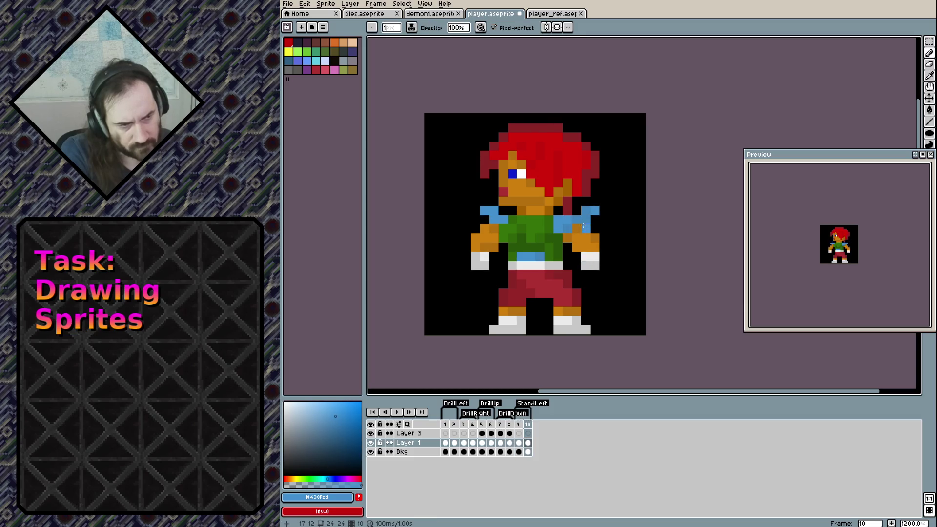
Fill the right shoulder pad gap and glove with blue pixels.
left_click(584, 230, "alt")
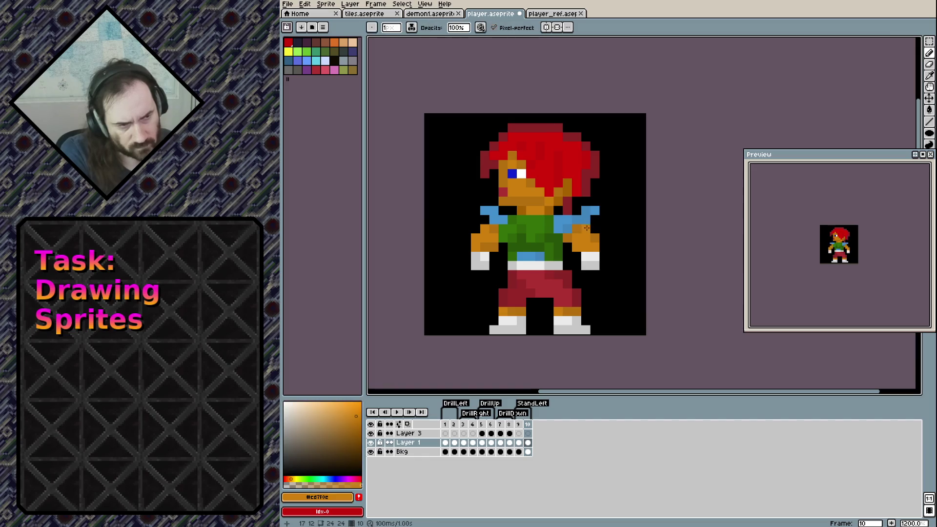
key("e")
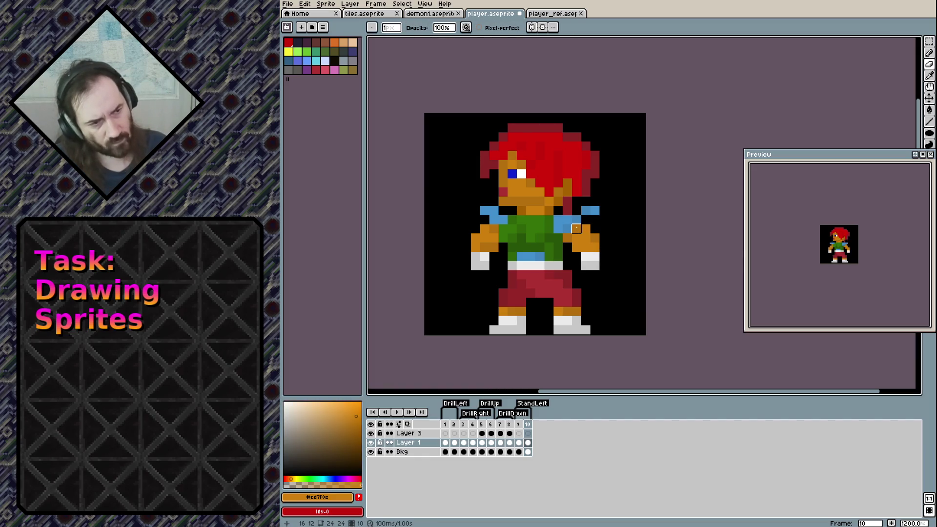
key("b")
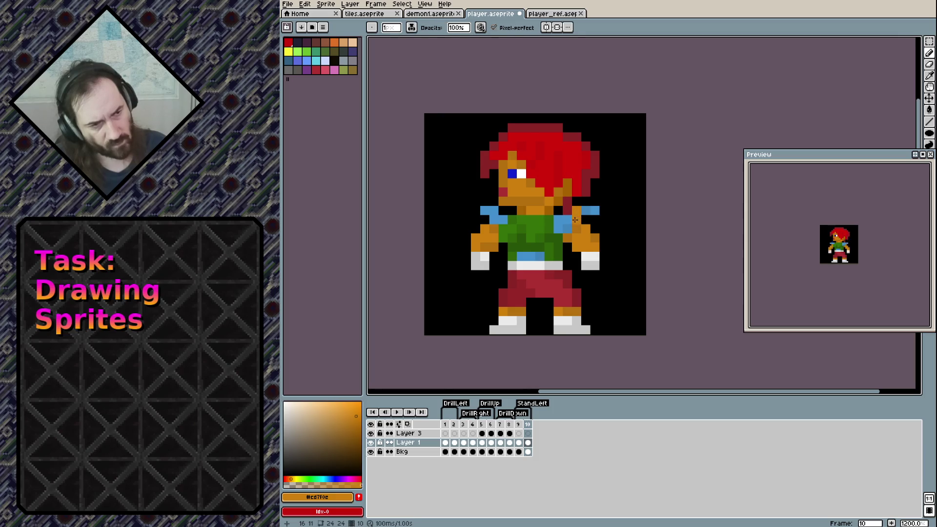
left_click(581, 222, "alt")
left_click(588, 210, "alt")
left_click(577, 210)
left_click(591, 245)
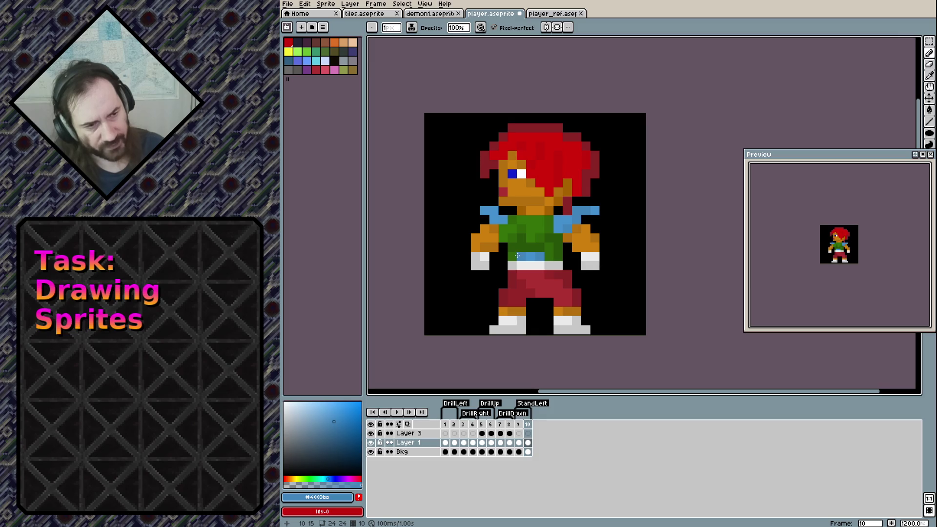
Nudge the three-pixel belt strip one pixel left and deselect.
key("m")
key("w")
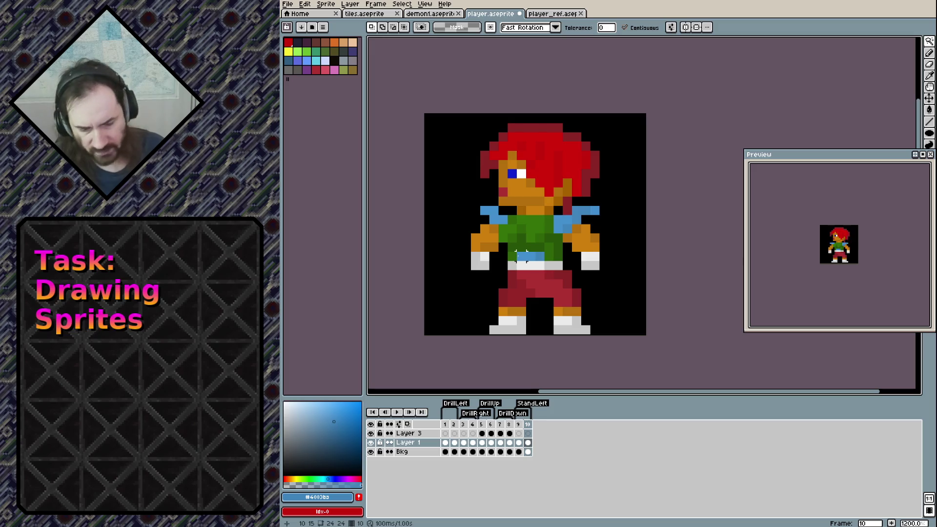
key("m")
left_click_drag(519, 254, 539, 258)
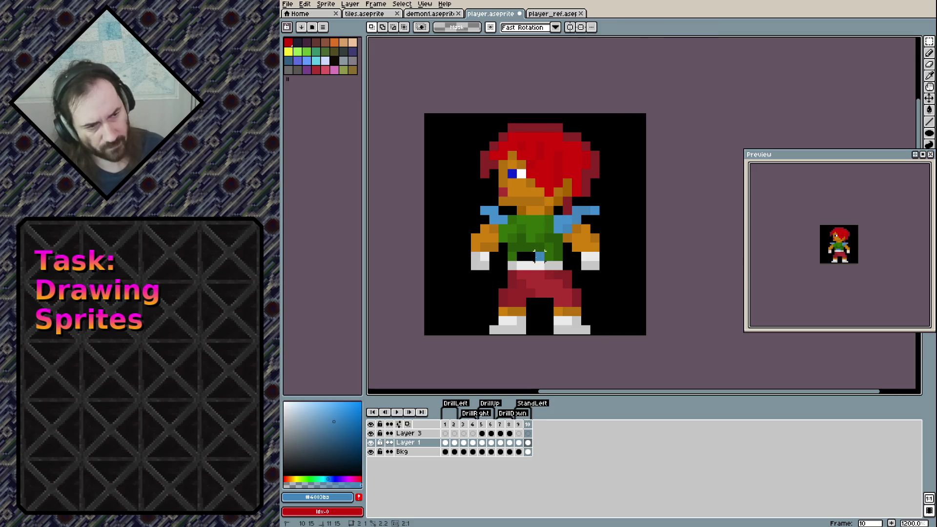
key("Left")
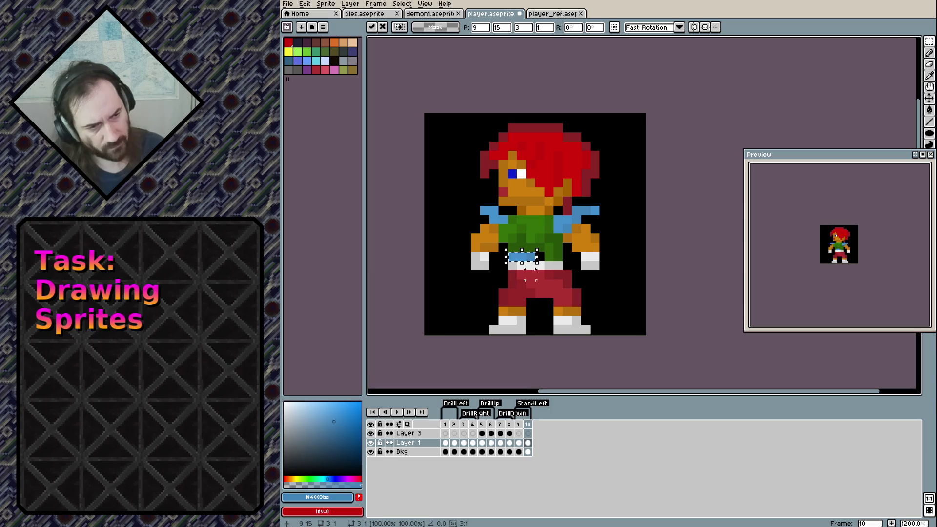
key("ctrl+d")
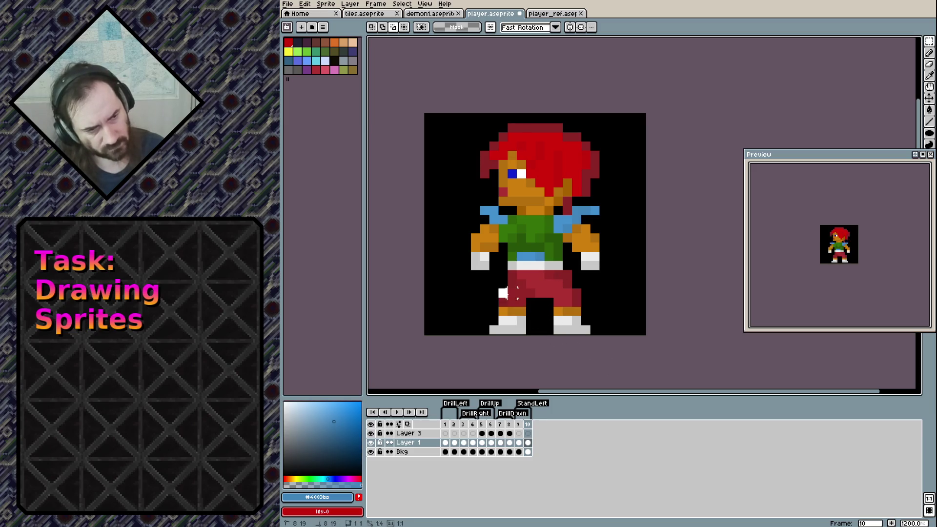
Pick the trousers' dark red for leg shading, undoing and redoing to compare the edit.
key("b")
left_click(520, 295, "alt")
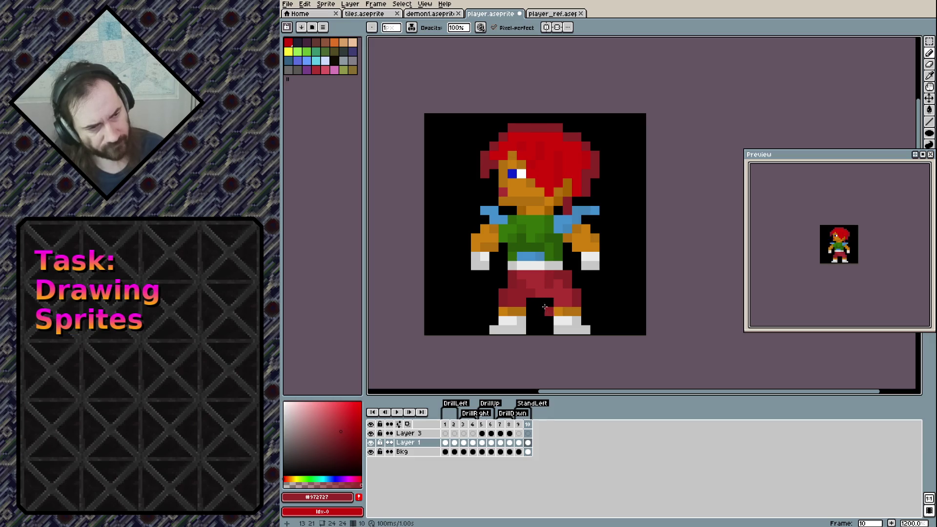
key("ctrl+z")
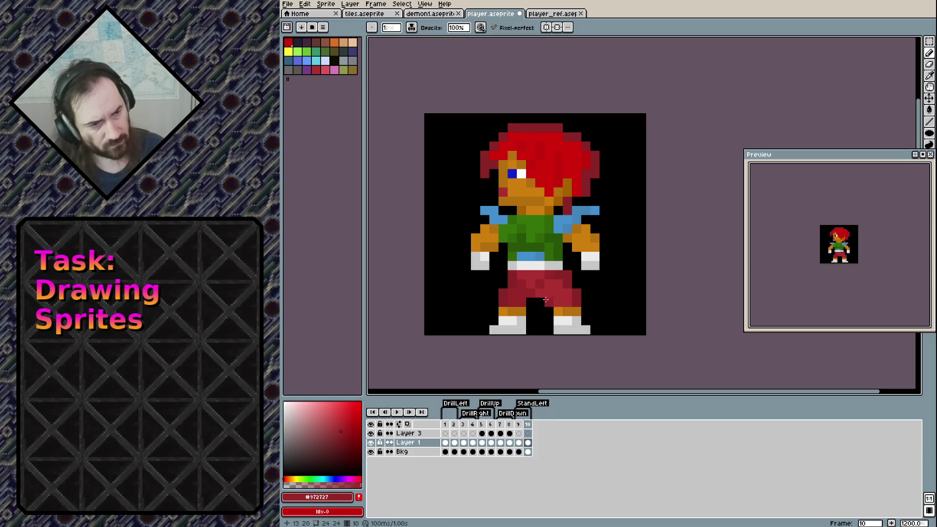
key("ctrl+z")
key("ctrl+y")
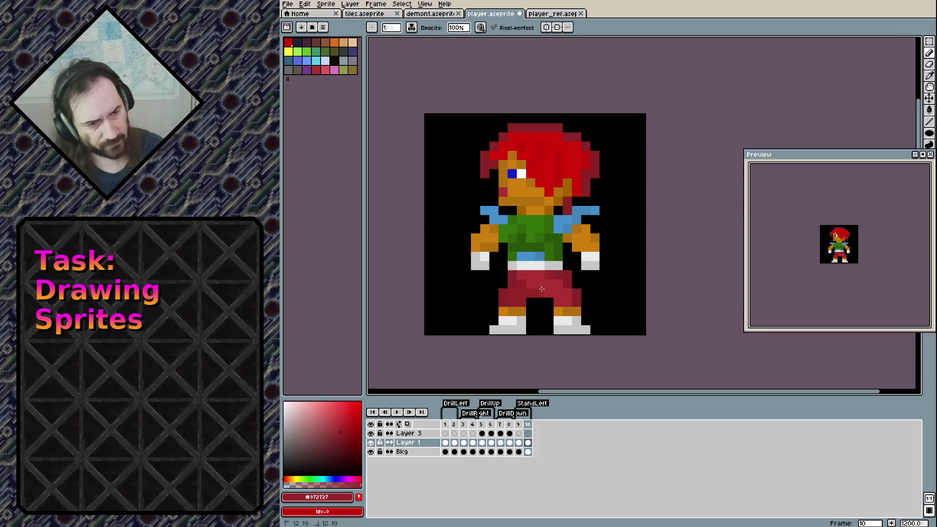
key("Left")
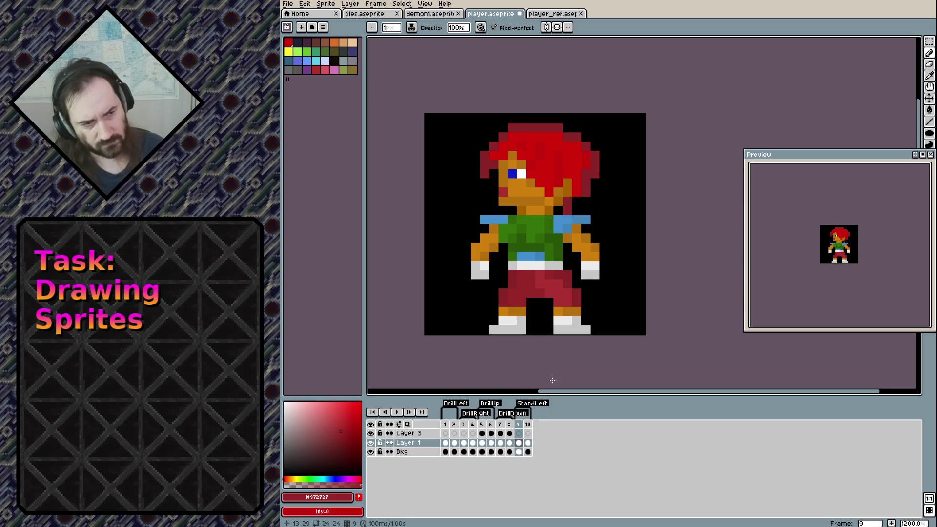
Compare frames 9 and 10 by flipping between them, then save player.aseprite.
key("Right")
key("Left")
key("Right")
key("Left")
key("Right")
key("Left")
key("Right")
key("Left")
key("Right")
key("Left")
key("Right")
key("Left")
key("Right")
key("Left")
key("Right")
key("Left")
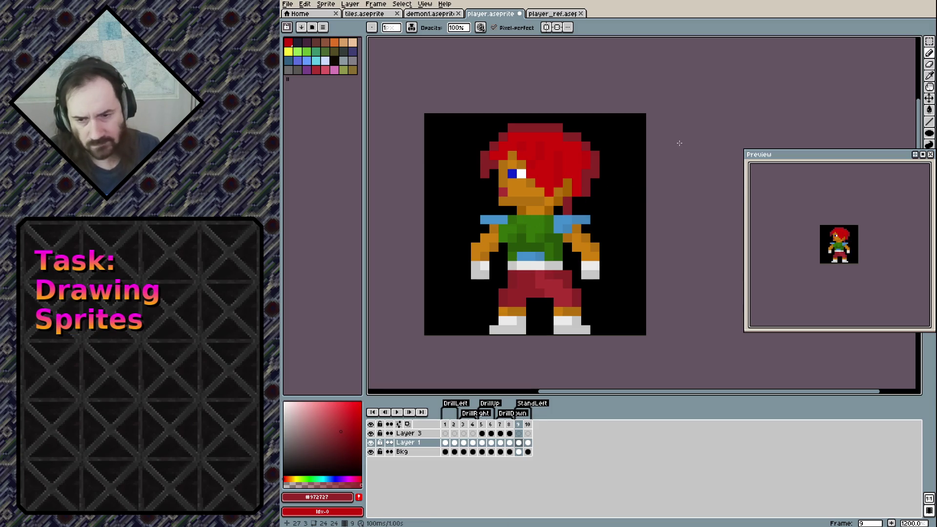
key("ctrl+s")
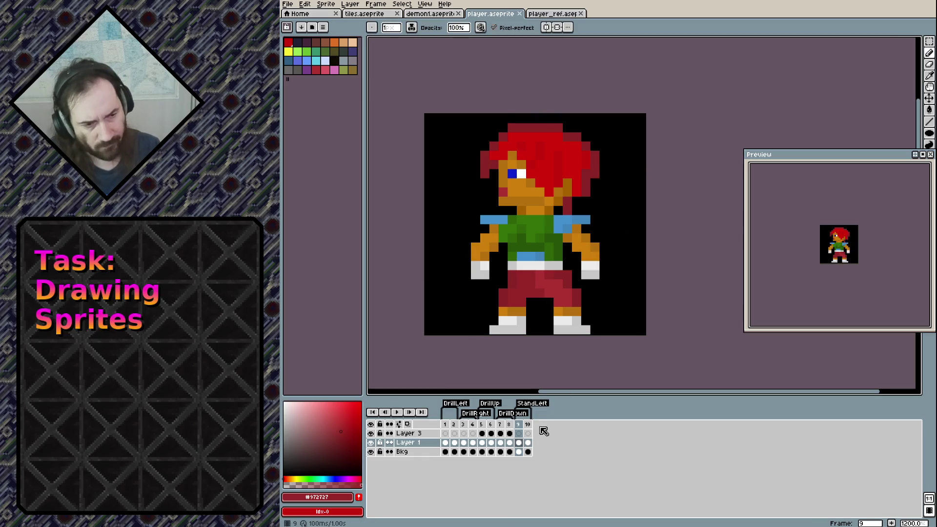
left_click(527, 424)
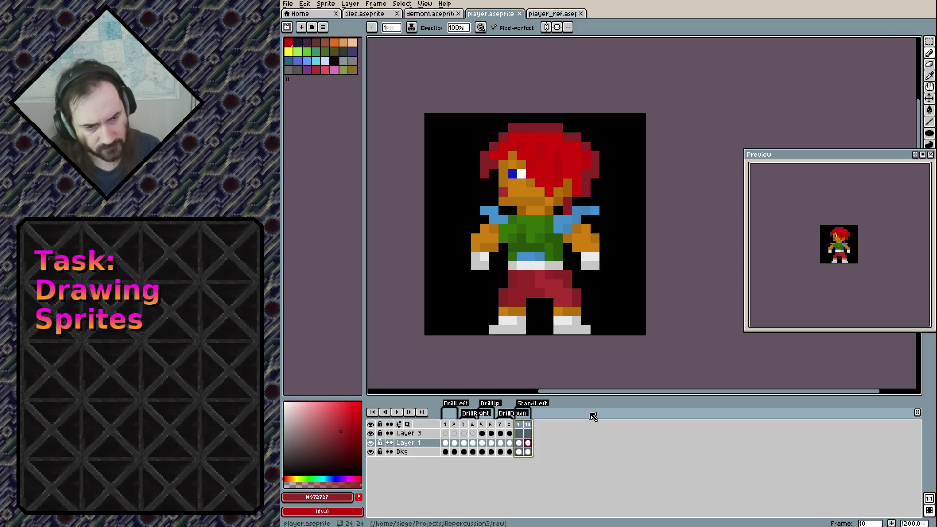
Add frames 11 and 12 after frame 10 and tag them 'StandRight'.
key("alt+n")
key("alt+n")
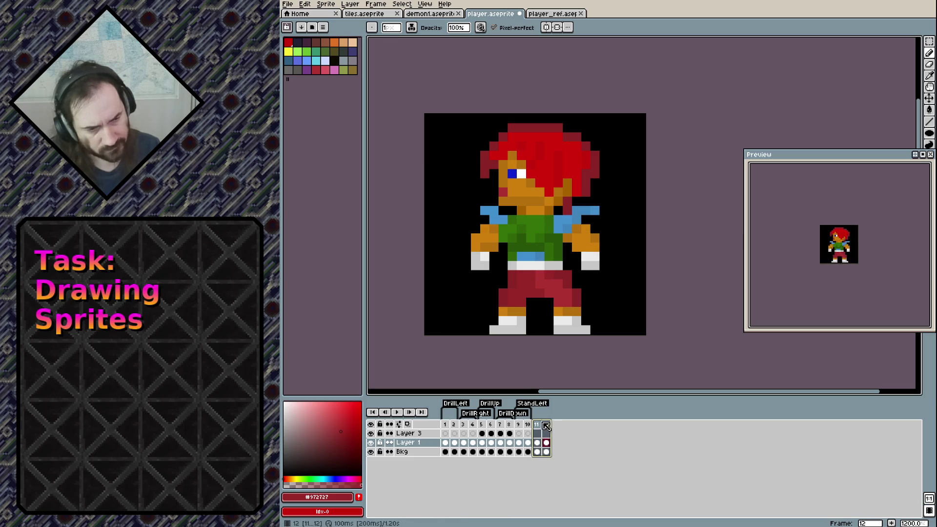
left_click_drag(546, 425, 537, 425)
right_click(537, 424)
left_click(560, 463)
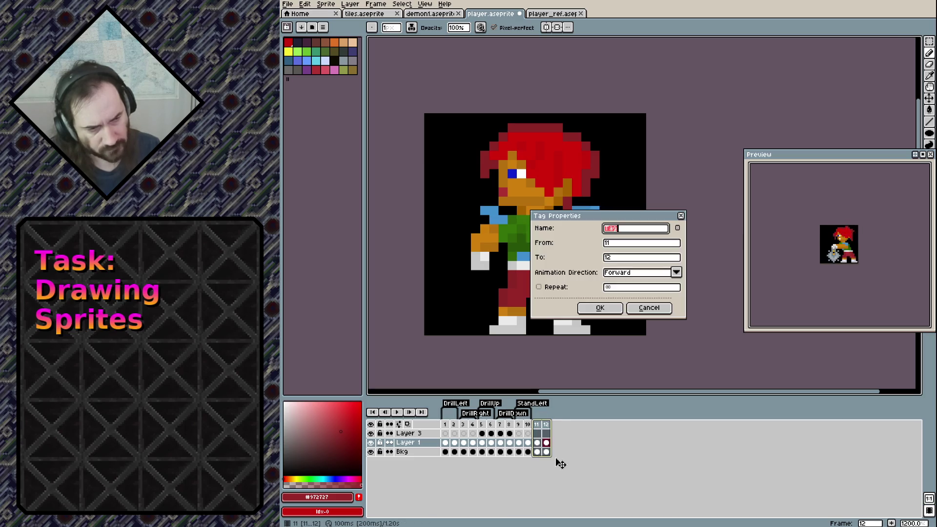
type("StandRight")
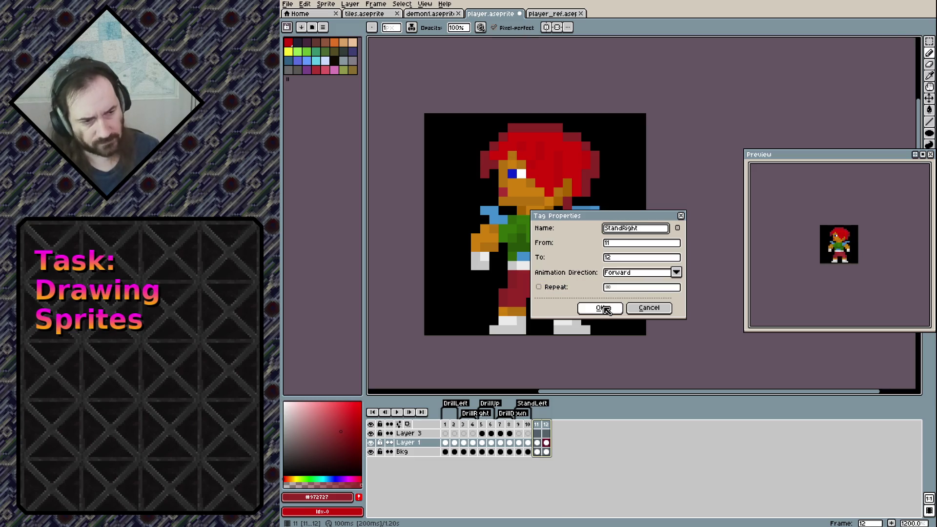
left_click(605, 308)
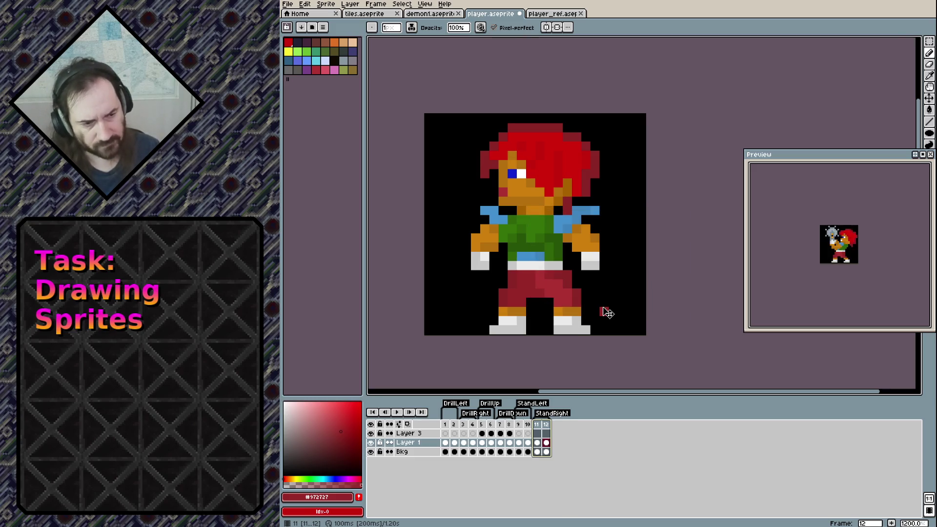
left_click(536, 444)
key("ctrl+a")
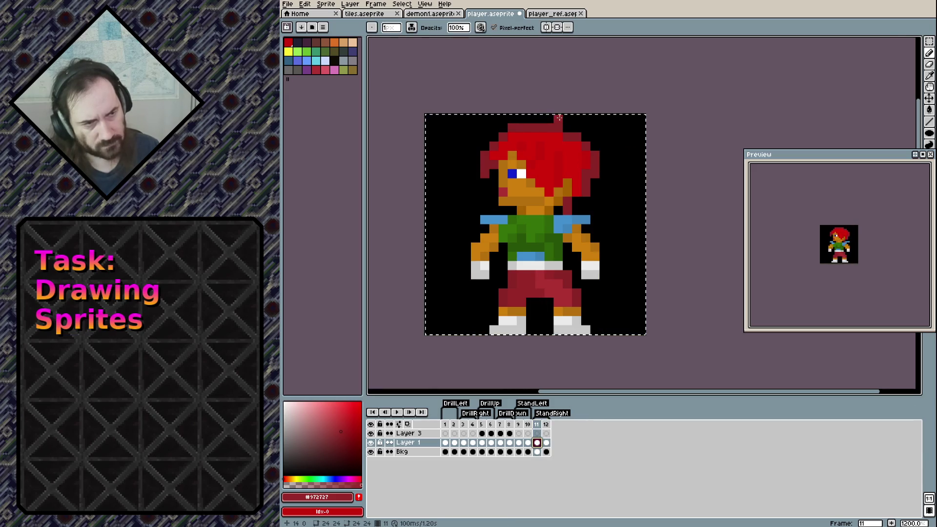